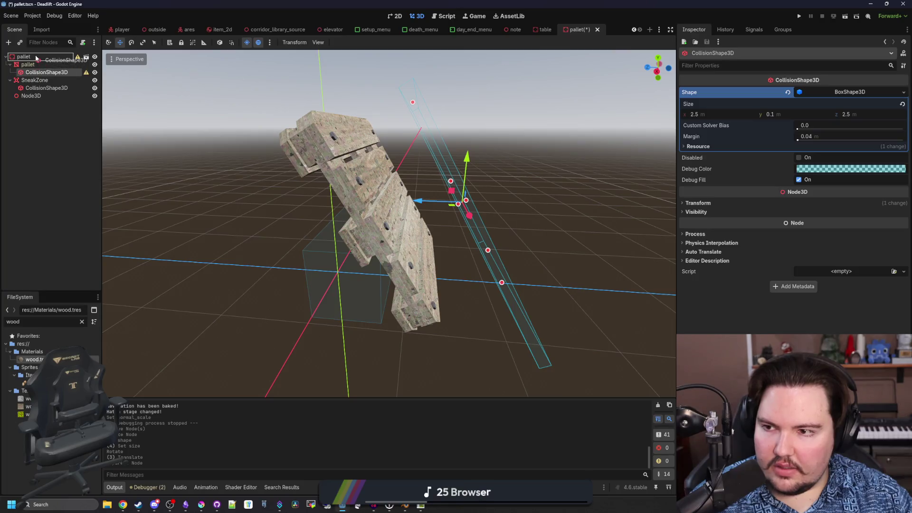
Step: In the right side view, shift the pallet's collision box along Z to match the lean
click(658, 68)
drag(430, 200, 361, 202)
scroll(445, 216, up, 2)
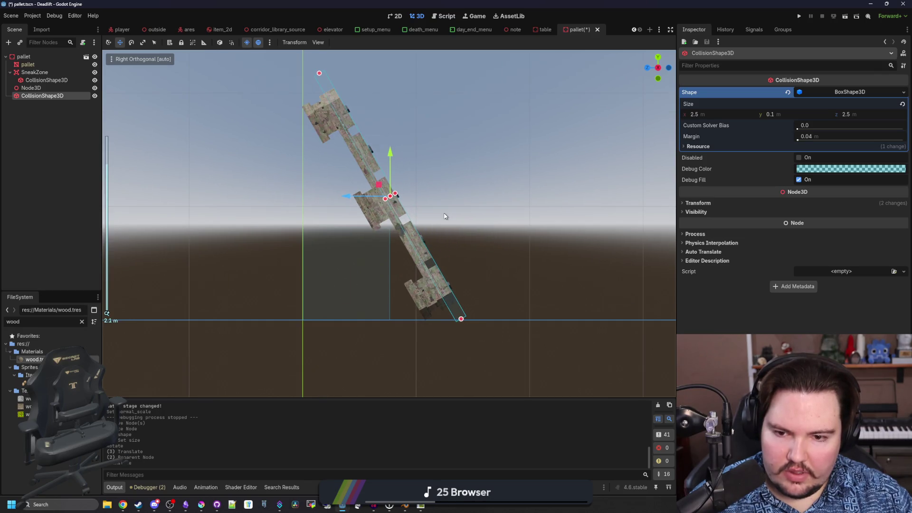
drag(427, 197, 428, 222)
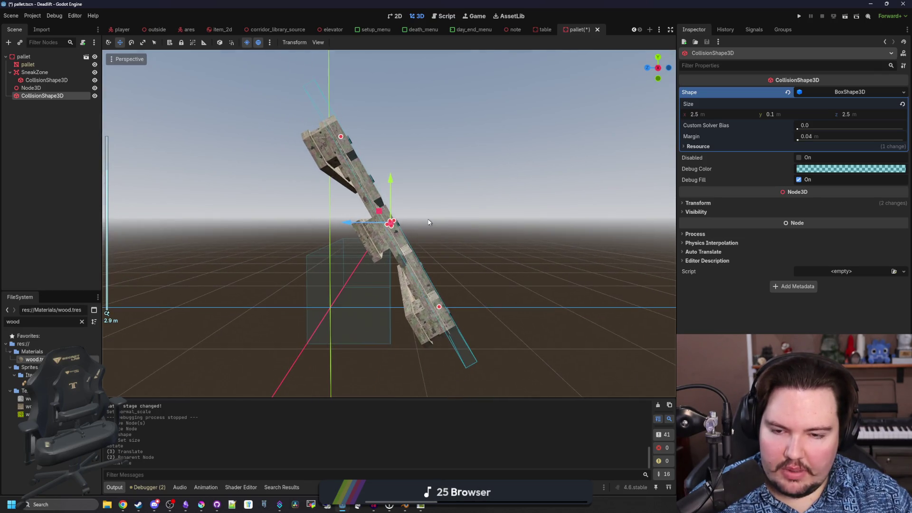
click(659, 67)
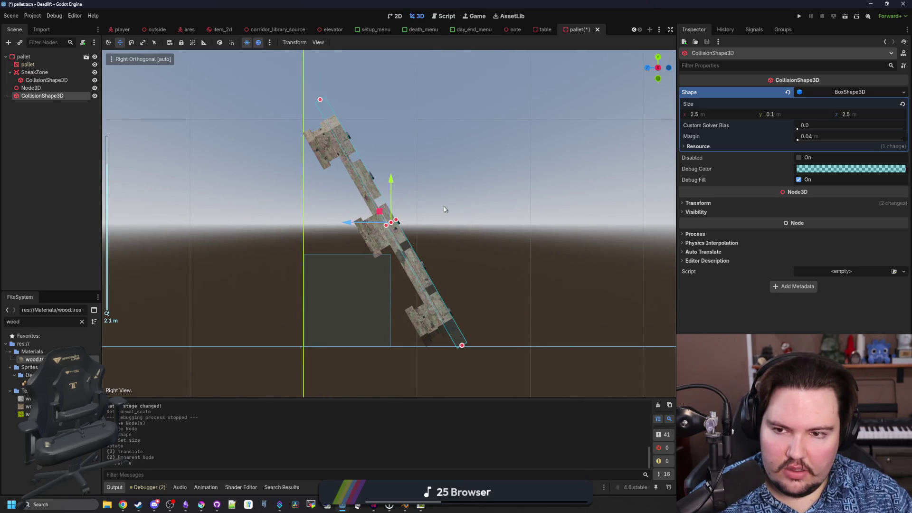
scroll(397, 238, up, 1)
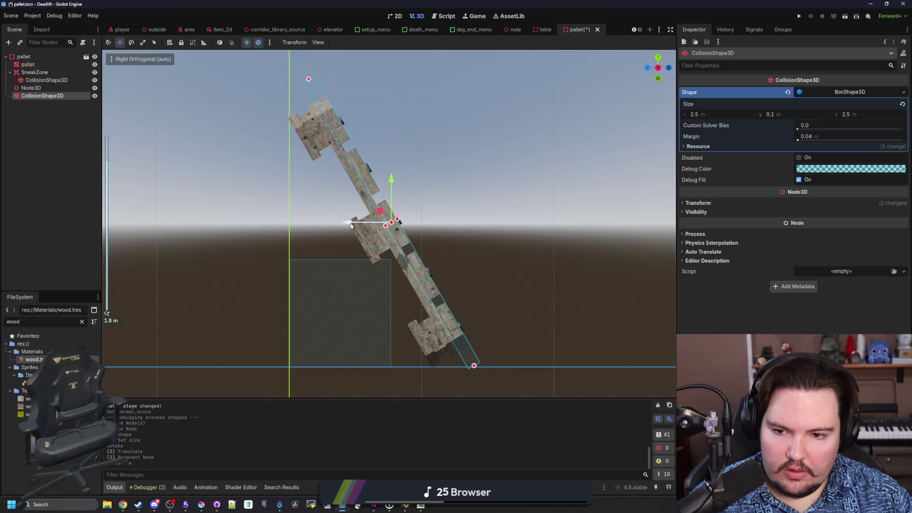
mouse_move(351, 226)
mouse_down()
mouse_move(306, 236)
mouse_move(349, 233)
mouse_move(349, 248)
mouse_move(363, 228)
mouse_up()
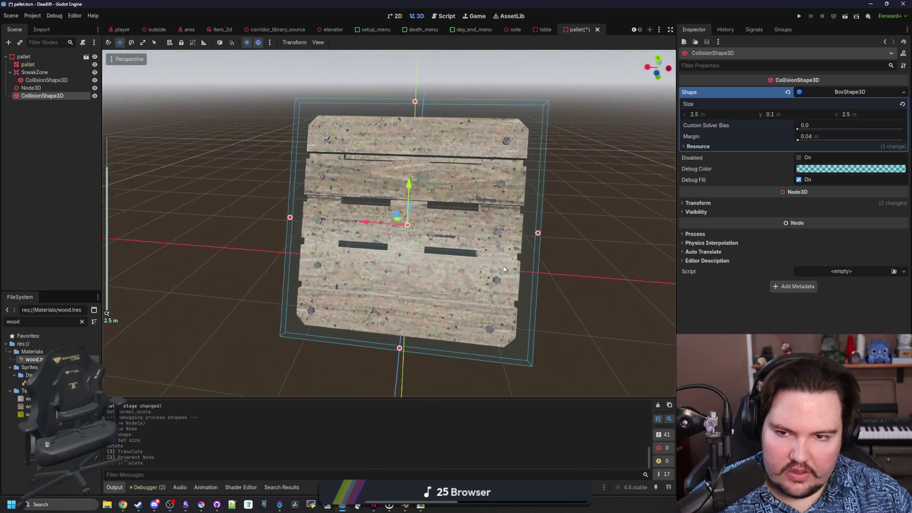
Step: Try BoxShape3D widths 2.0, 2.3 and 2.2 m, settling on 2.1 m
text(2)
key(Return)
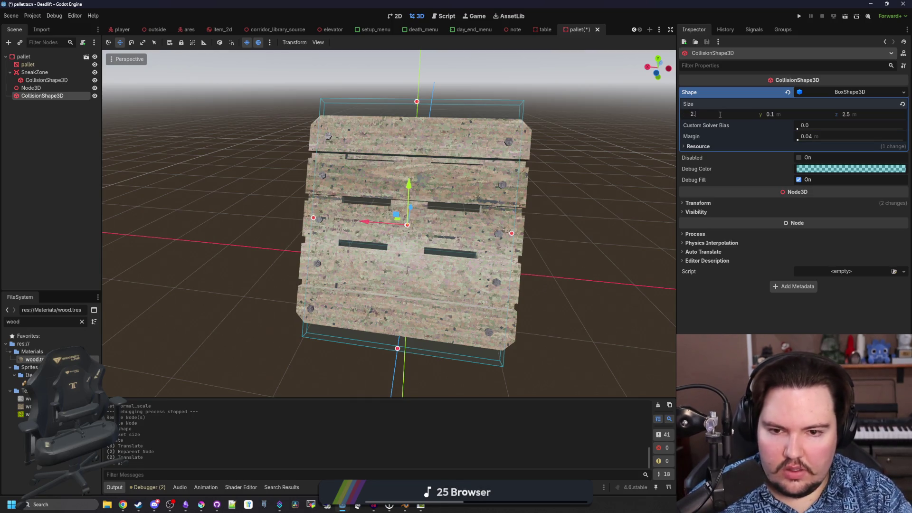
text(.3)
key(Return)
text(.2)
key(Return)
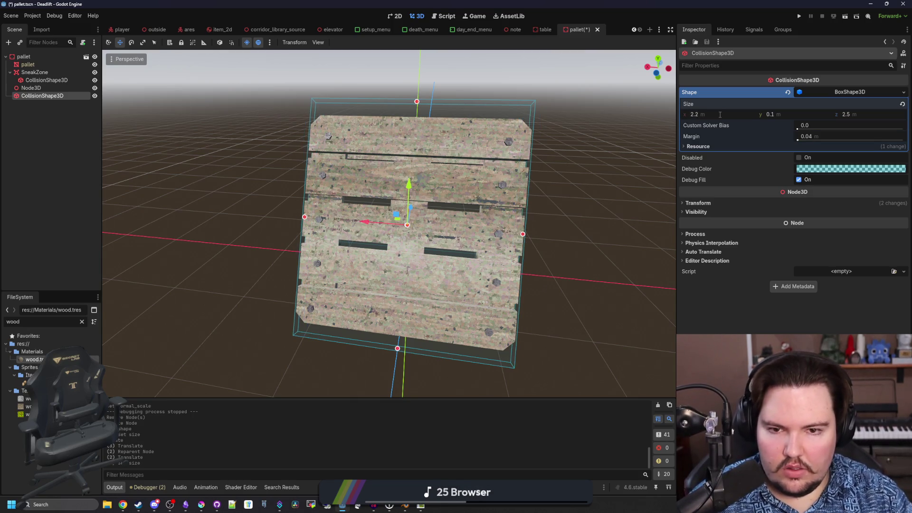
text(2.1)
key(Return)
Step: Save the pallet scene and run the project
drag(440, 236, 494, 246)
key(ctrl+s)
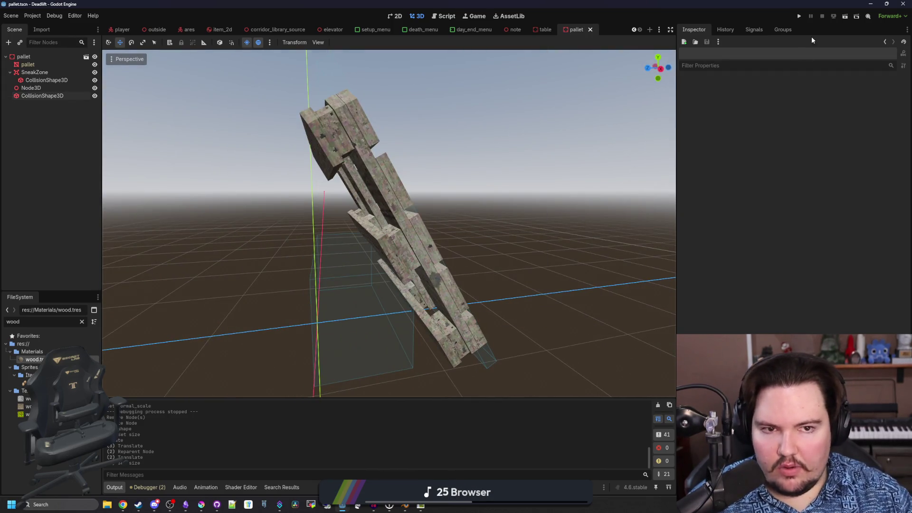
click(800, 15)
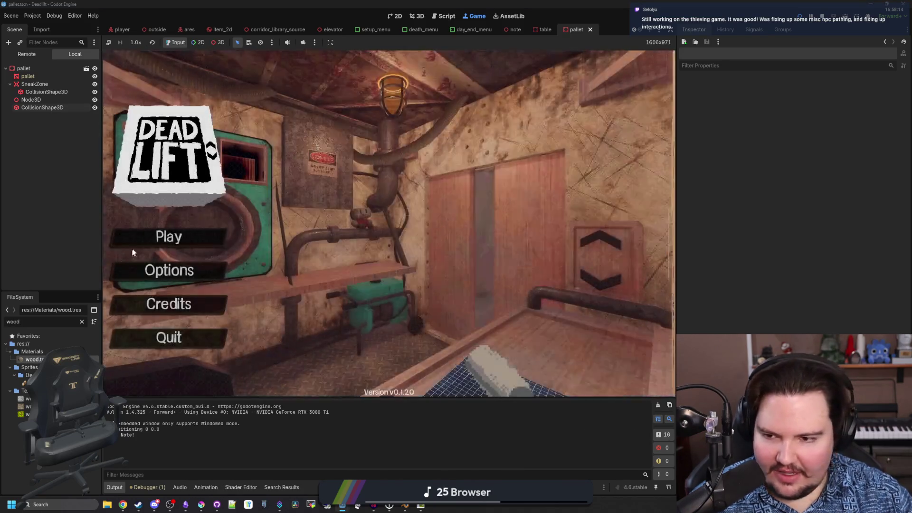
Step: Start a new game with default setup, walk to the pallet, pause, and switch to Chrome
click(183, 237)
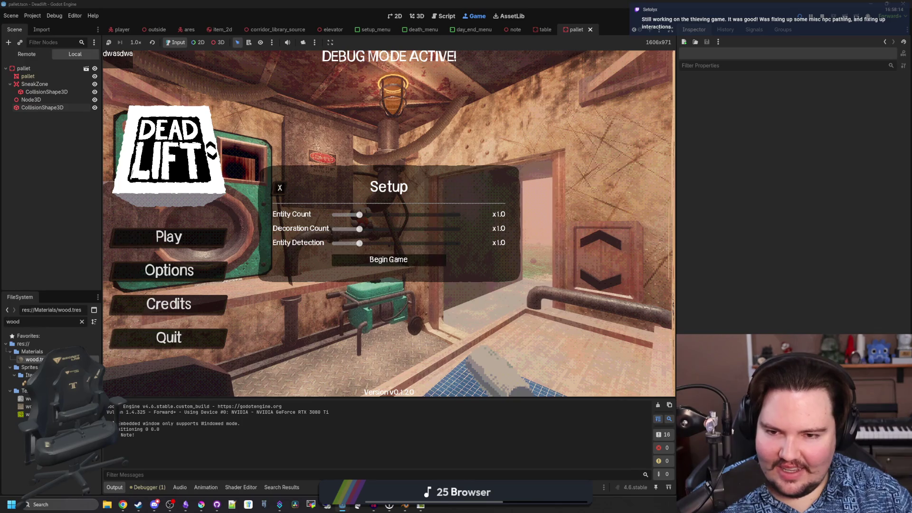
key(Return)
key(w)
key(w)
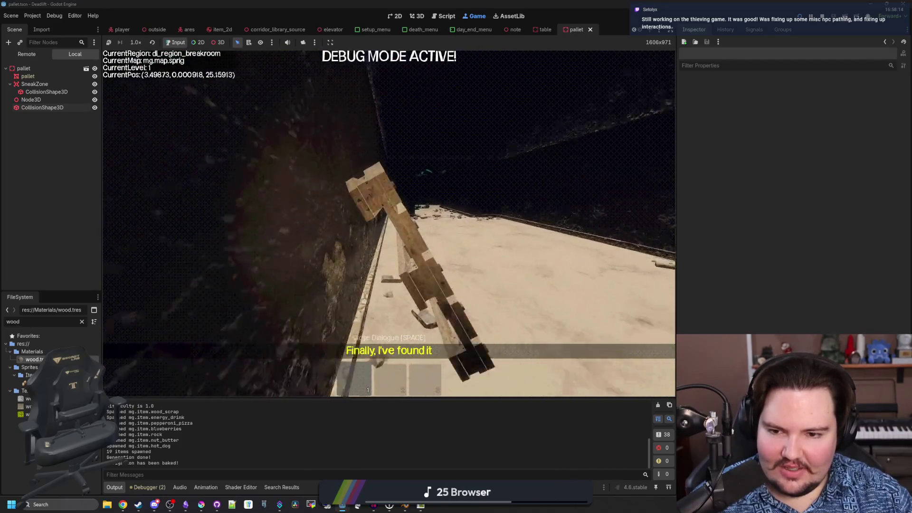
key(w)
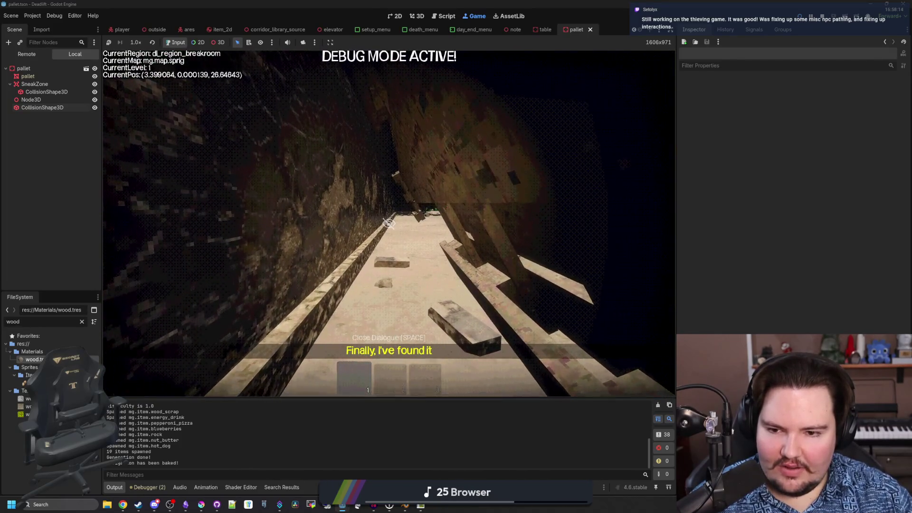
key(w)
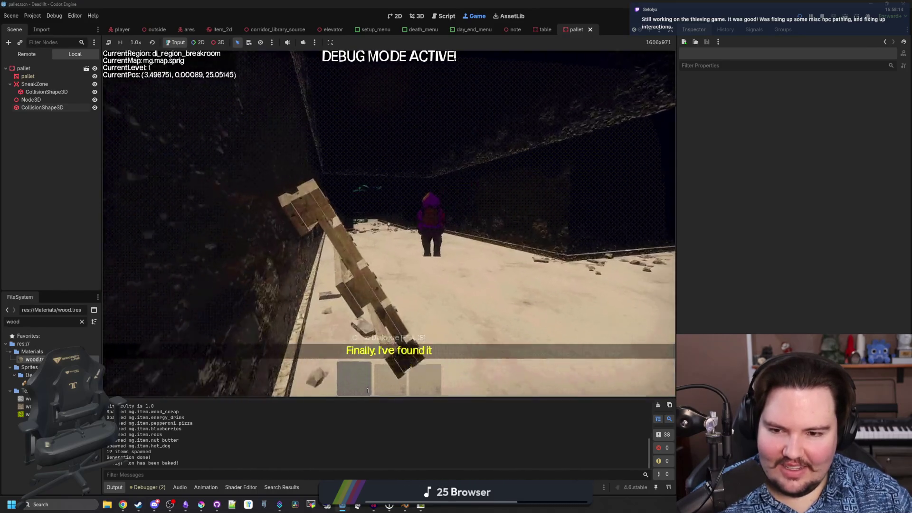
key(w)
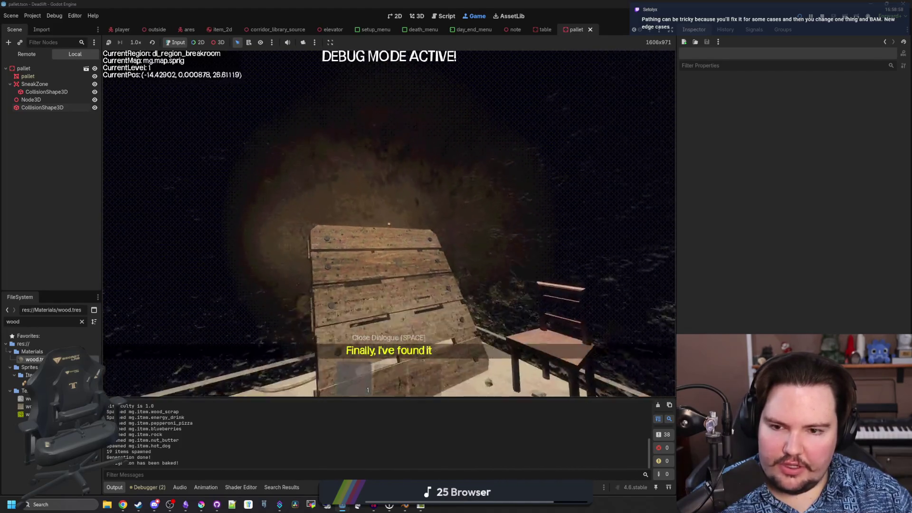
key(Escape)
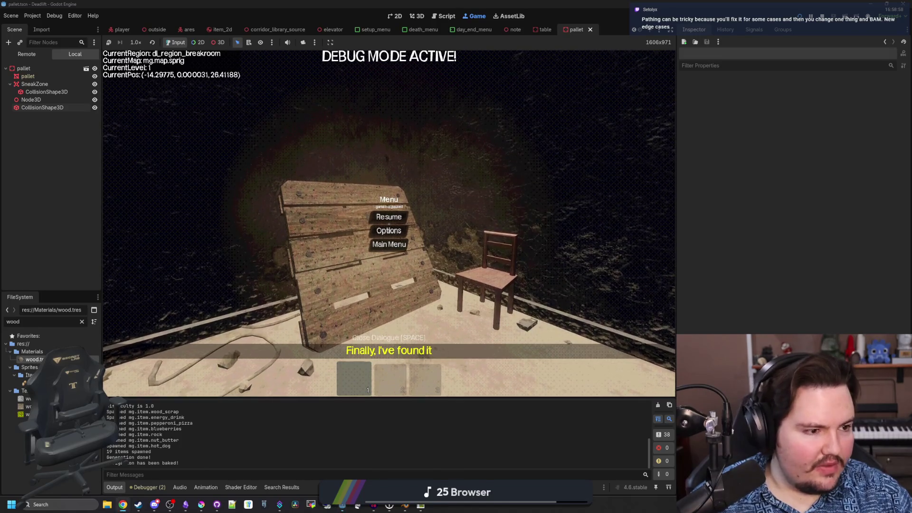
key(alt+Tab)
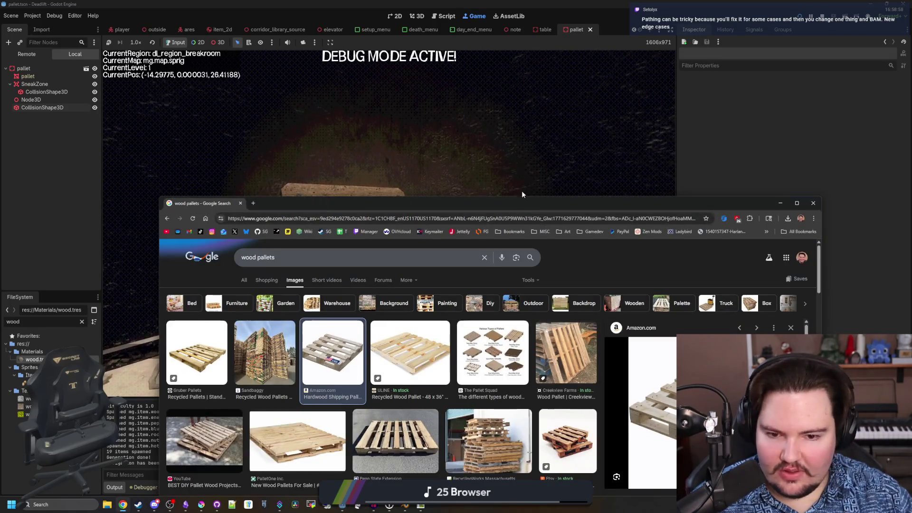
Step: Browse the leaning, heat-treated and stacked wood pallet photos, then return to the game
double_click(524, 205)
click(421, 168)
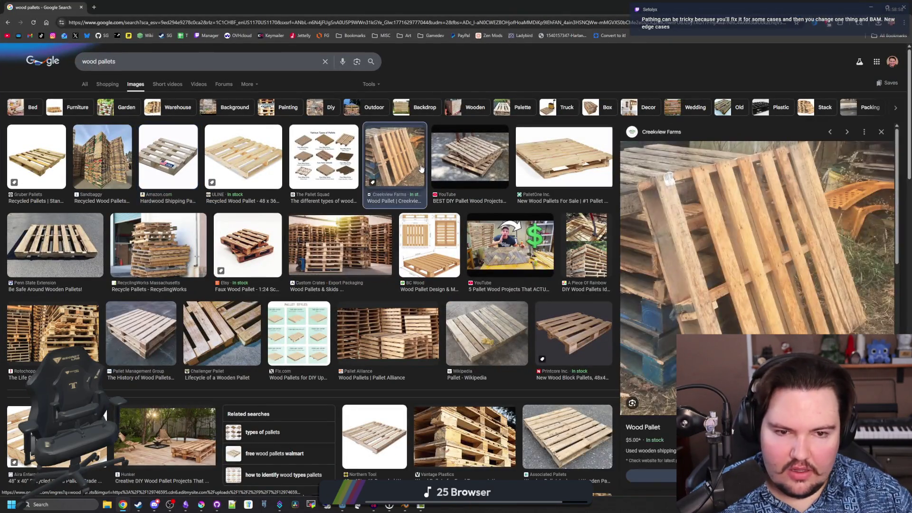
scroll(221, 334, down, 3)
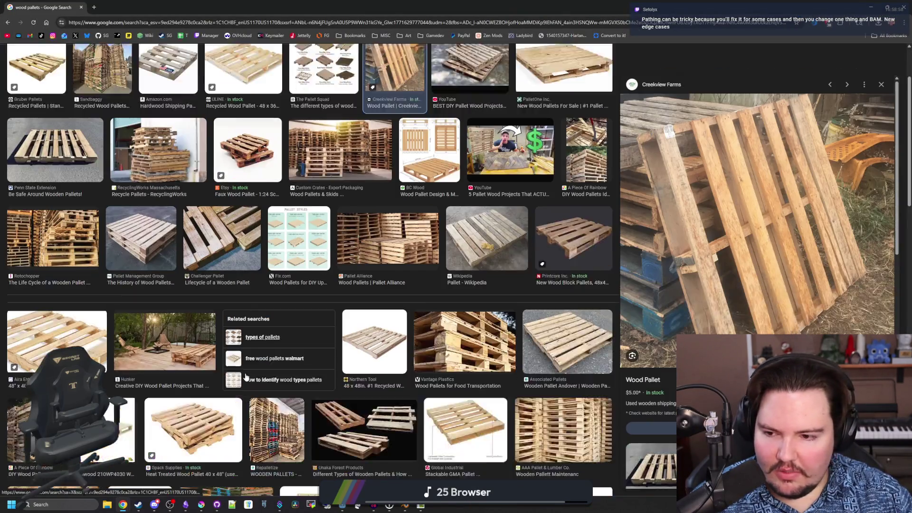
scroll(186, 311, down, 2)
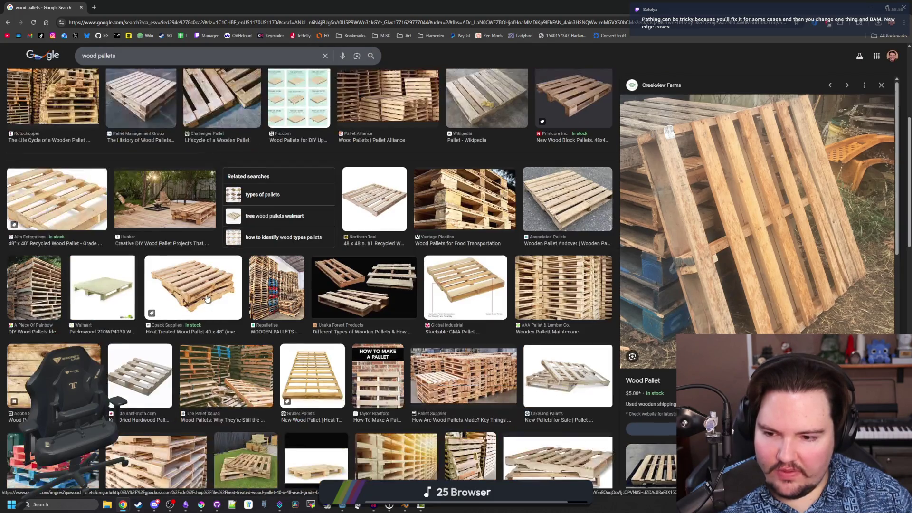
click(226, 330)
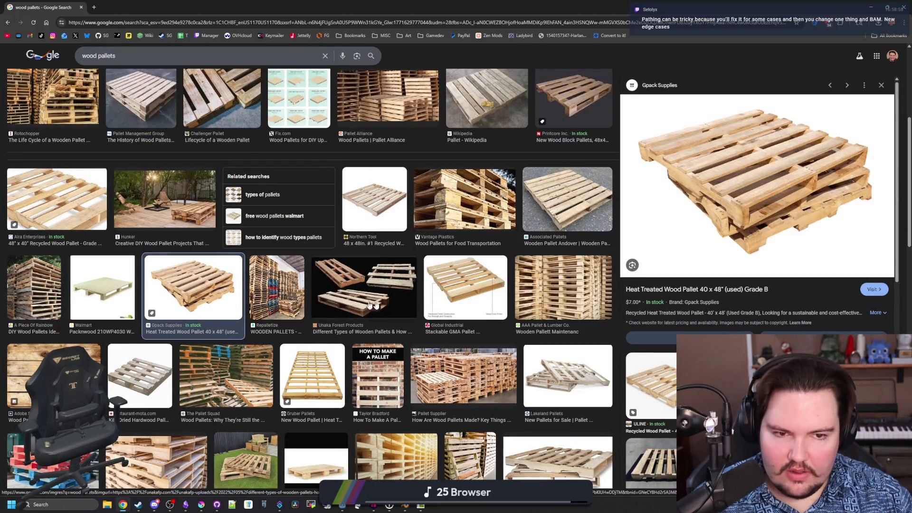
click(277, 292)
key(alt+Tab)
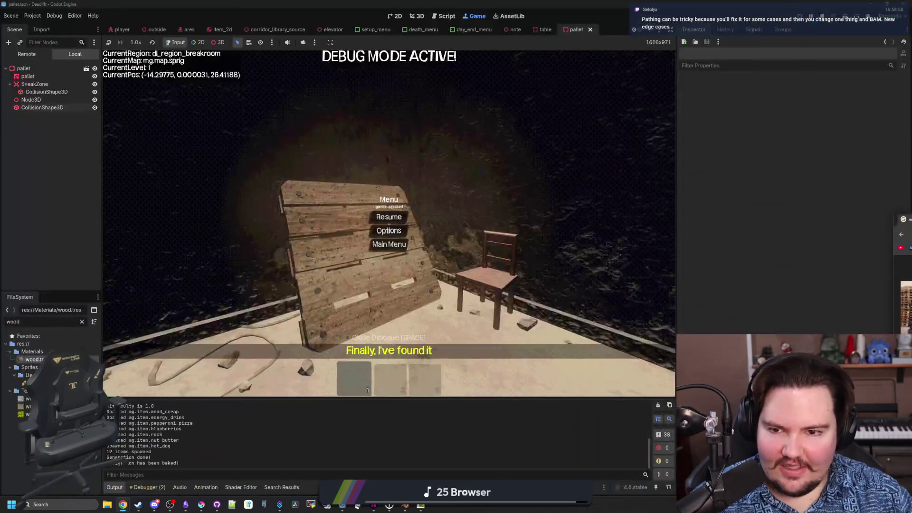
Step: Resume the game, walk into the pallet to test its collision, then pause
click(406, 218)
key(w)
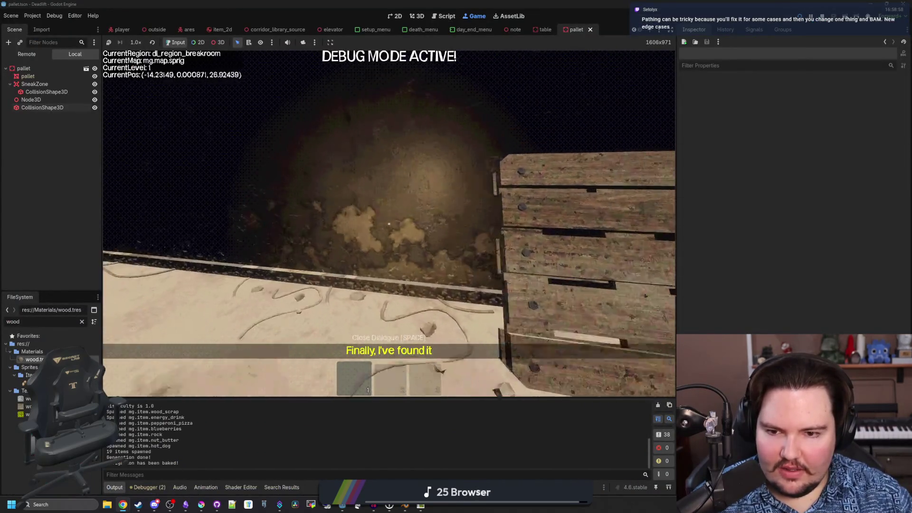
key(w)
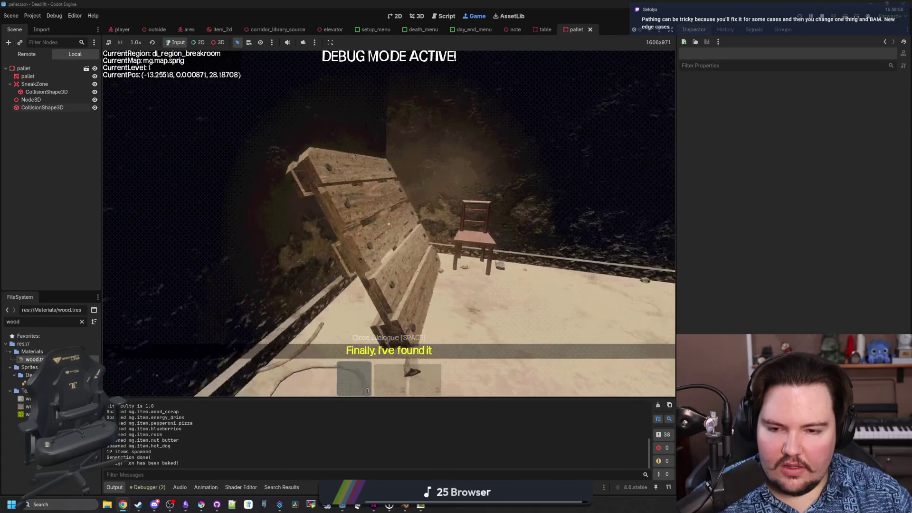
key(s)
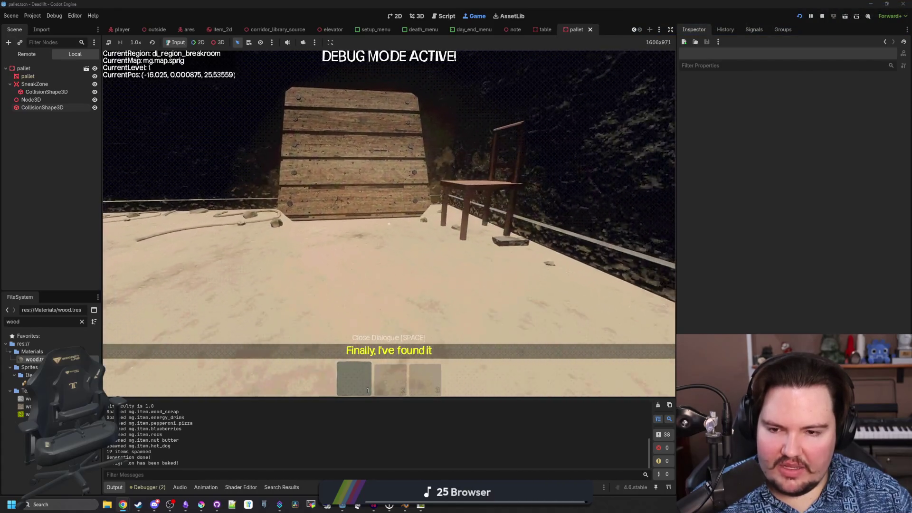
key(w)
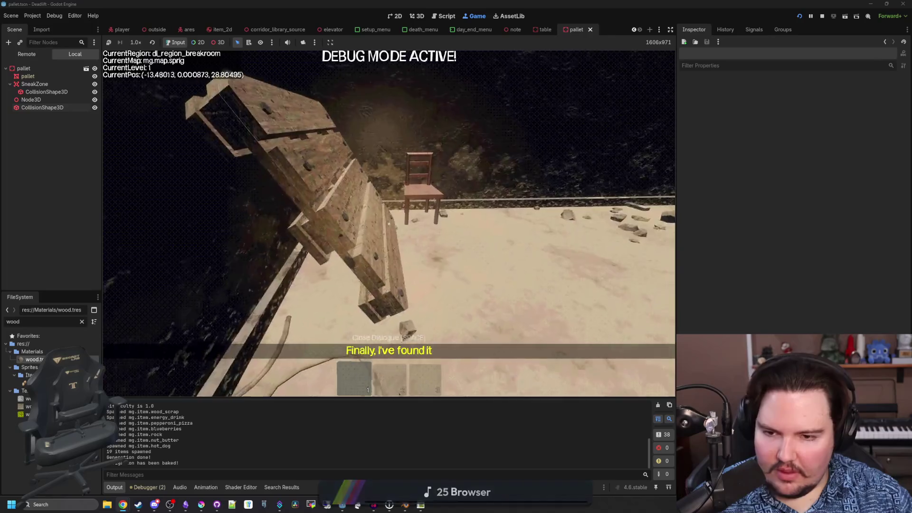
key(a)
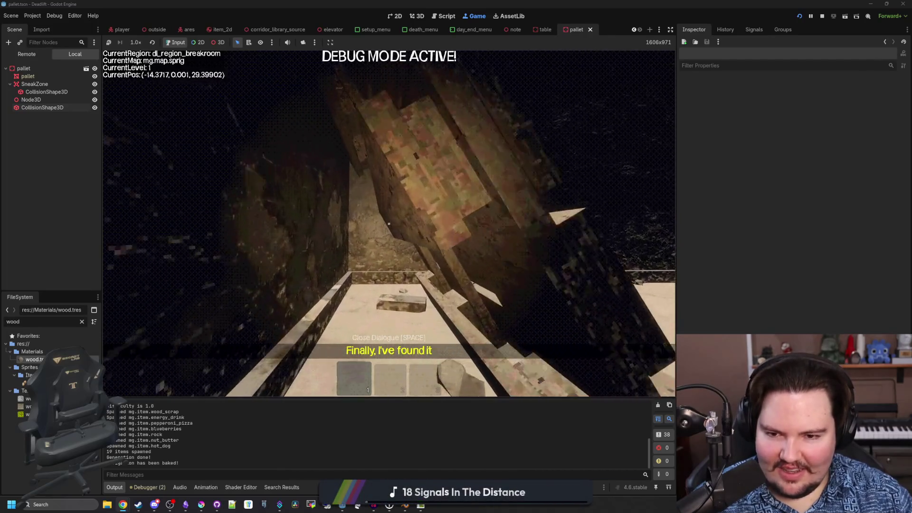
key(w)
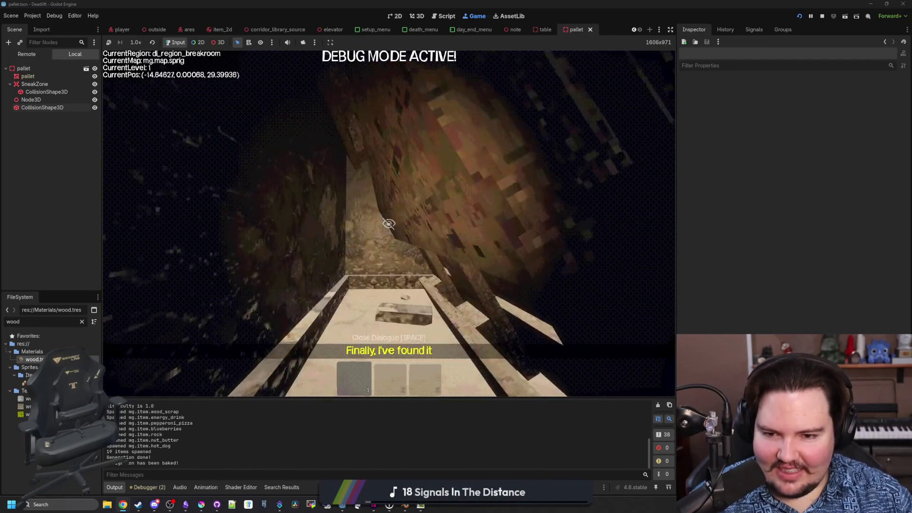
key(Escape)
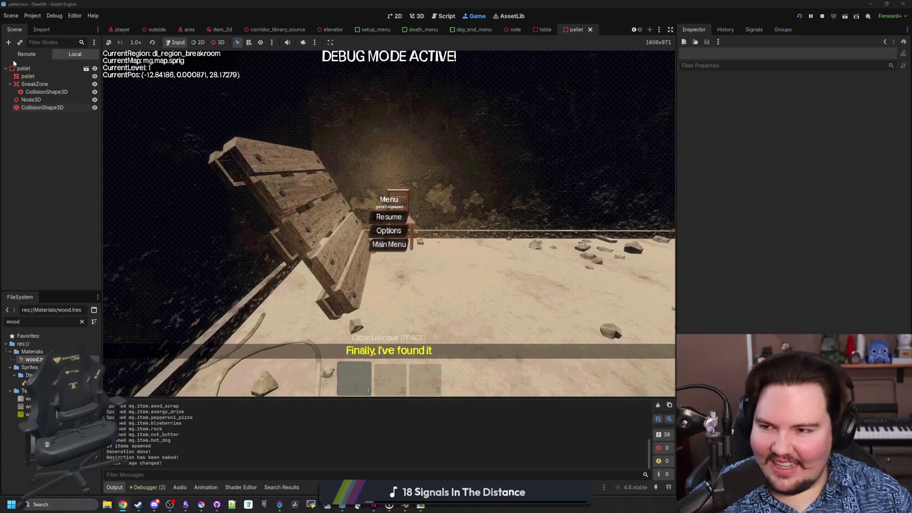
Step: Nudge the CollisionShape3D back along Z, save the scene, and relaunch the game
click(45, 108)
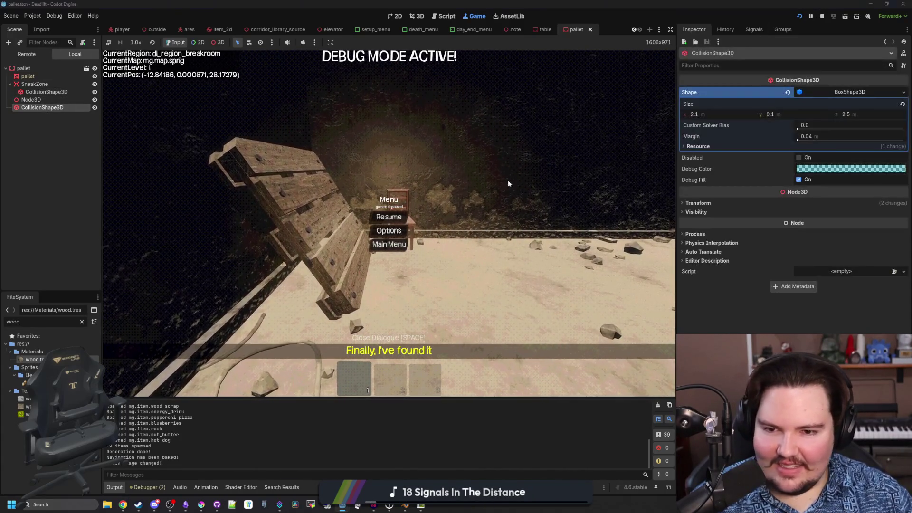
click(416, 17)
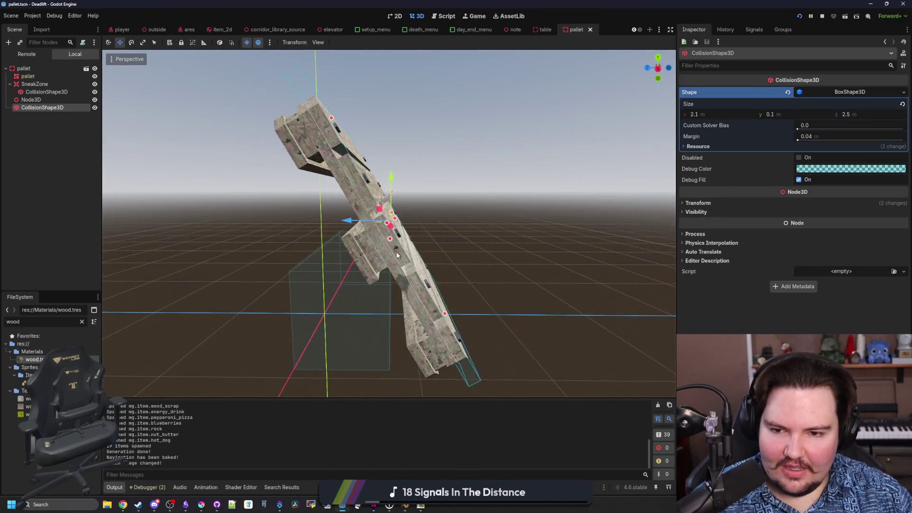
drag(343, 221, 357, 221)
key(ctrl+s)
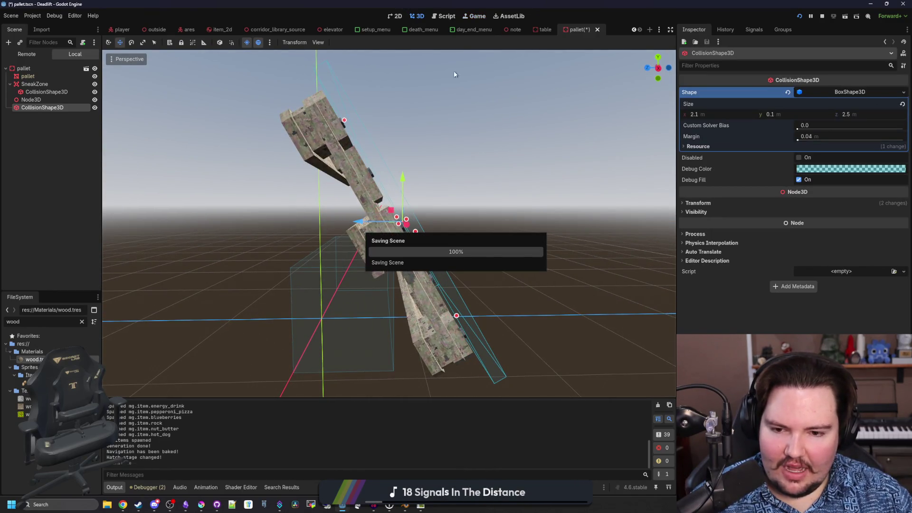
click(477, 16)
Step: Walk the player along the plank walkway and down the corridor
key(w)
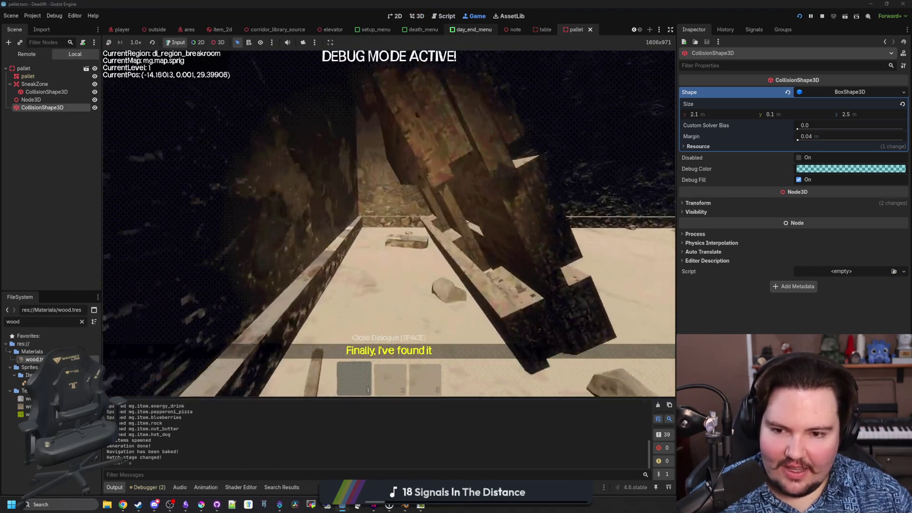
key(w)
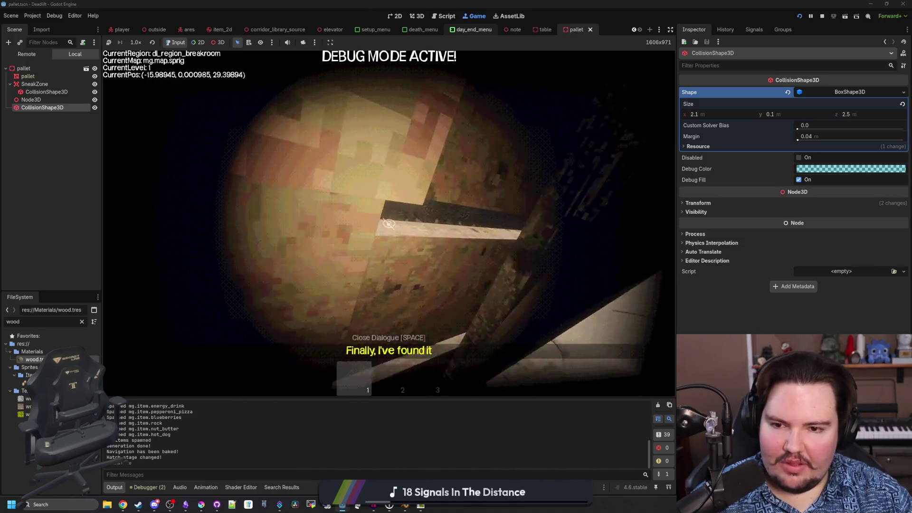
key(w)
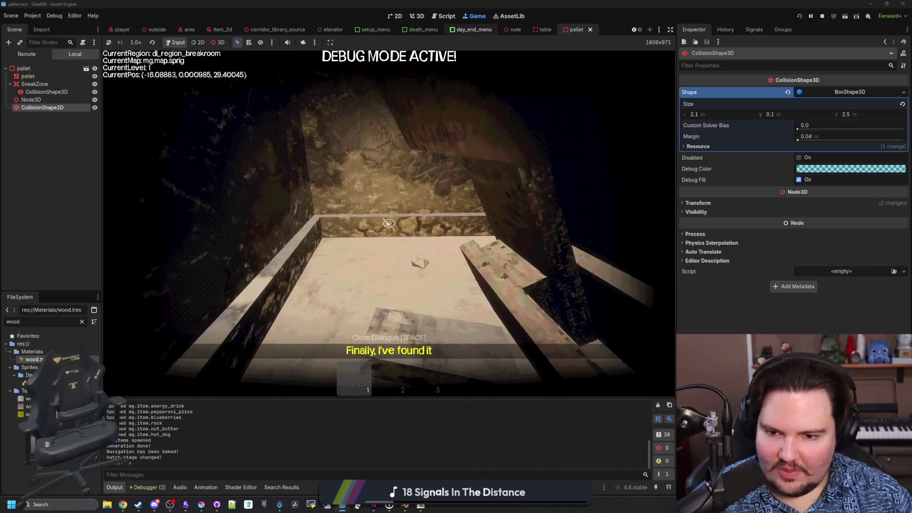
key(w)
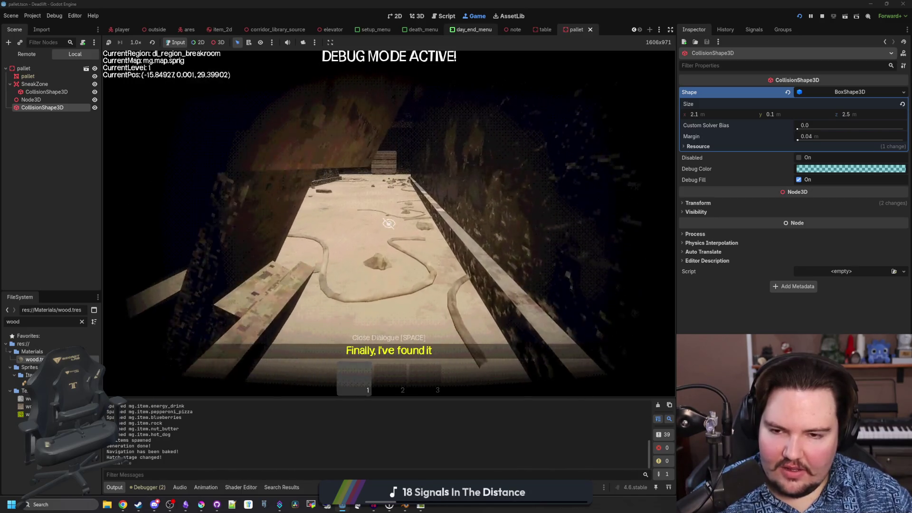
key(w)
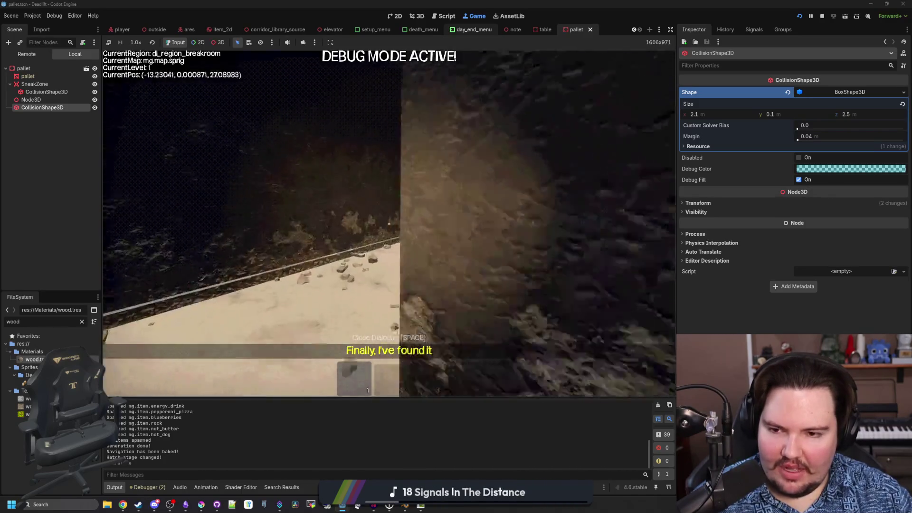
key(w)
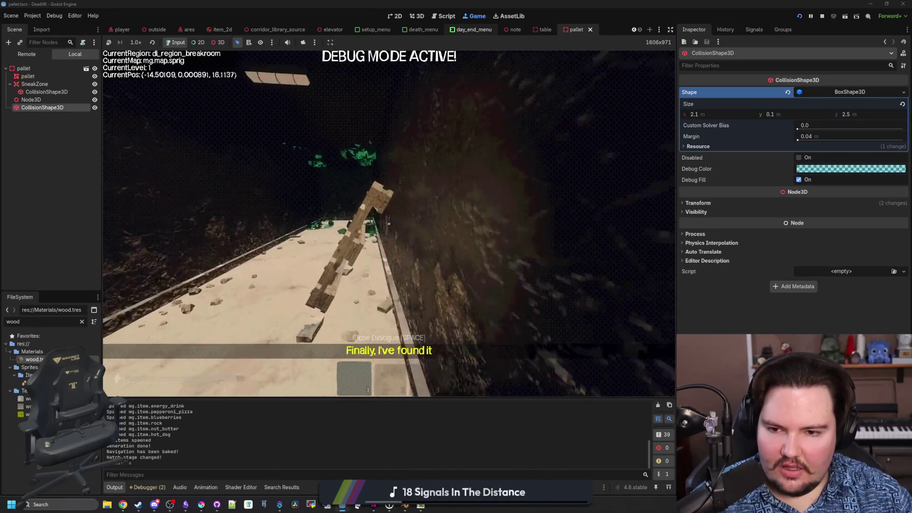
key(w)
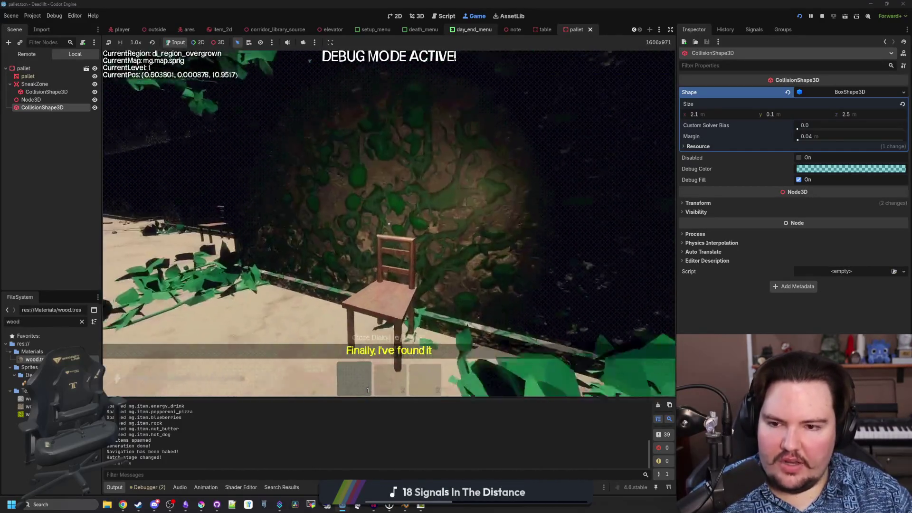
key(w)
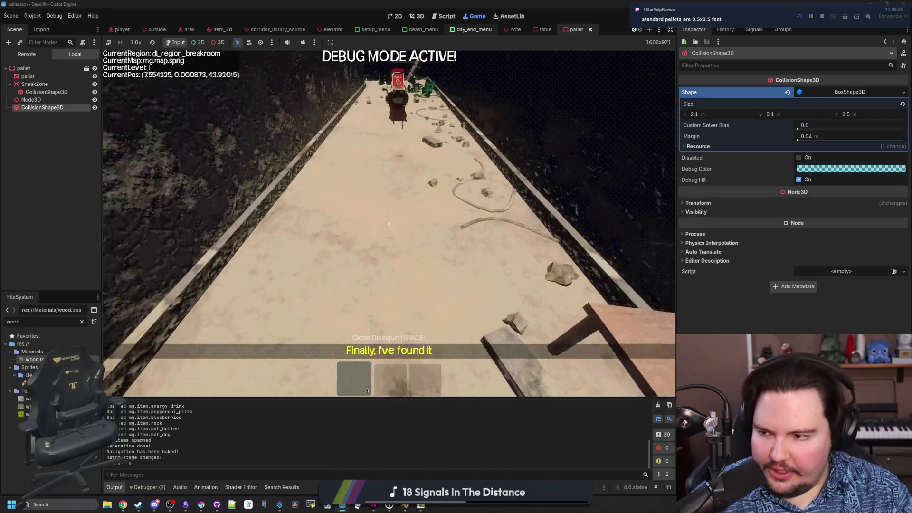
key(a)
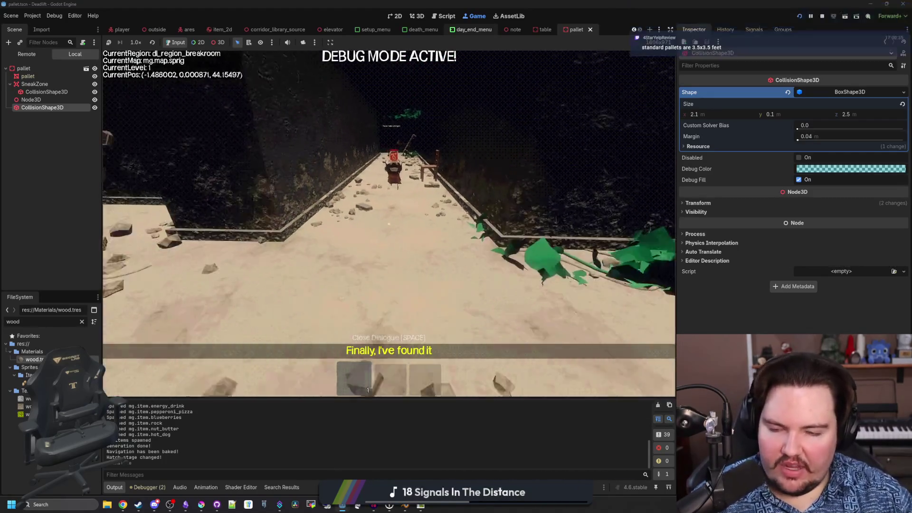
key(d)
key(w)
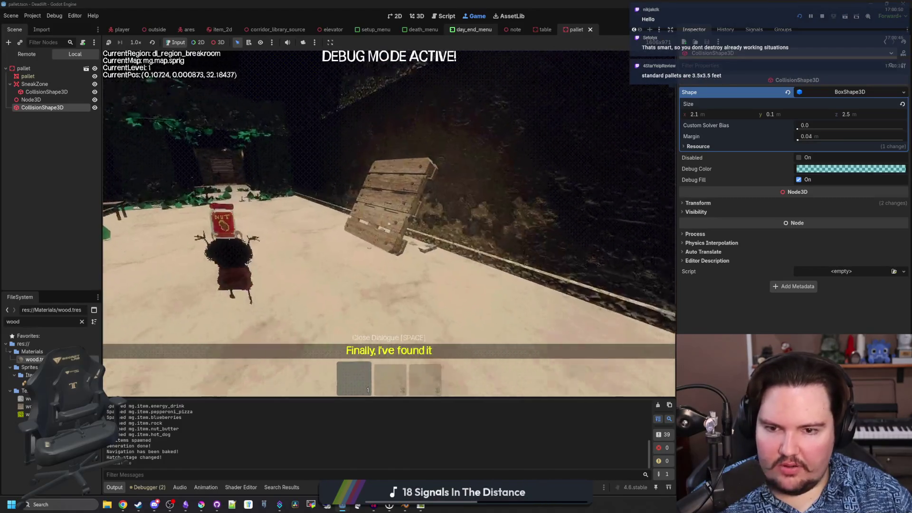
key(w)
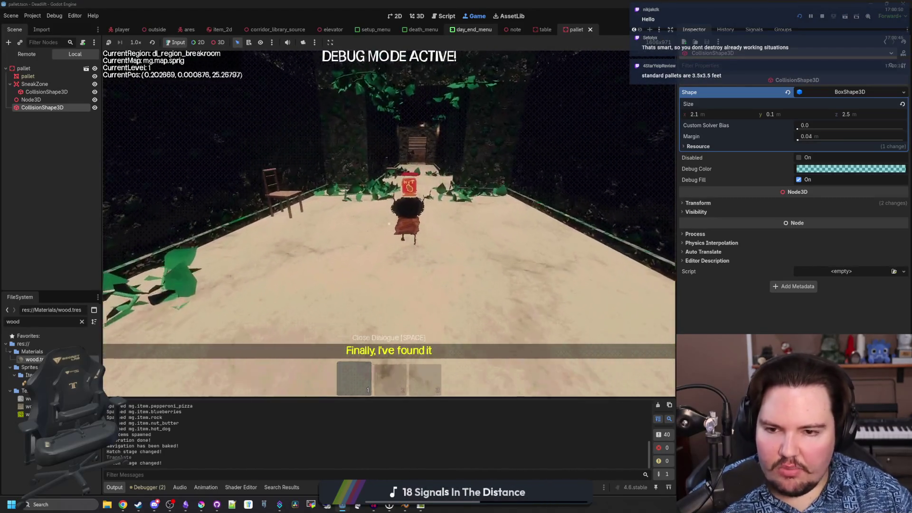
key(w)
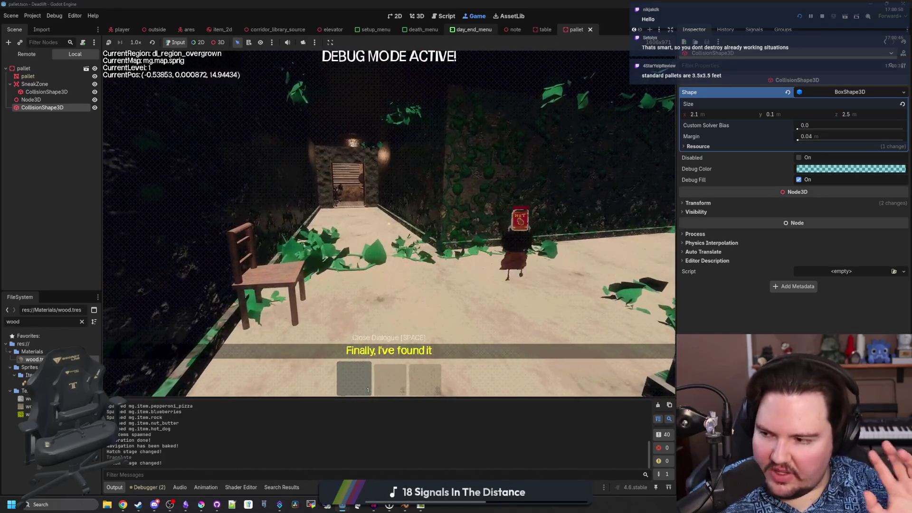
Step: Continue past the table and through the doorway to the leaning pallet, then pause
key(w)
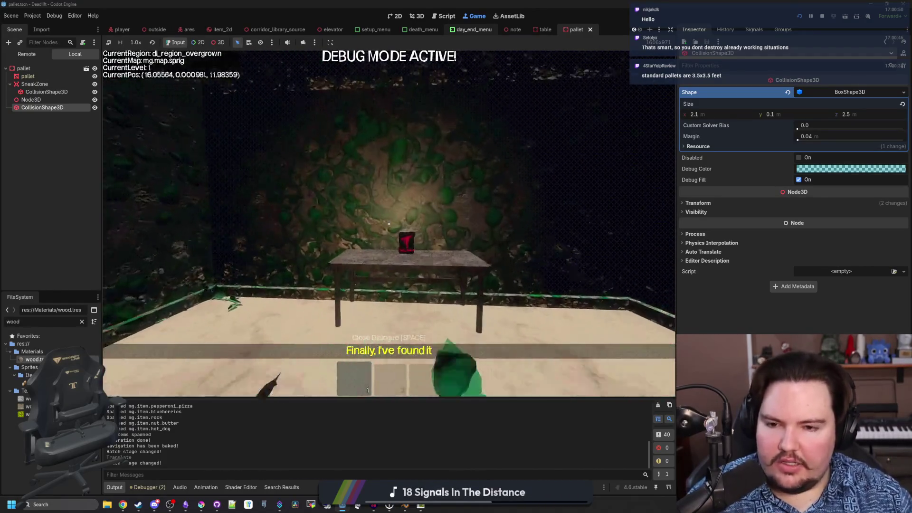
key(w)
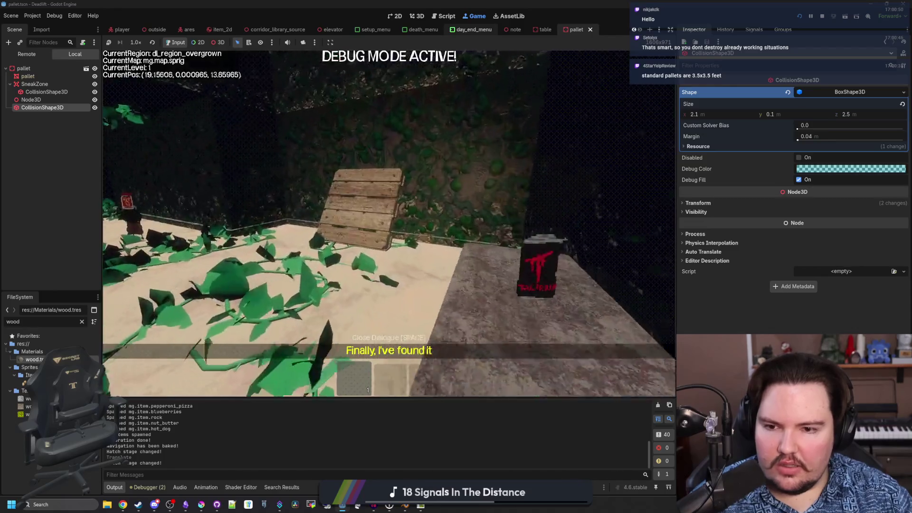
key(s)
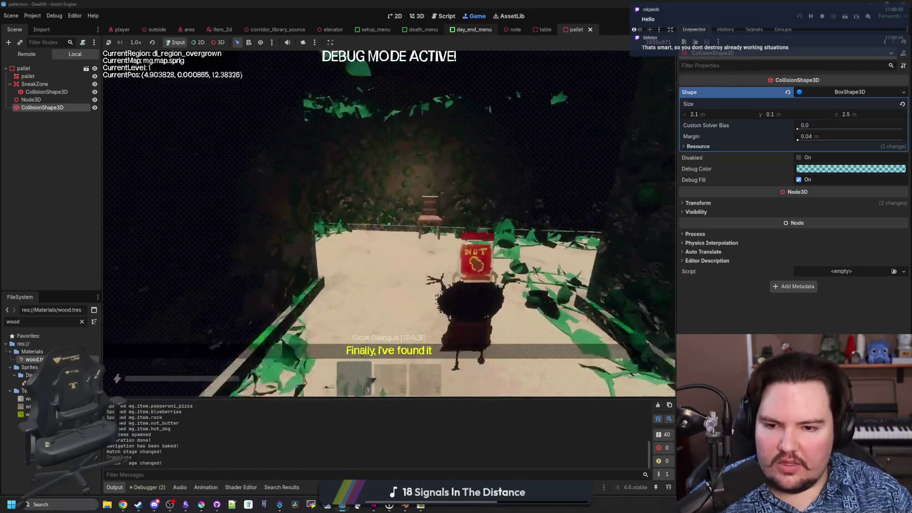
key(w)
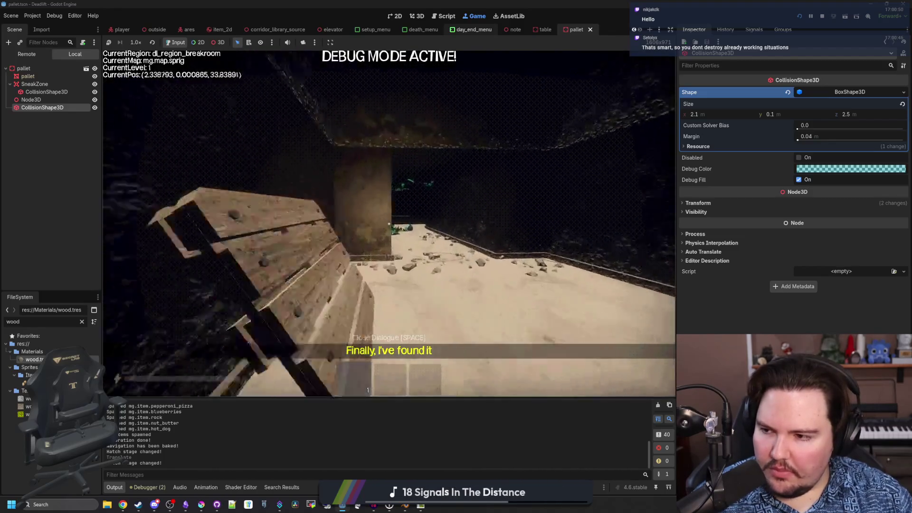
key(w)
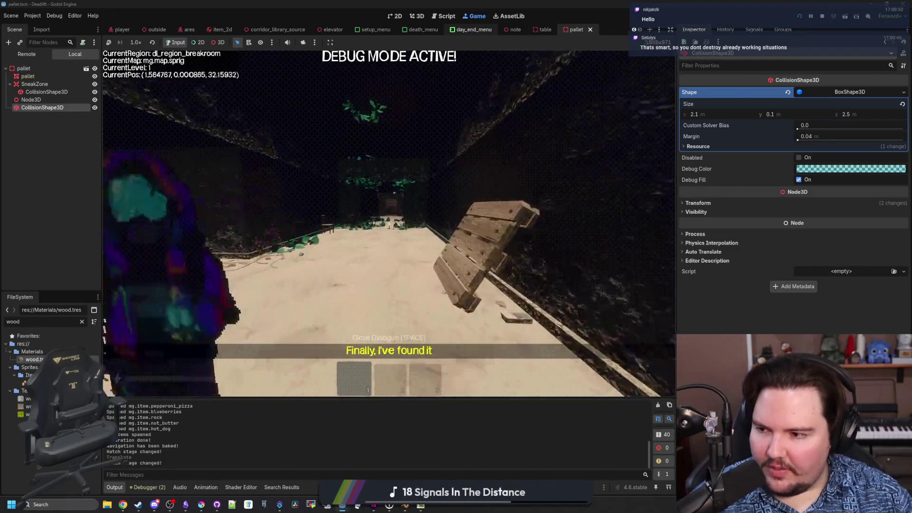
key(w)
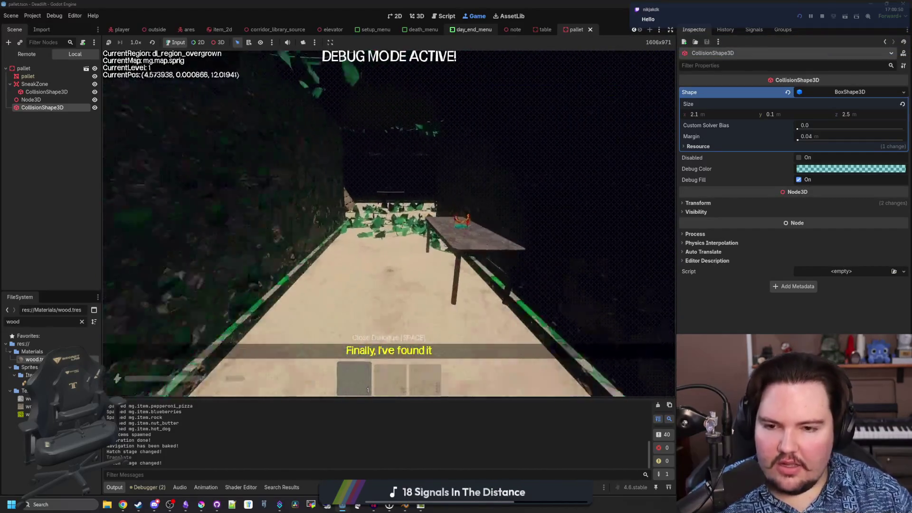
key(s)
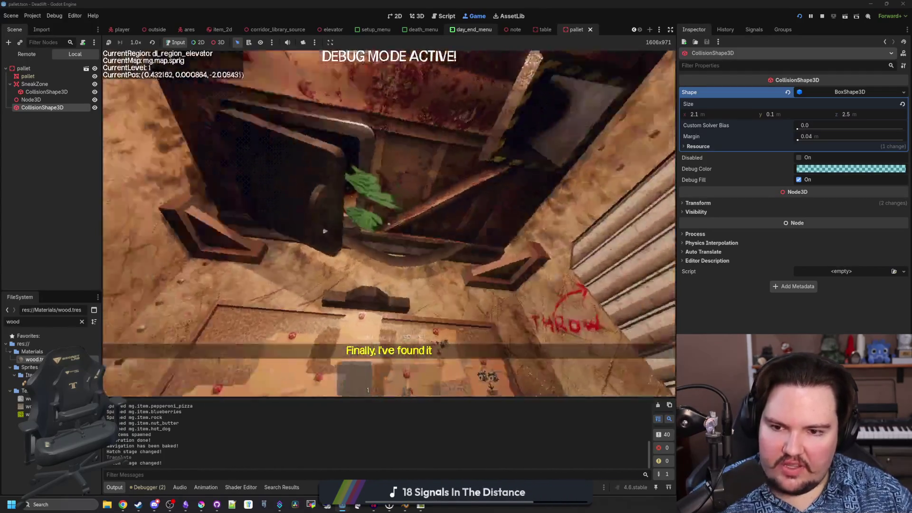
key(e)
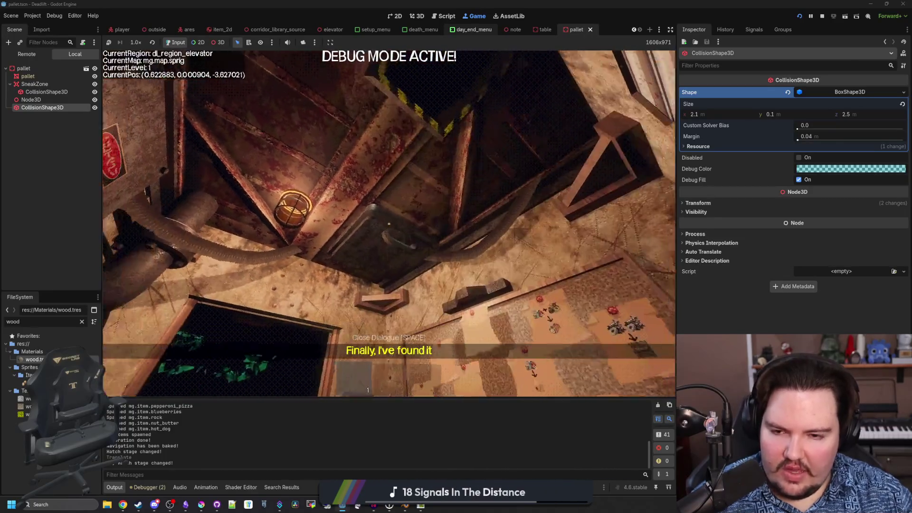
key(w)
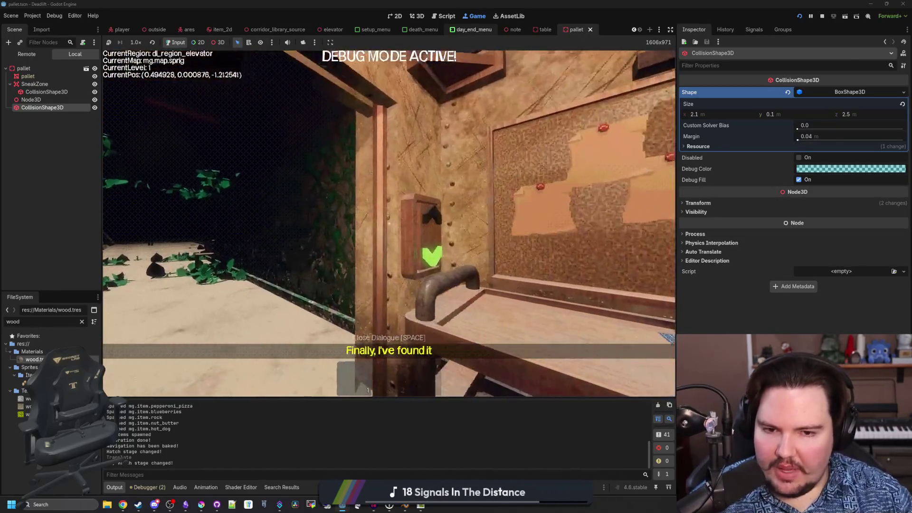
key(w)
key(w)
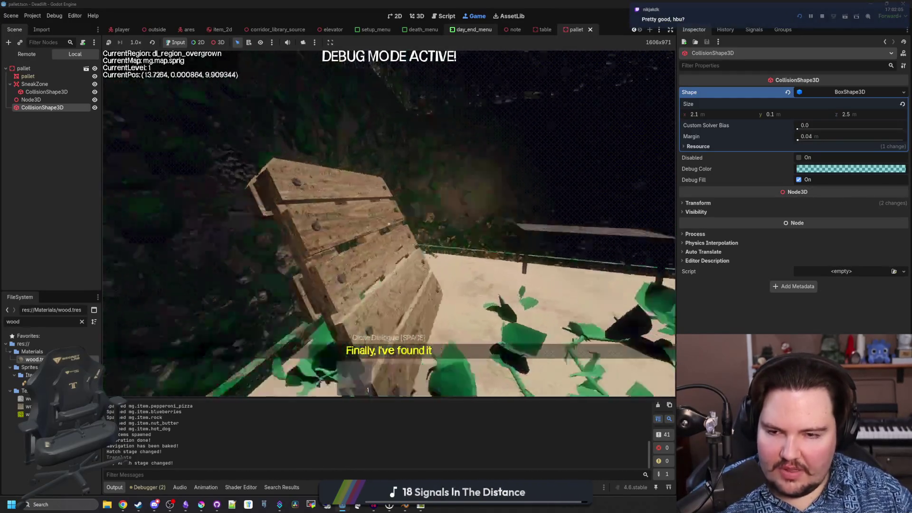
key(Escape)
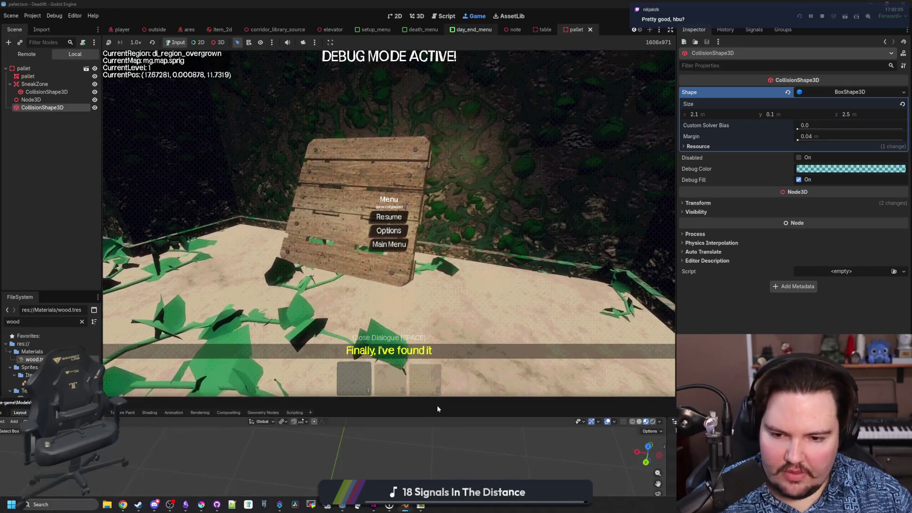
Step: View the pallet from below in Blender, then stop the Godot game and save the scene
key(alt+Tab)
mouse_move(466, 223)
mouse_down()
mouse_move(436, 293)
mouse_move(413, 292)
mouse_up()
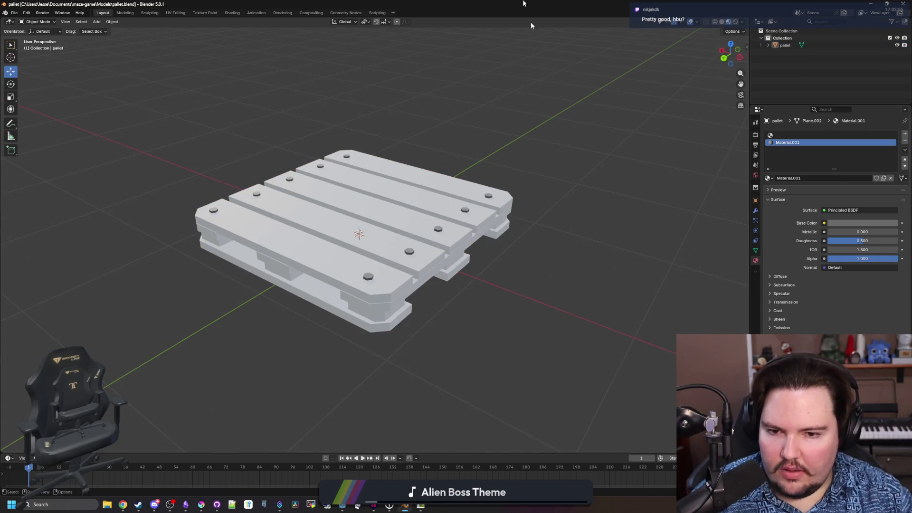
key(alt+Tab)
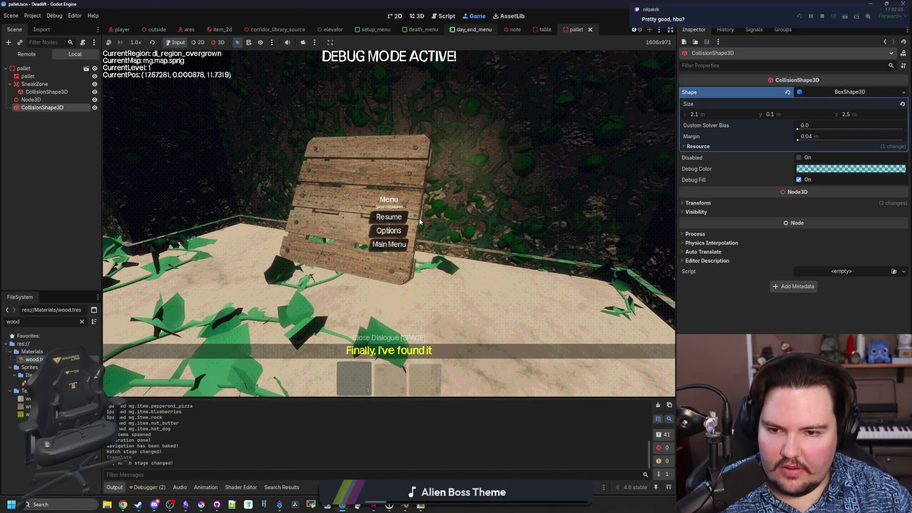
key(2)
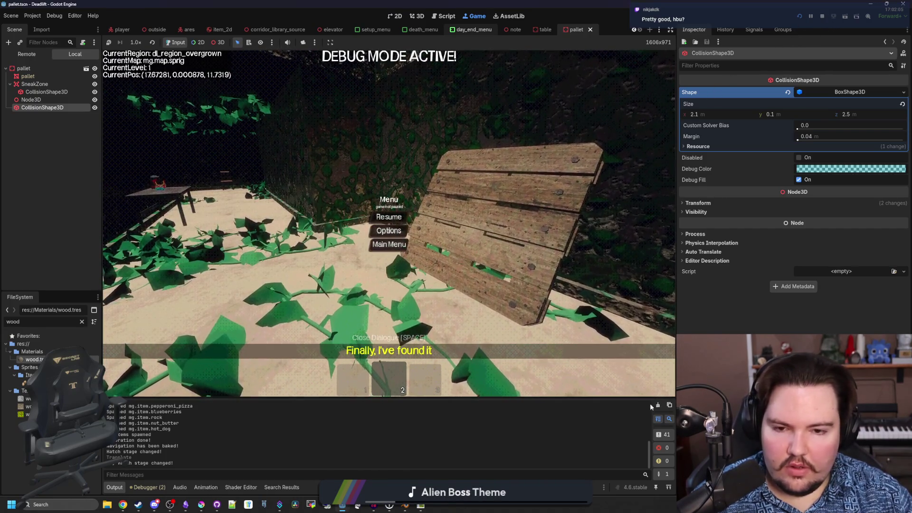
key(F8)
key(ctrl+s)
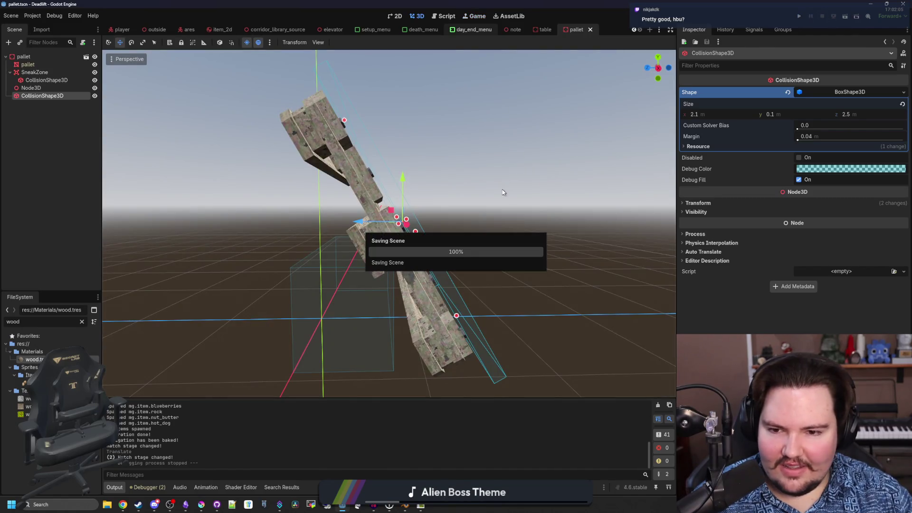
Step: Inspect the pallet mesh node's transform values around the tilted pallet
drag(503, 192, 504, 219)
scroll(504, 218, up, 3)
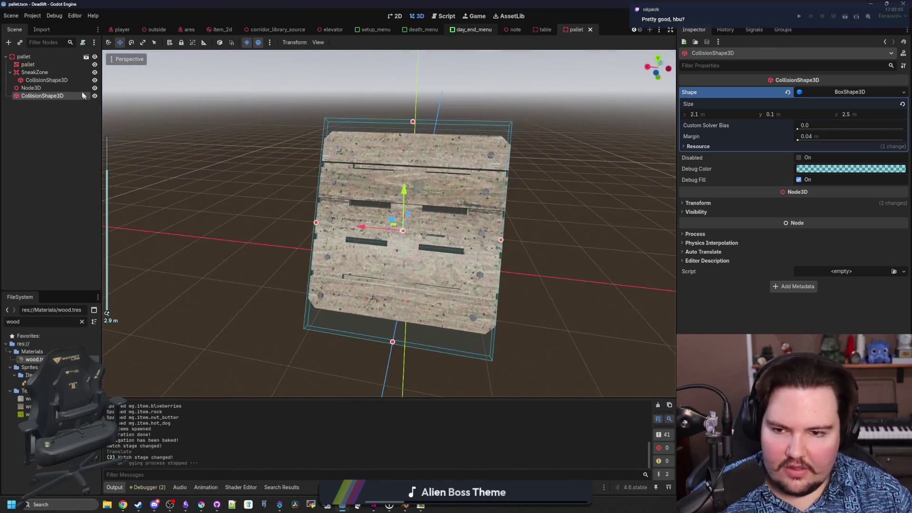
click(28, 65)
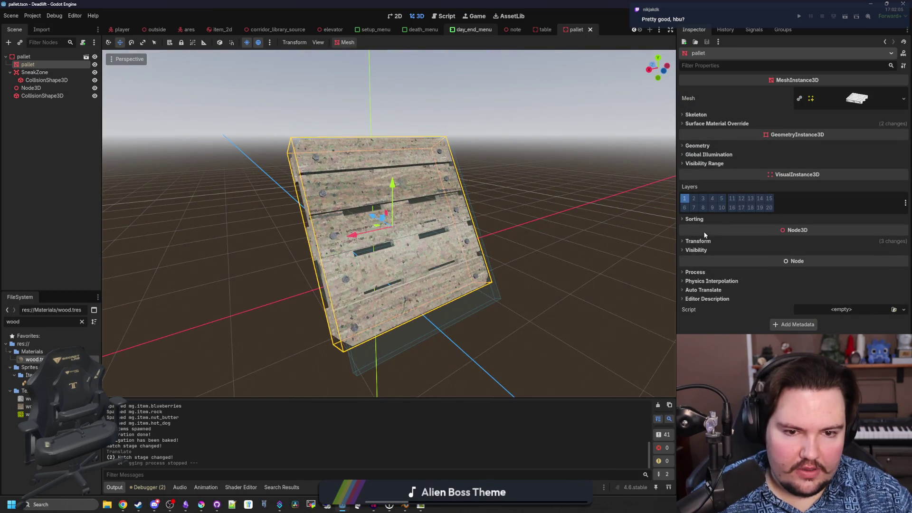
click(698, 240)
drag(634, 247, 589, 250)
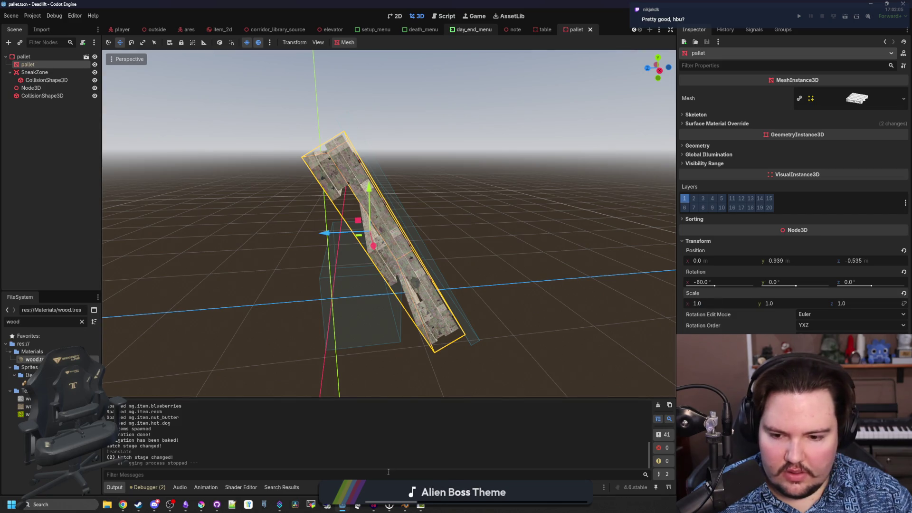
Step: Apply all transforms to the pallet model in Blender, save, and return to Godot
click(405, 506)
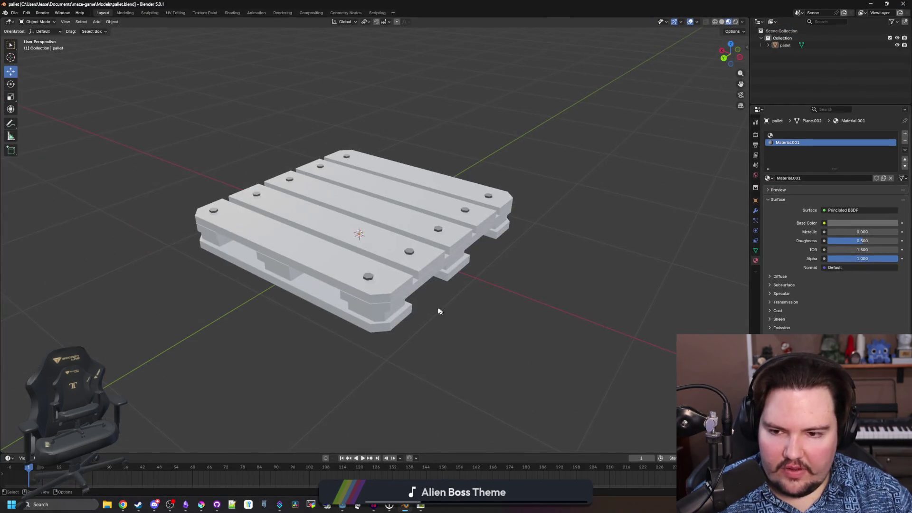
click(433, 281)
key(ctrl+a)
click(433, 279)
key(ctrl+s)
key(alt+Tab)
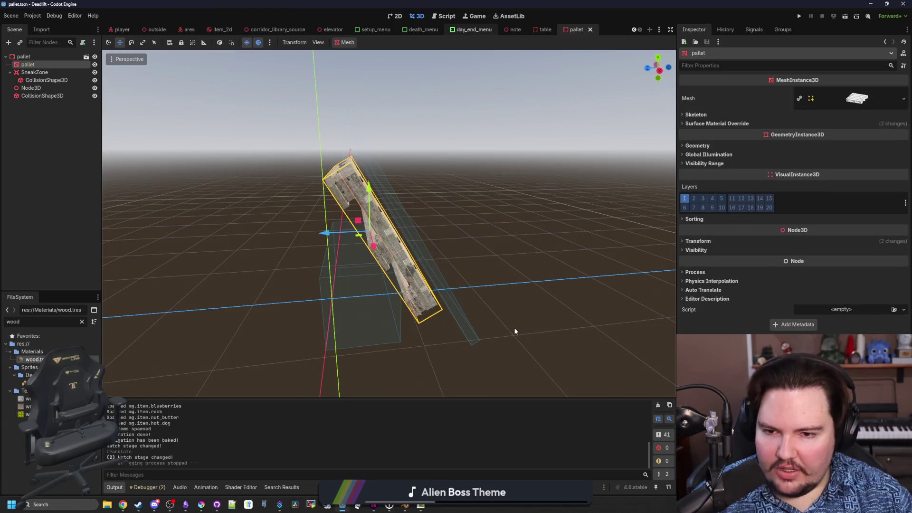
Step: Move the CollisionShape3D along Z in the right view, save, and run the game
key(KP_3)
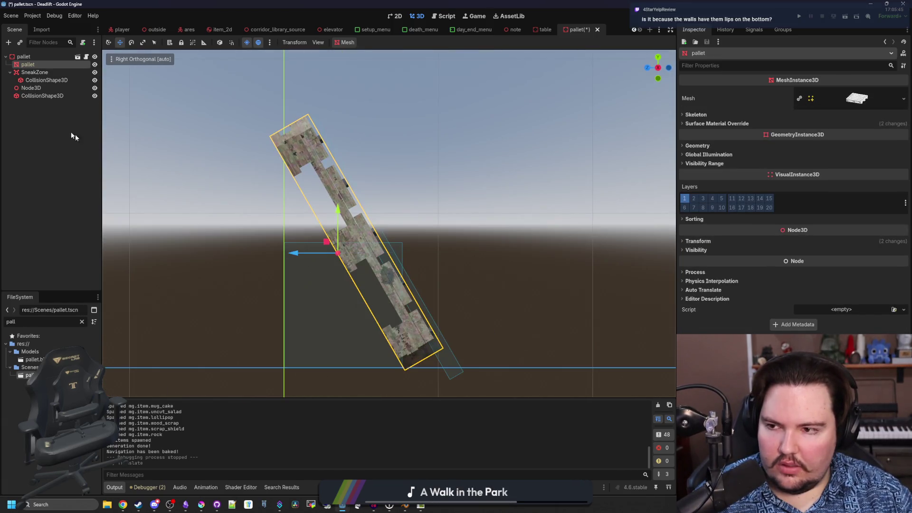
click(43, 95)
drag(326, 250, 327, 250)
key(ctrl+s)
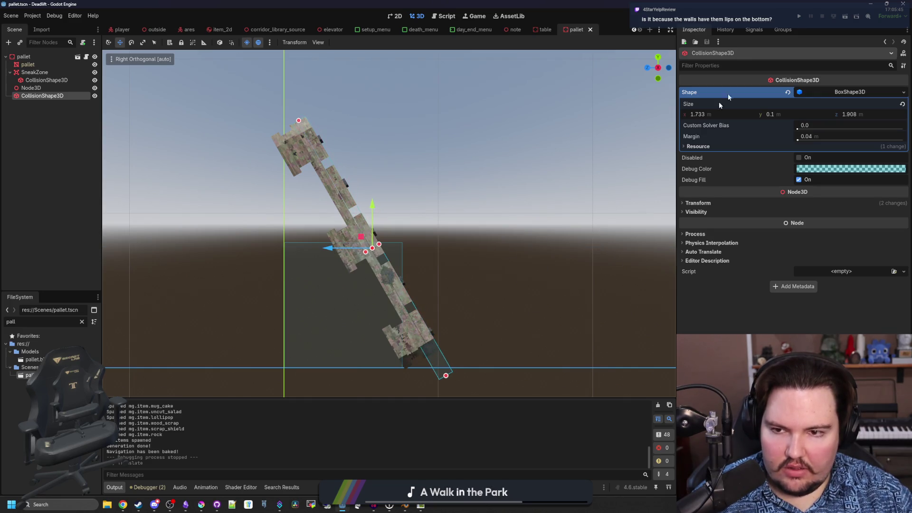
click(801, 16)
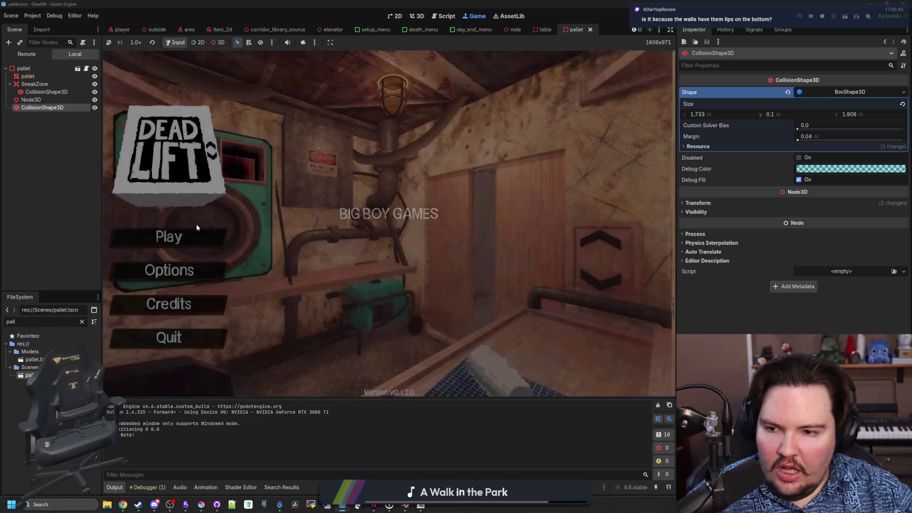
Step: Start a new game with default setup, walk the corridor, and pick up the energy drink
click(190, 231)
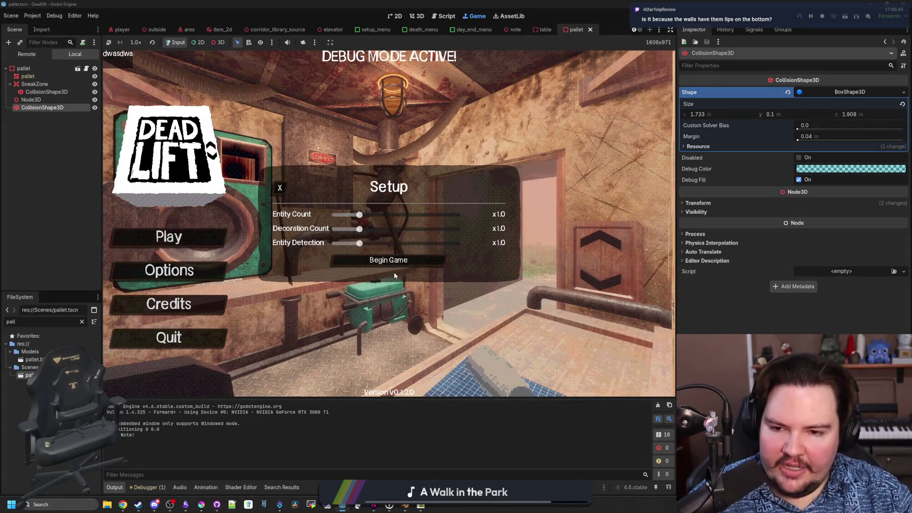
click(398, 260)
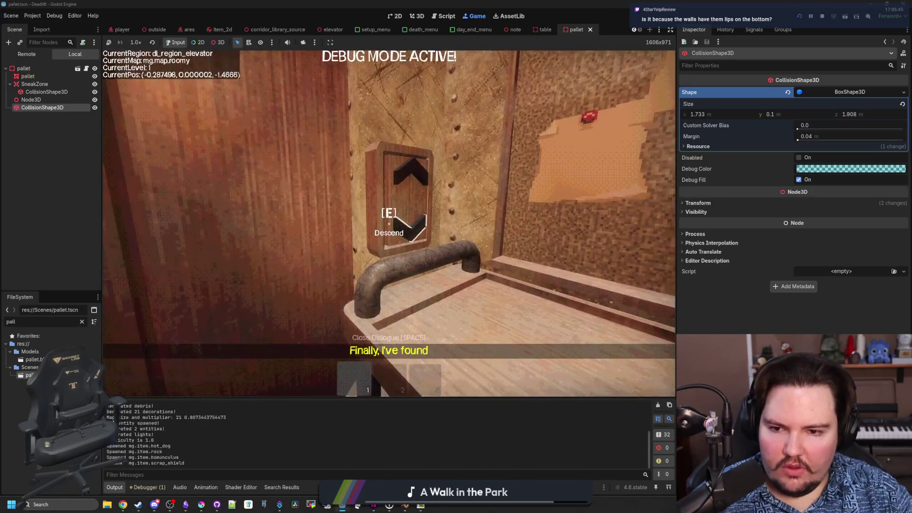
key(w)
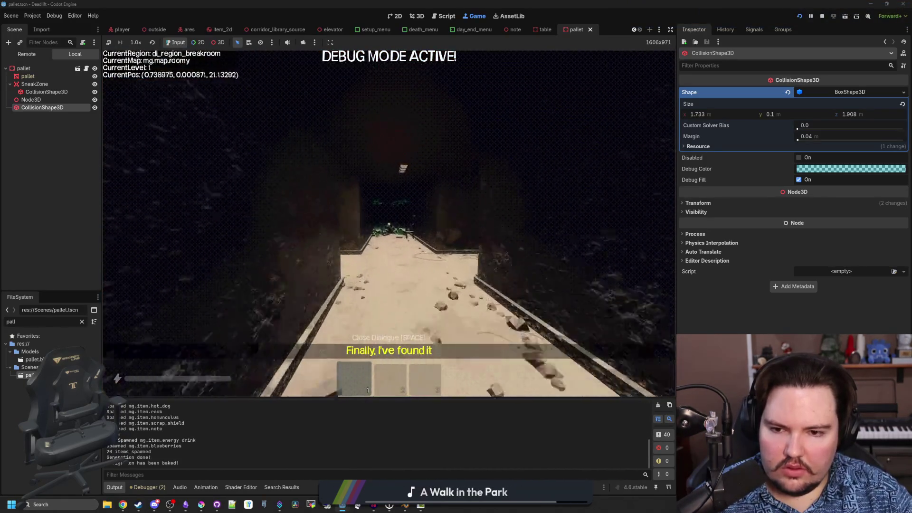
key(d)
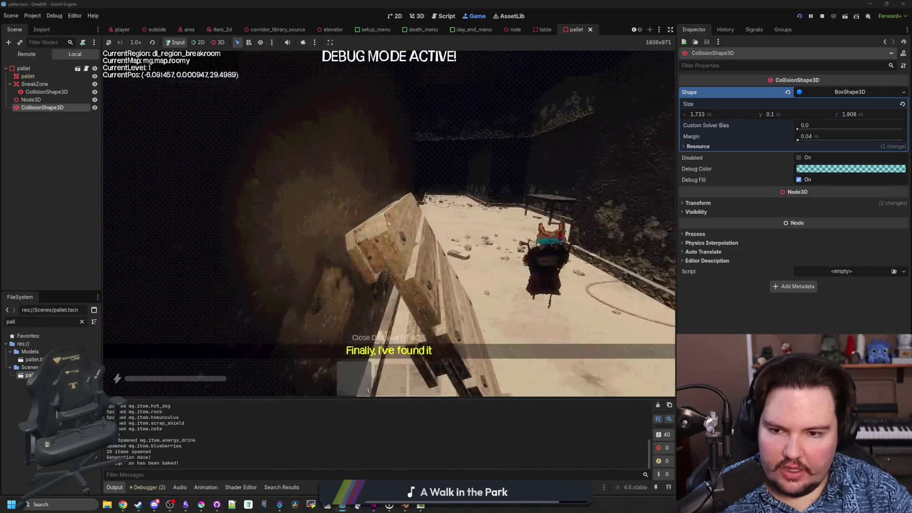
key(a)
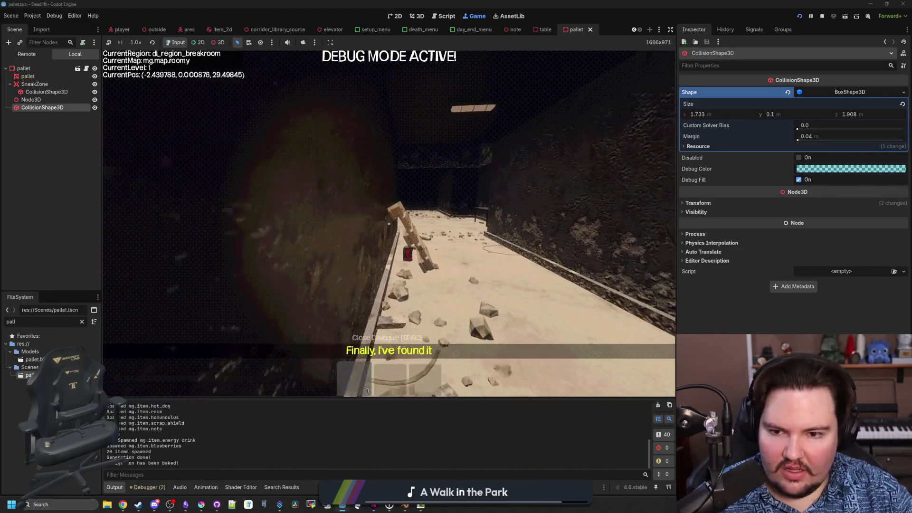
key(d)
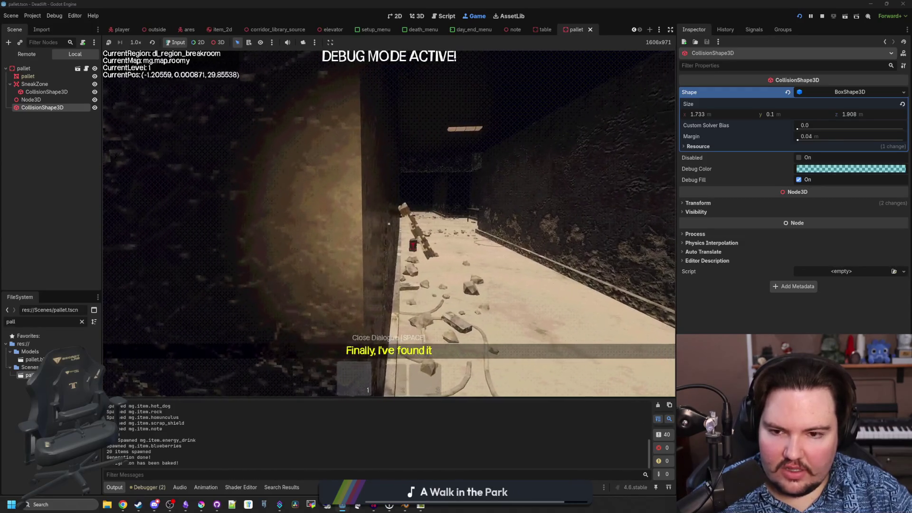
key(w)
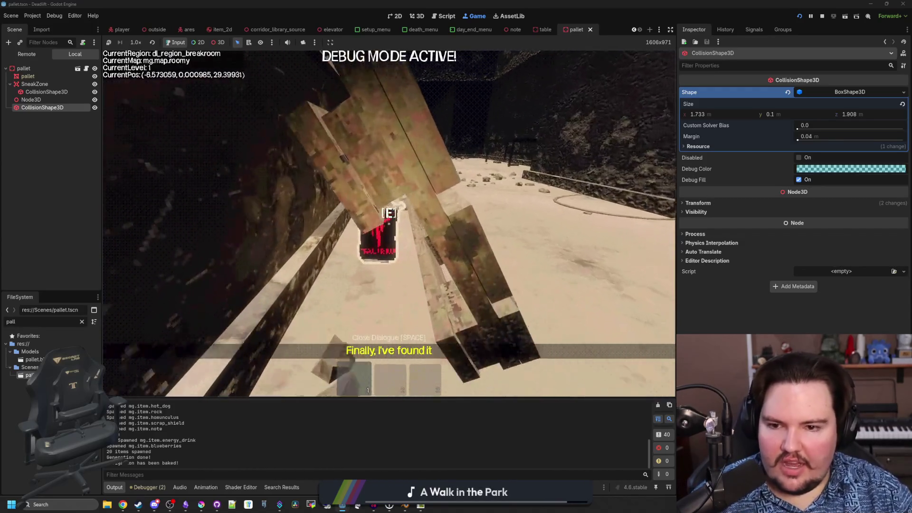
key(e)
Step: Walk past the leaning pallet and on into the overgrown area by the vine wall
key(w)
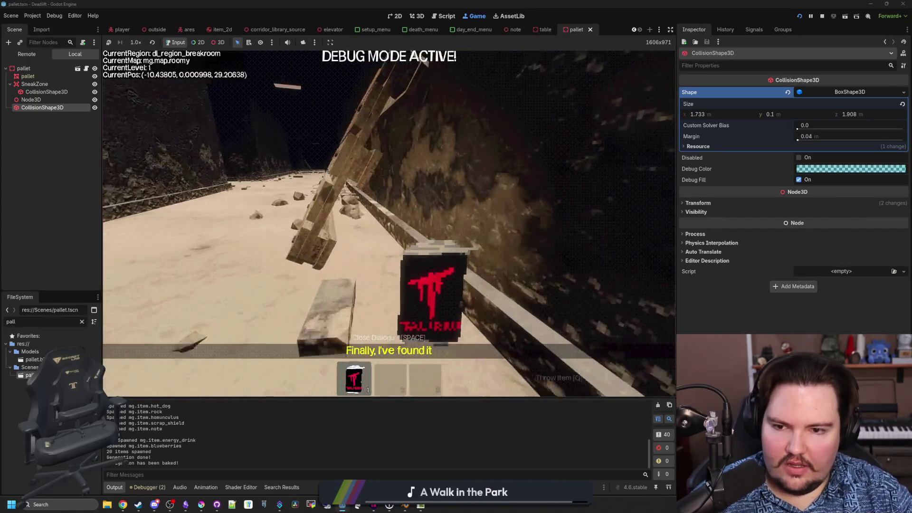
key(w)
key(s)
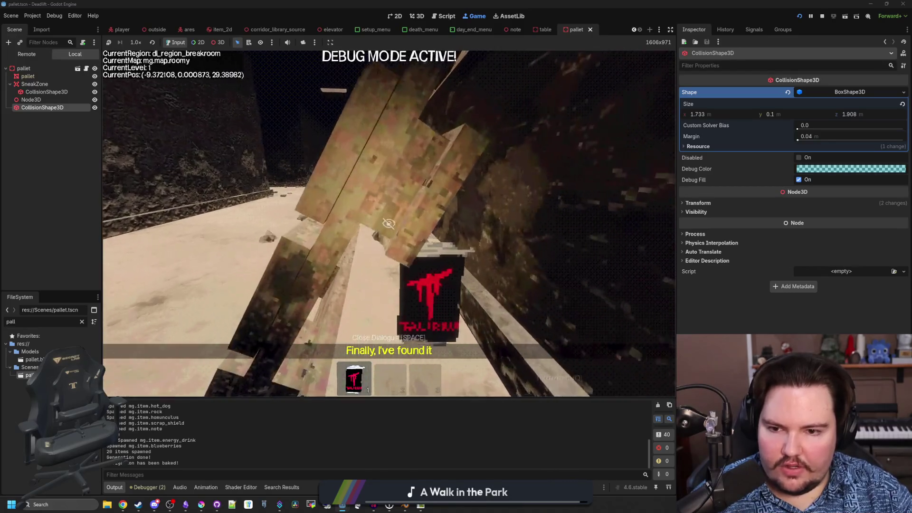
key(w)
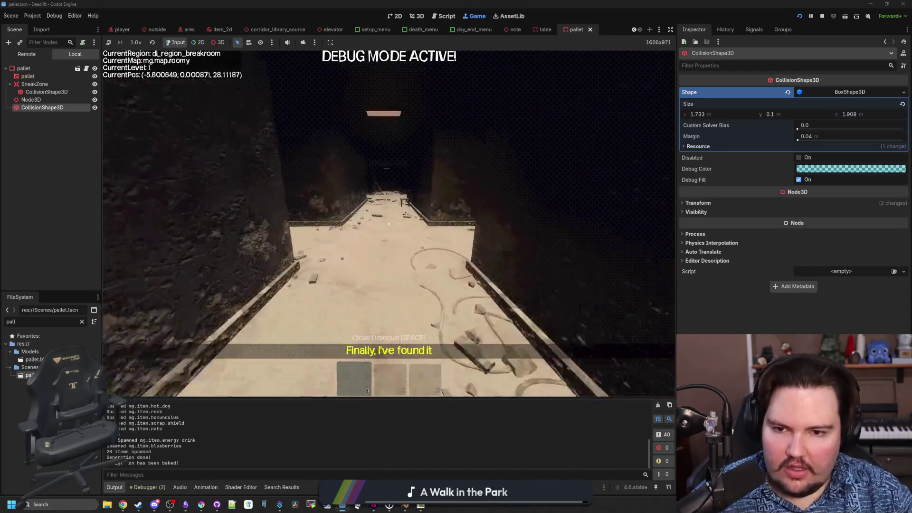
key(w)
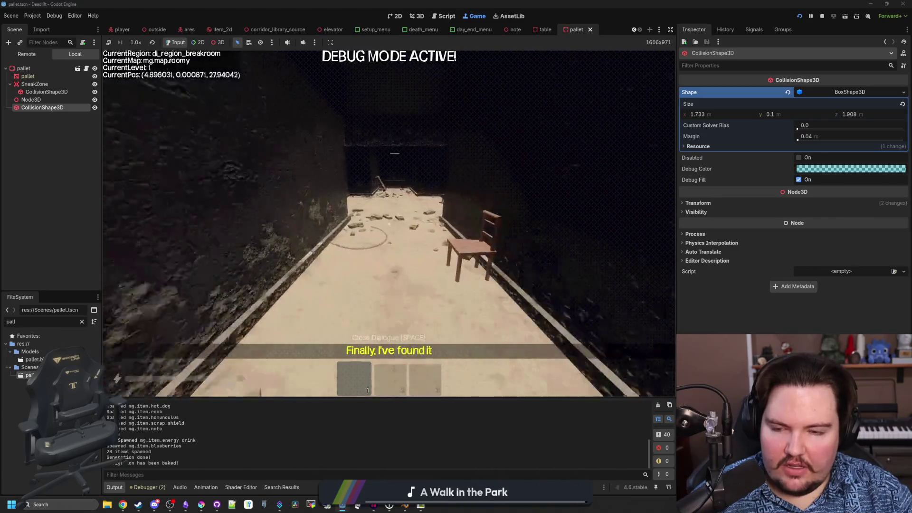
key(w)
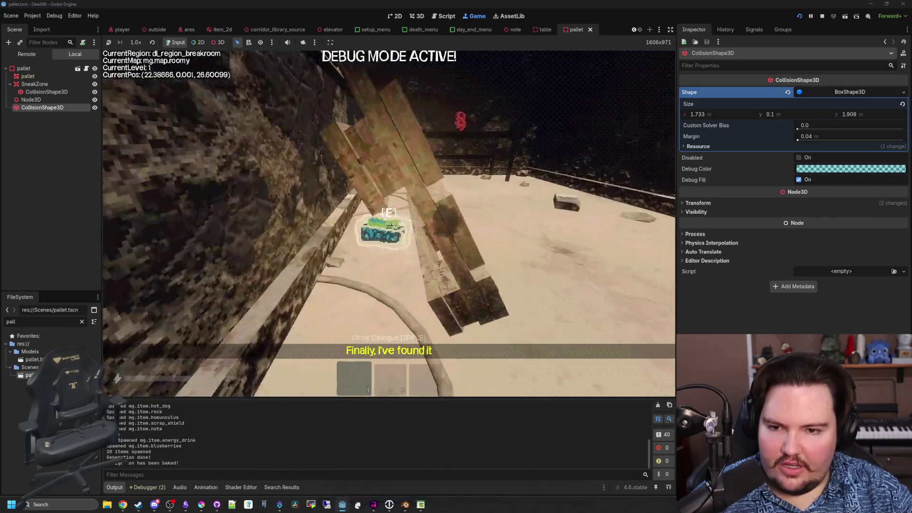
key(w)
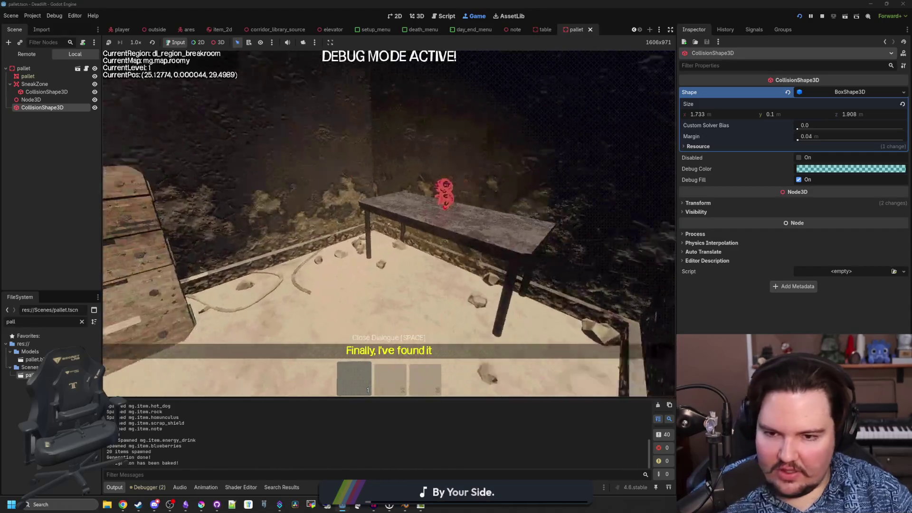
key(s)
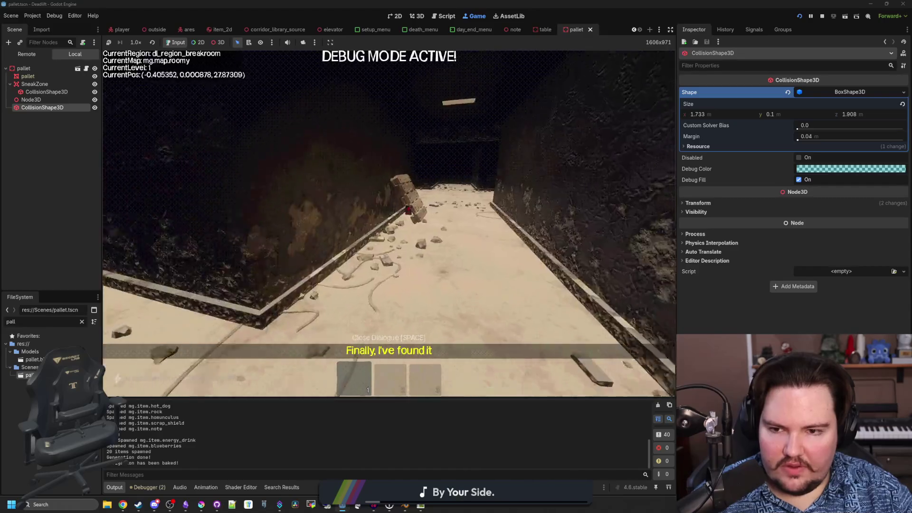
key(w)
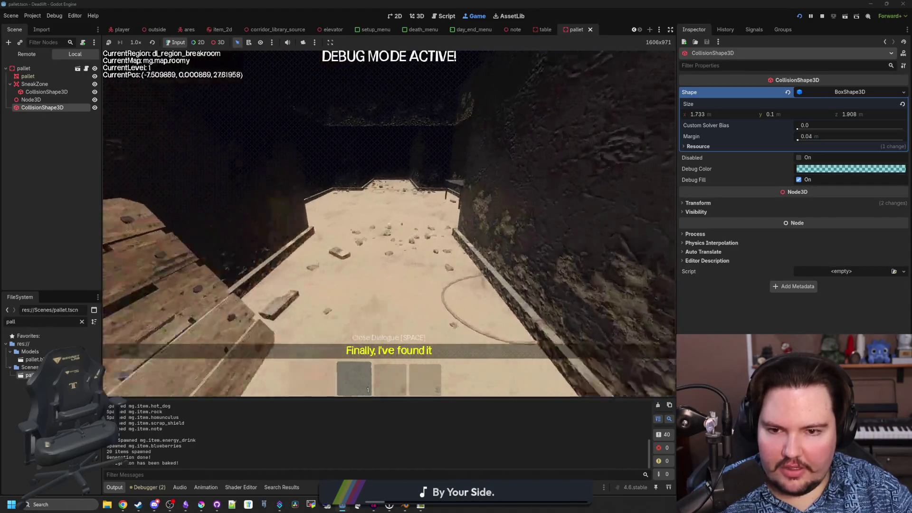
key(w)
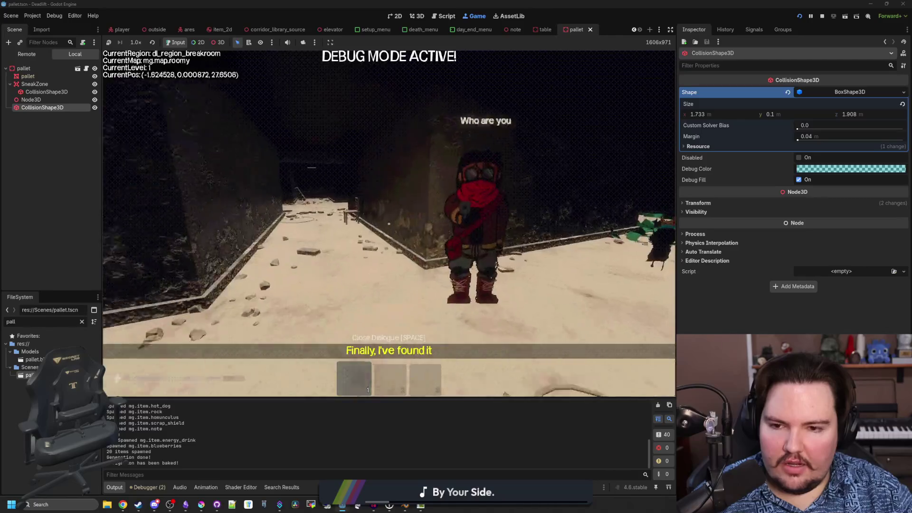
key(w)
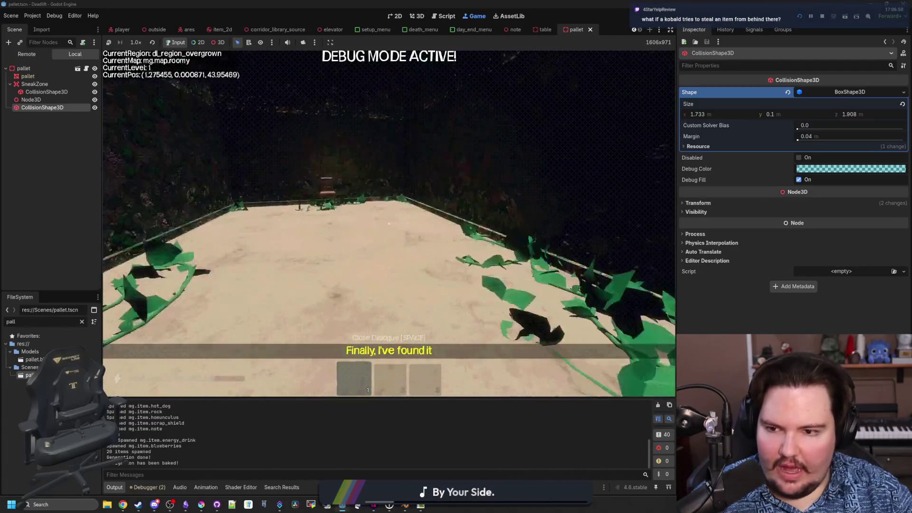
key(w)
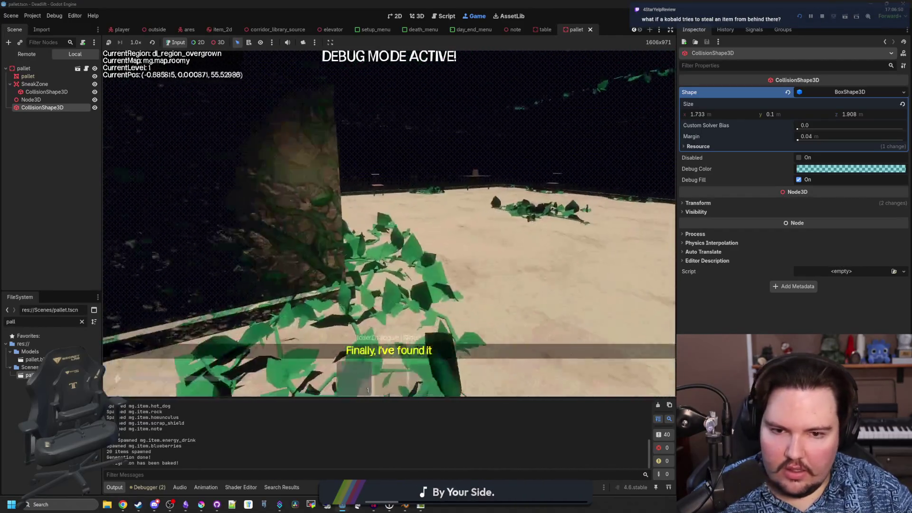
key(w)
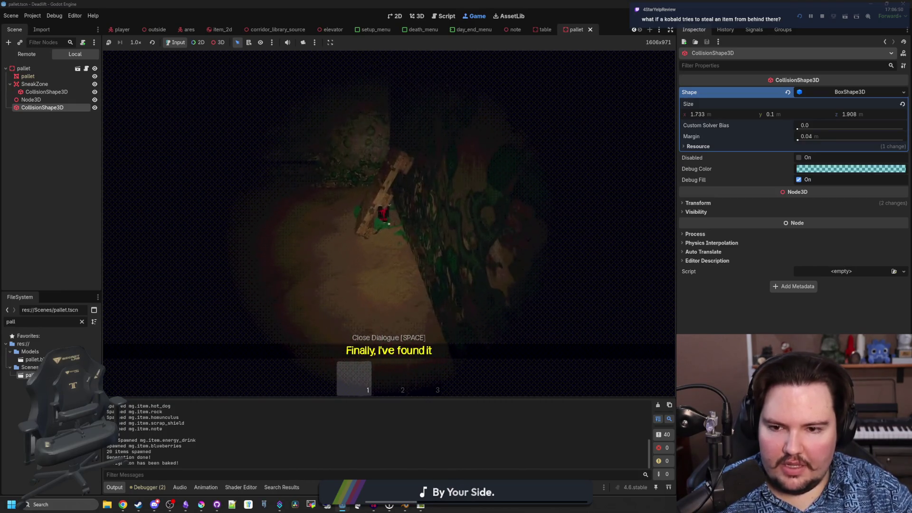
Step: Pick up, use and throw the energy drink by the pallet, then approach the vine-wall plank
key(w)
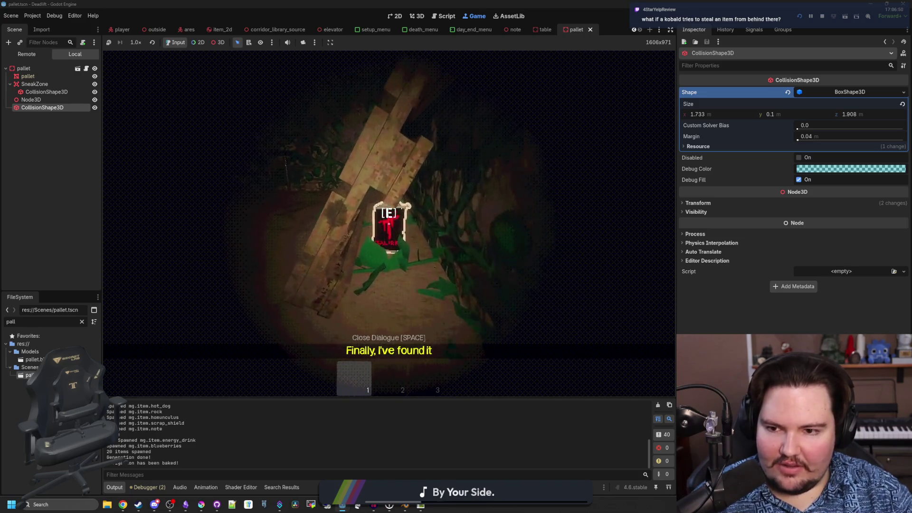
key(e)
click(389, 223)
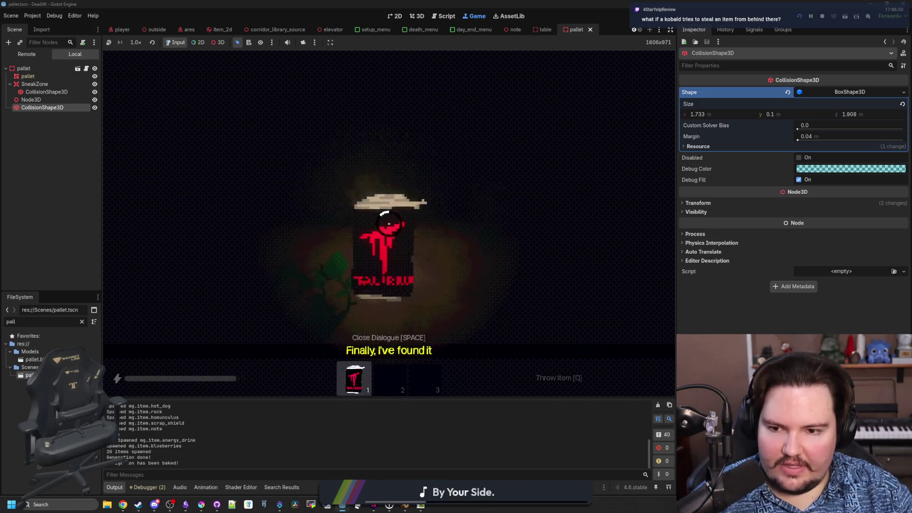
key(q)
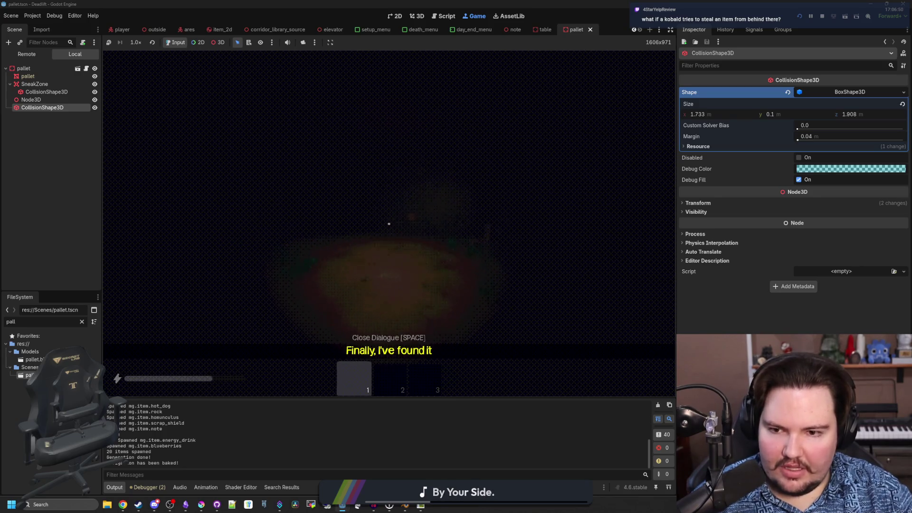
mouse_move(389, 223)
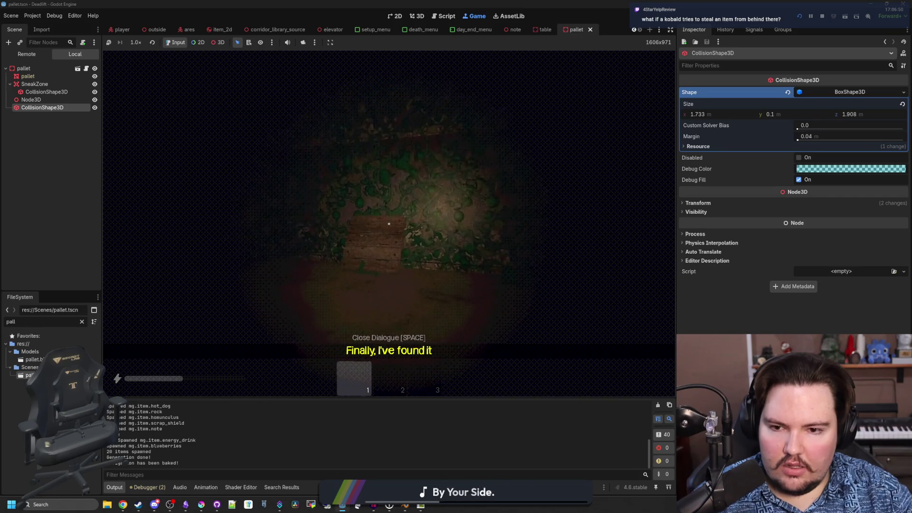
key(w)
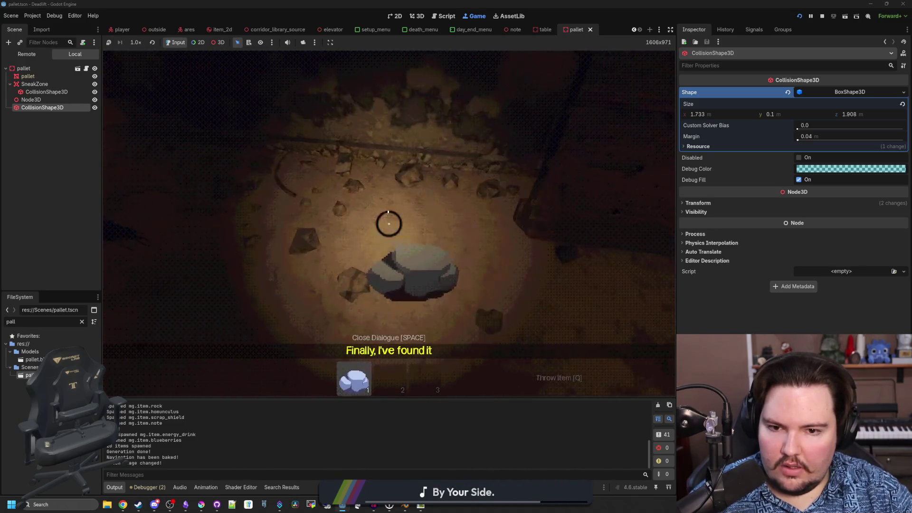
Step: Switch inventory slots, pick up the rock, and walk toward the pallet and can
key(2)
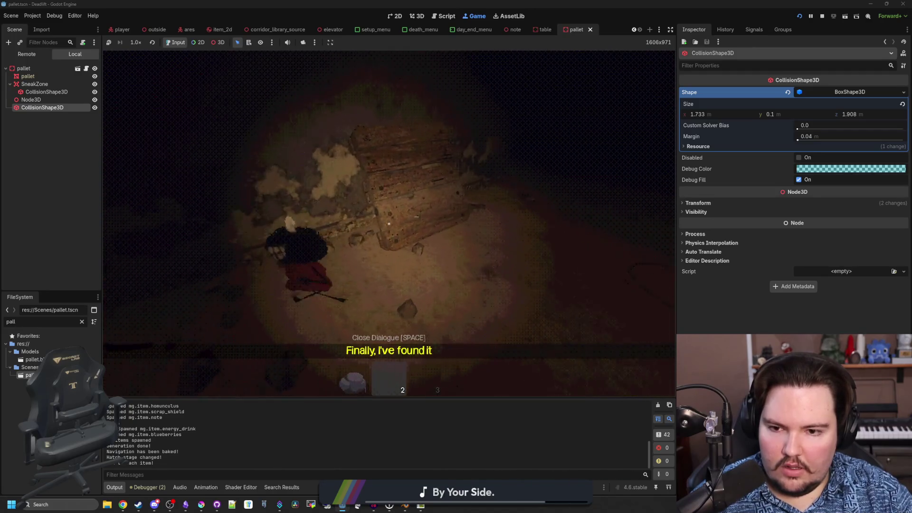
key(1)
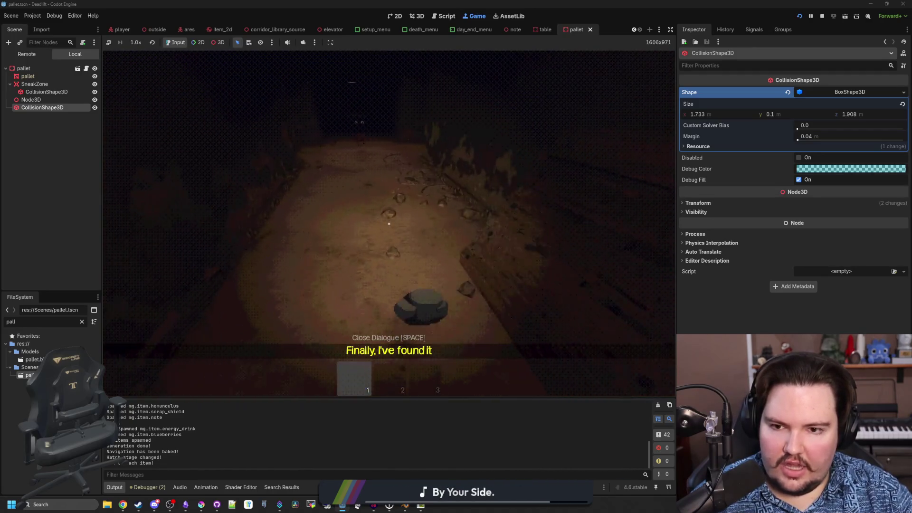
key(e)
key(2)
key(w)
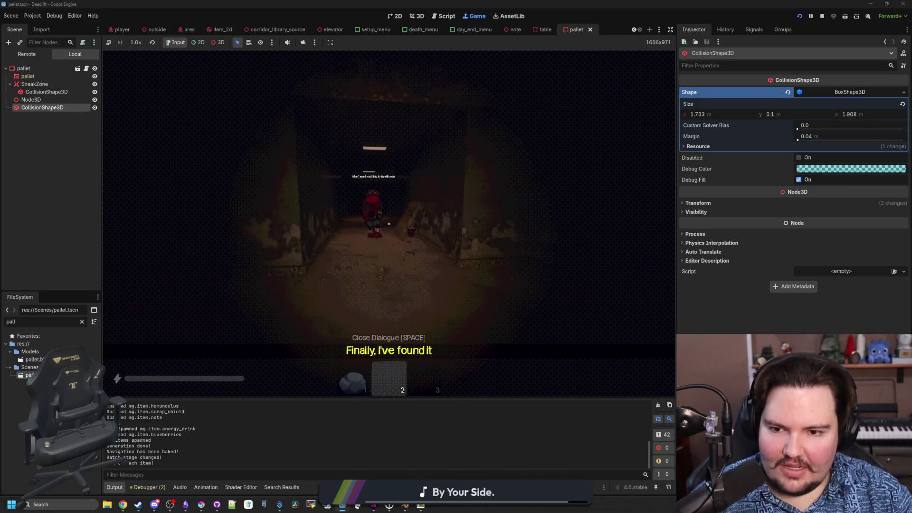
key(w)
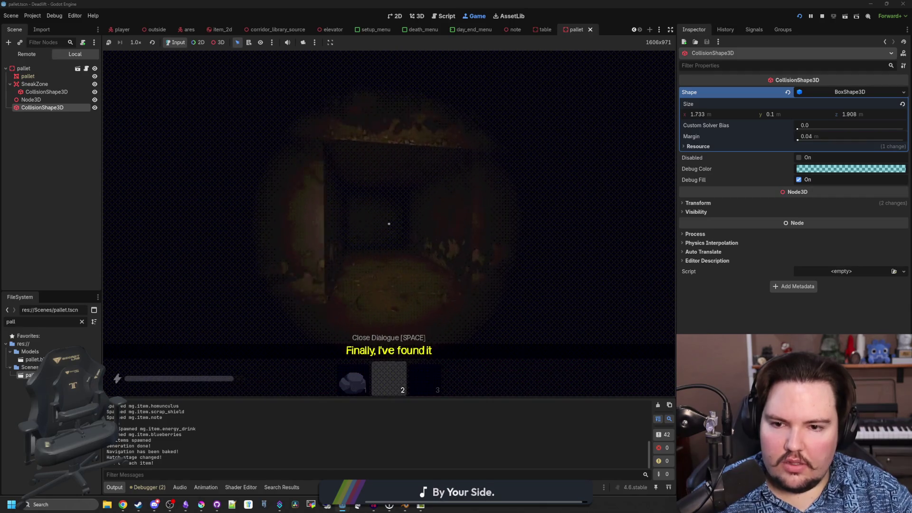
Step: Sprint down the dark corridor toward the fenced corridor, then pick up and drop an item
key(shift+w)
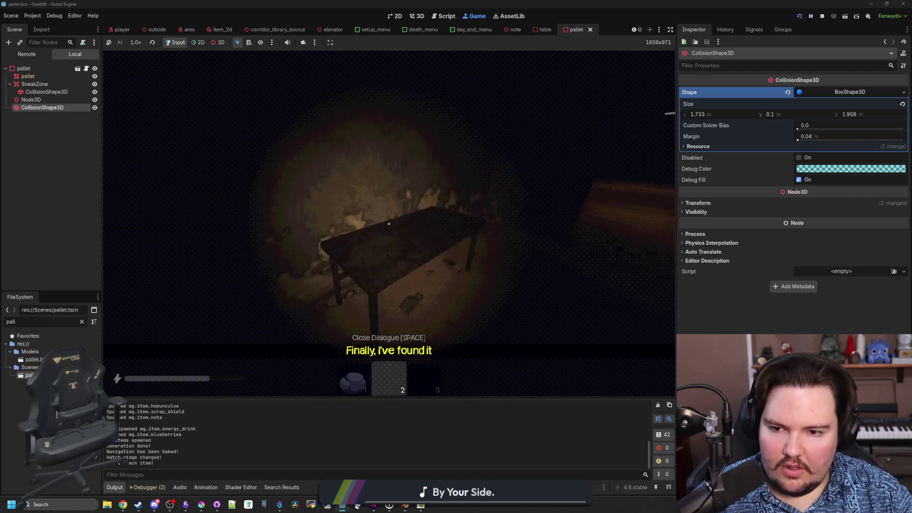
key(shift+w)
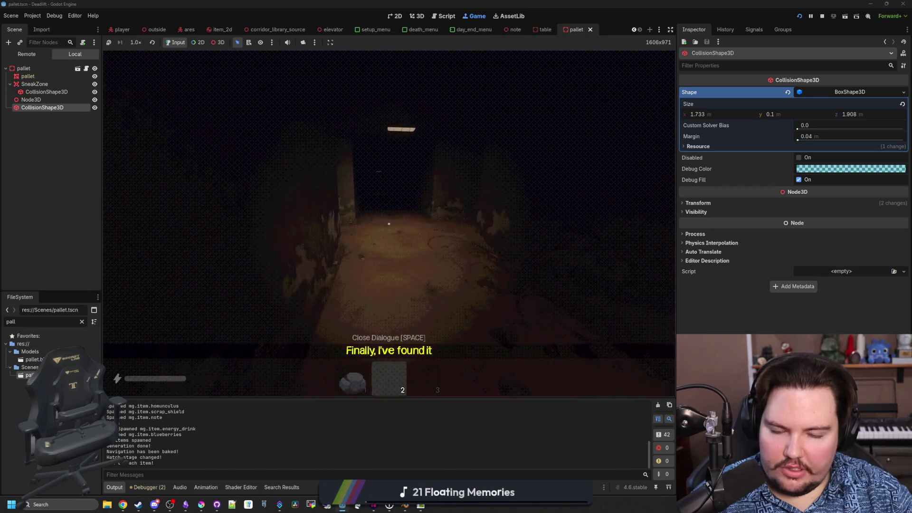
key(shift+w)
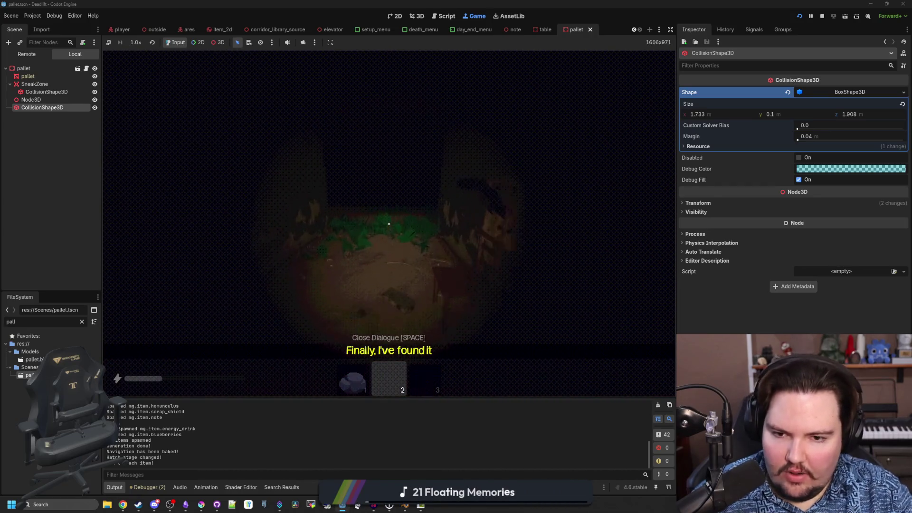
key(shift+w)
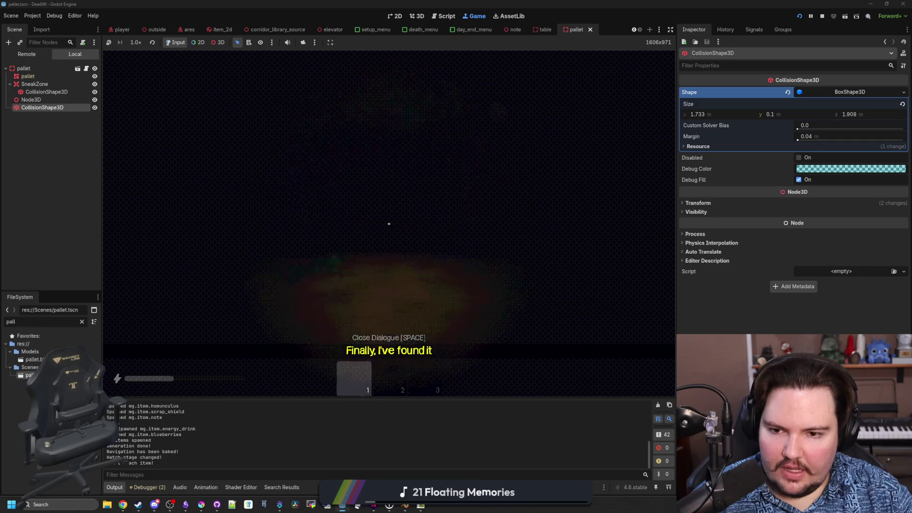
key(e)
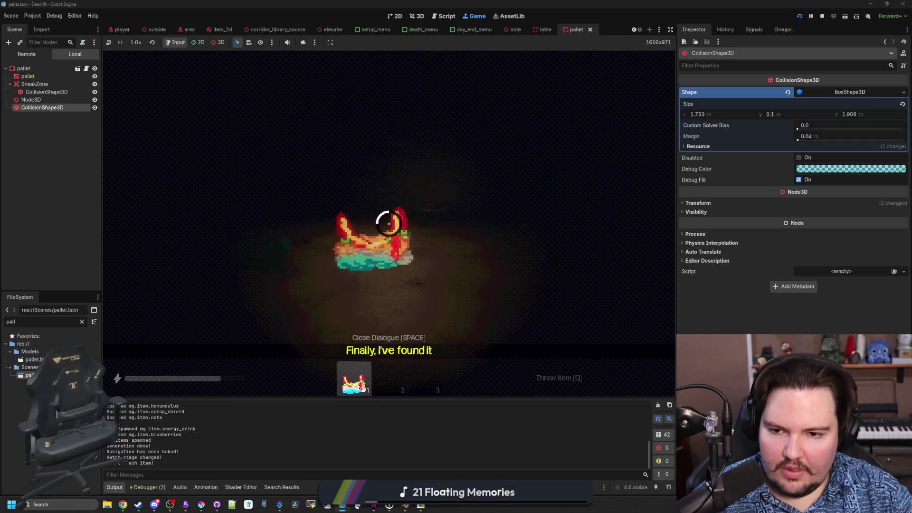
key(q)
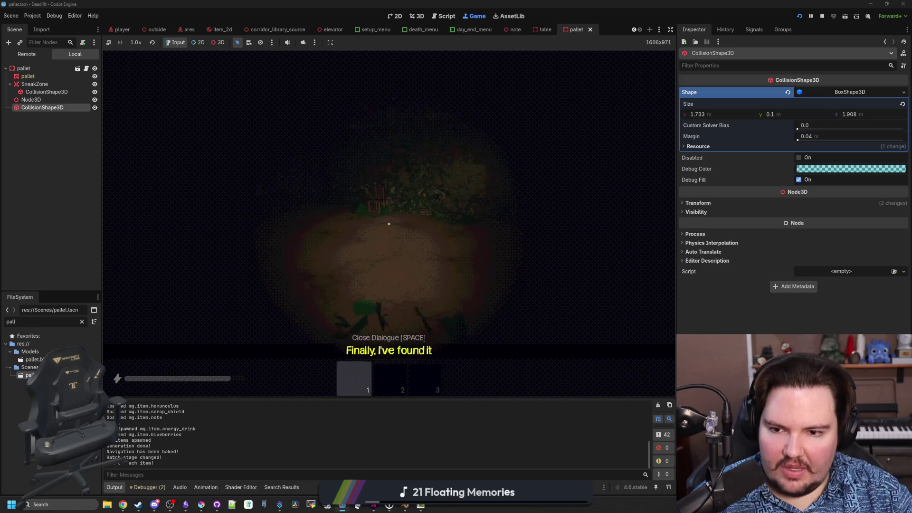
Step: Pick up the note from the table, put it back, then pause and resume the game
key(w)
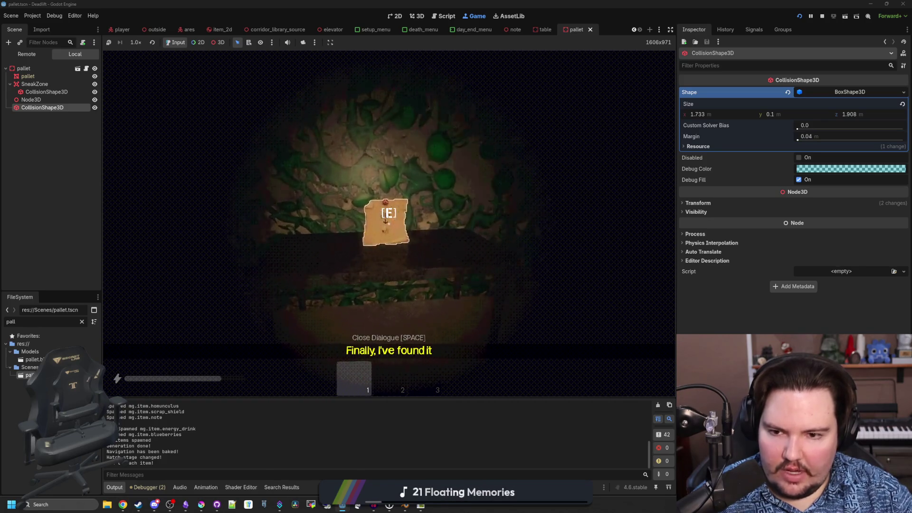
key(w)
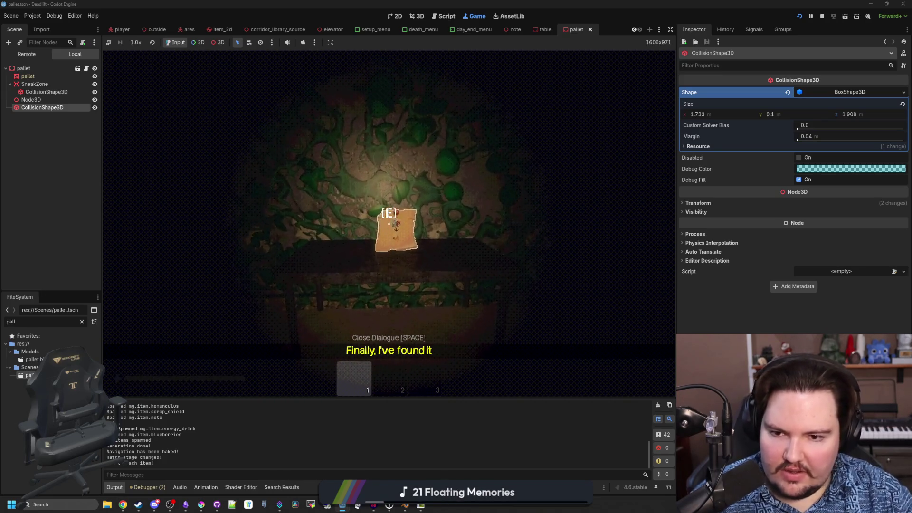
key(e)
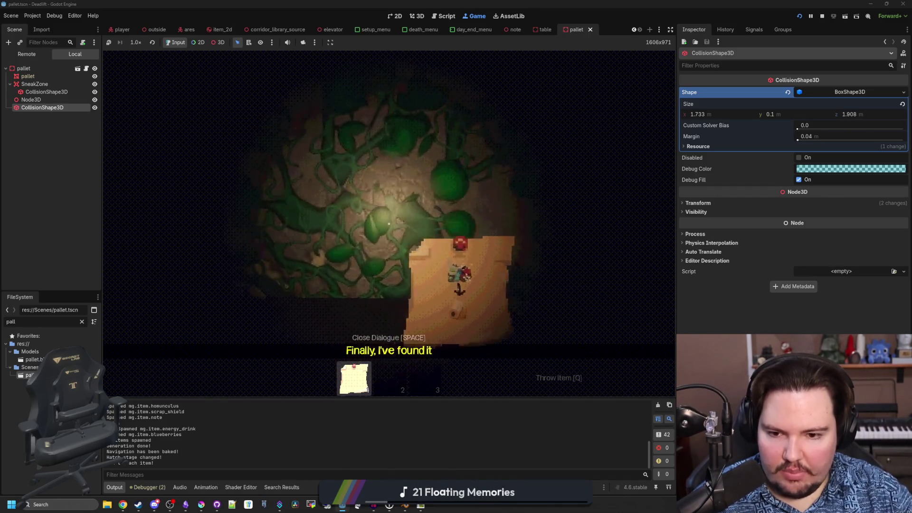
key(q)
key(s)
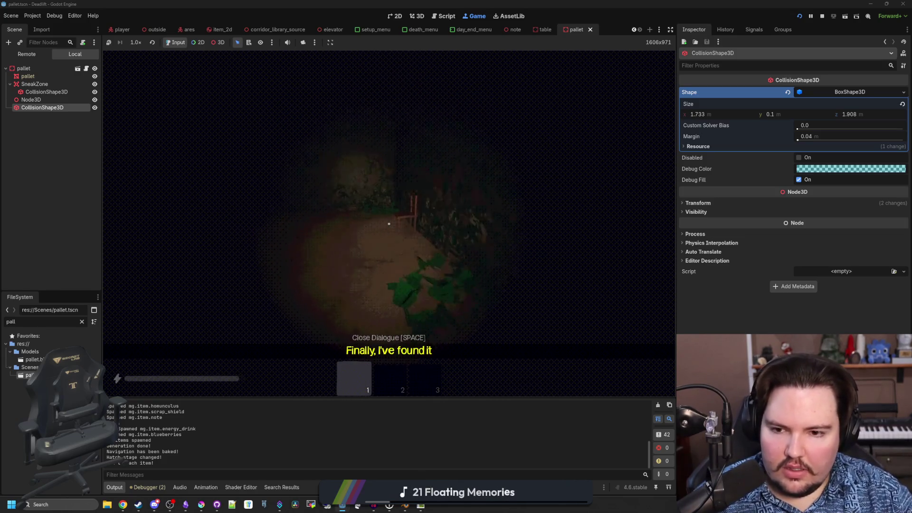
key(Escape)
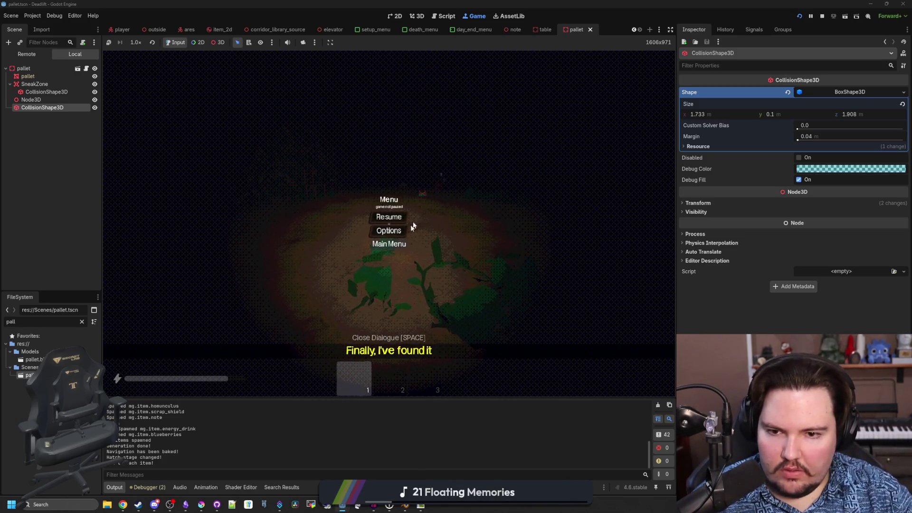
click(390, 217)
Step: Pick up the pallet, cycle hotbar slots 2 and 1, drop the rock and drink the energy drink
key(w)
key(s)
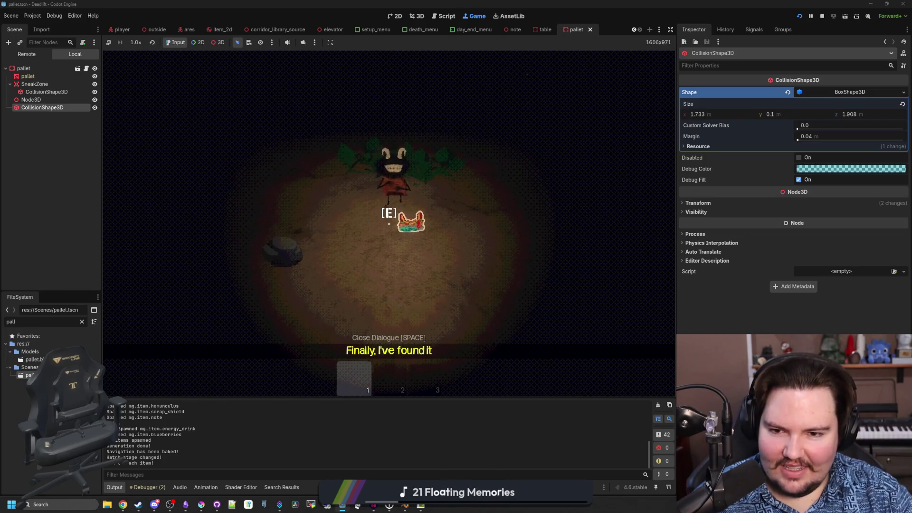
key(a)
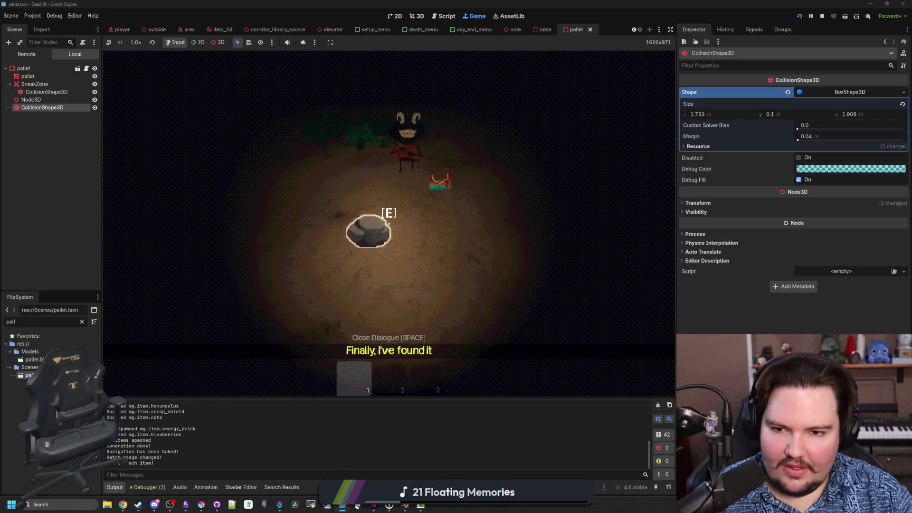
mouse_move(388, 224)
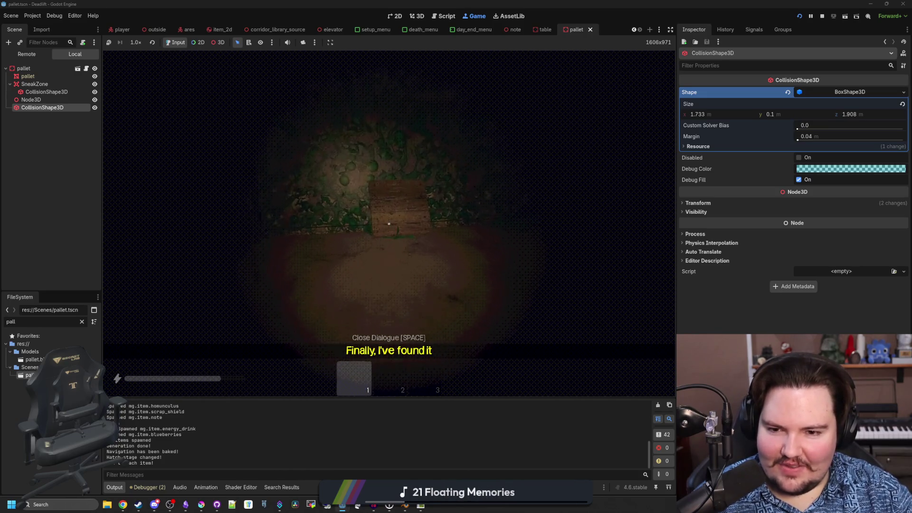
key(e)
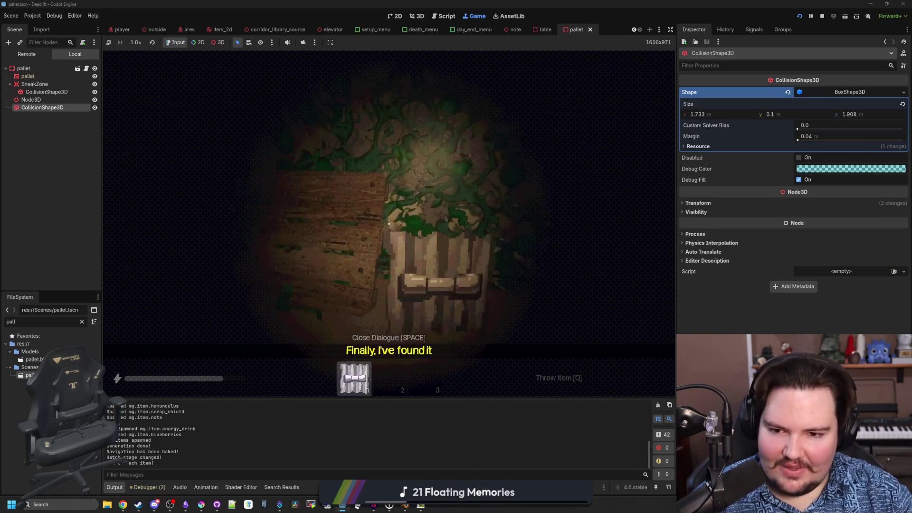
key(2)
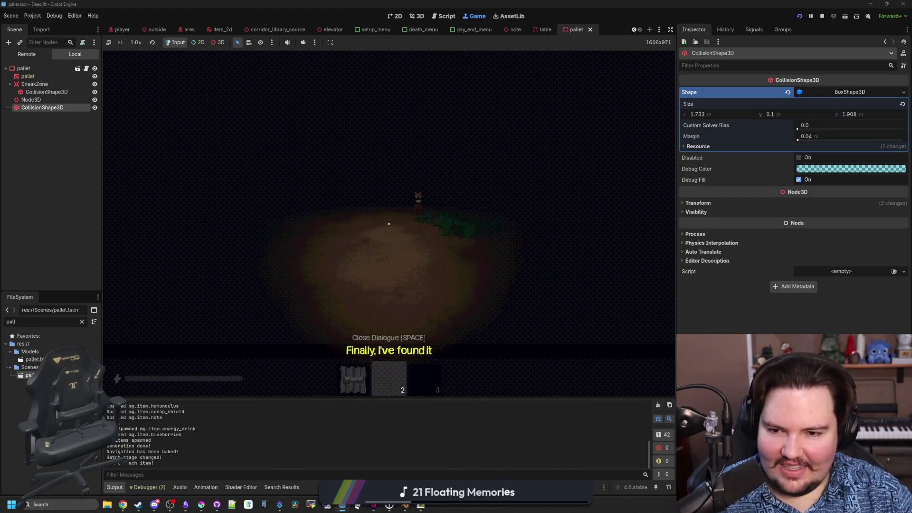
key(1)
key(e)
click(388, 223)
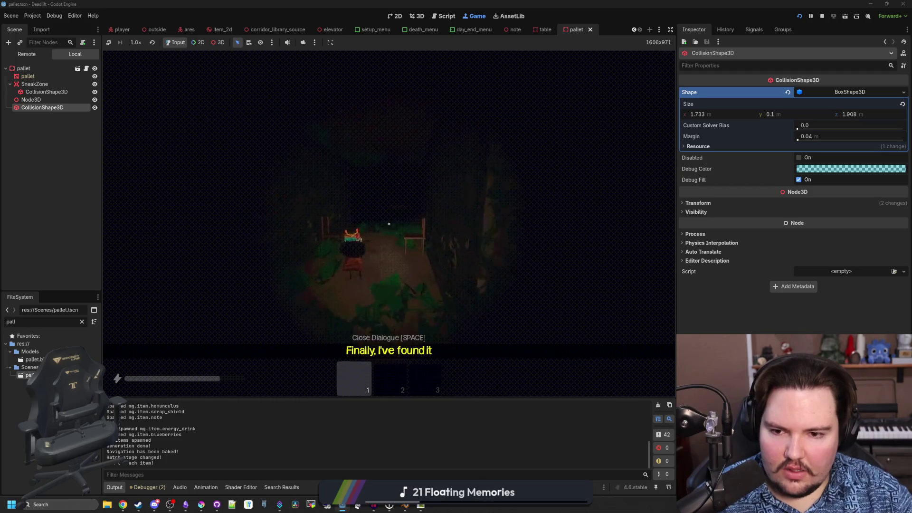
Step: Pause, restart the game to its main menu, stop the playtest and minimize the editor
key(Escape)
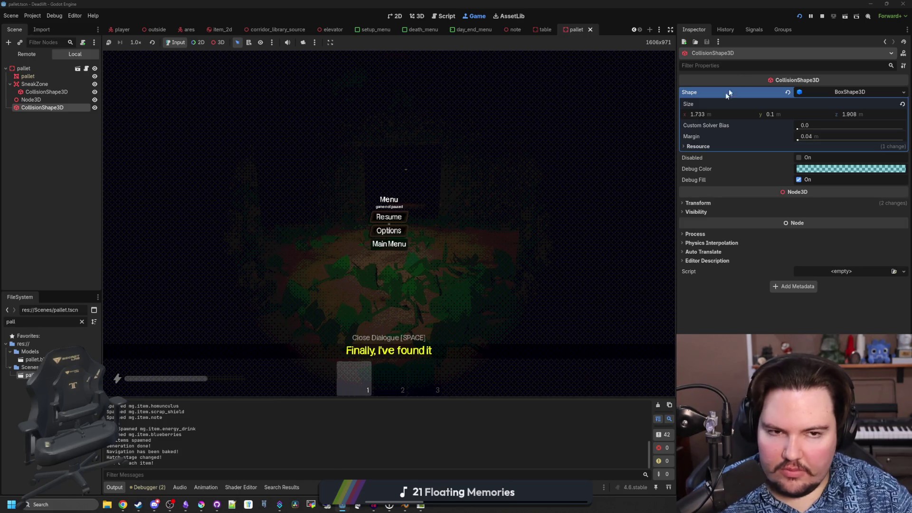
click(799, 16)
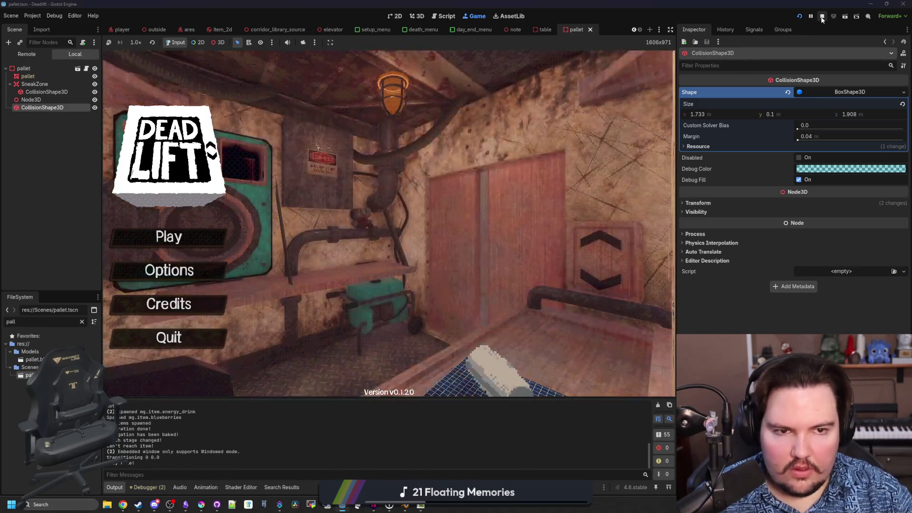
click(823, 15)
click(867, 4)
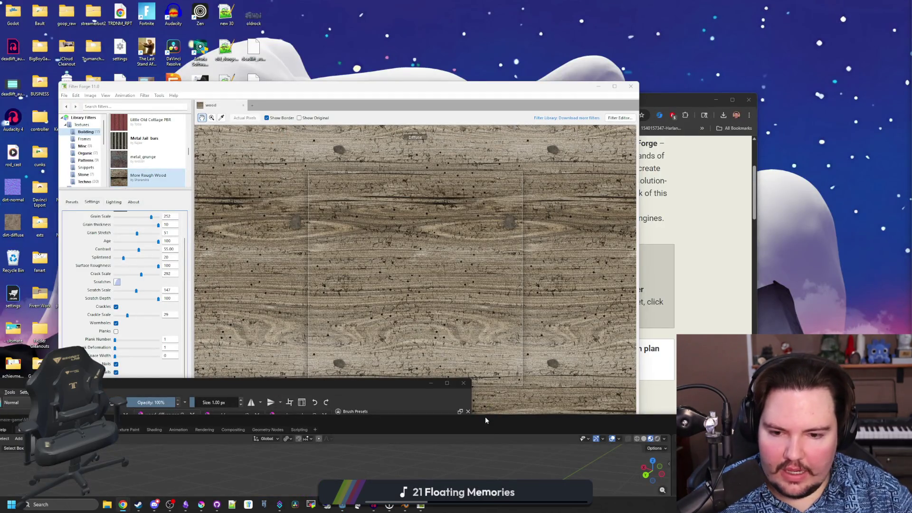
Step: In Blender, start a new General scene and open shelf.blend by dropping it into the viewport
click(486, 419)
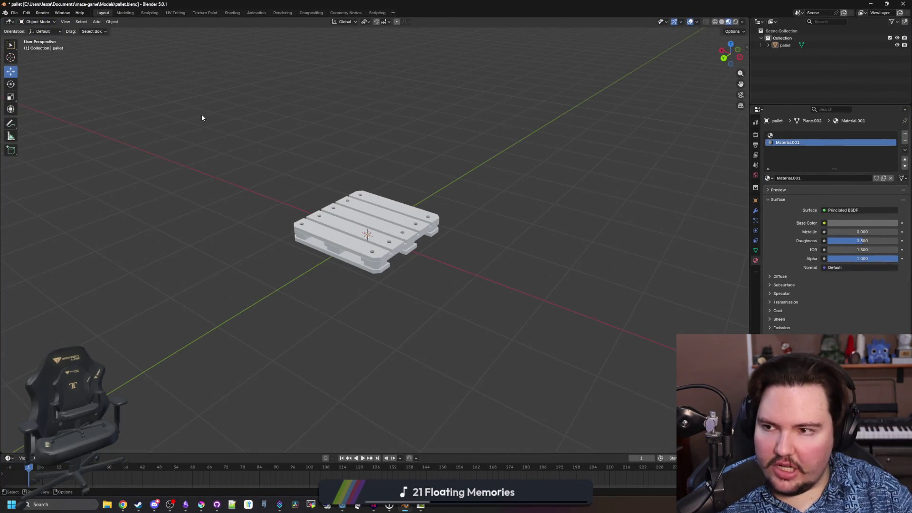
click(14, 13)
mouse_move(27, 21)
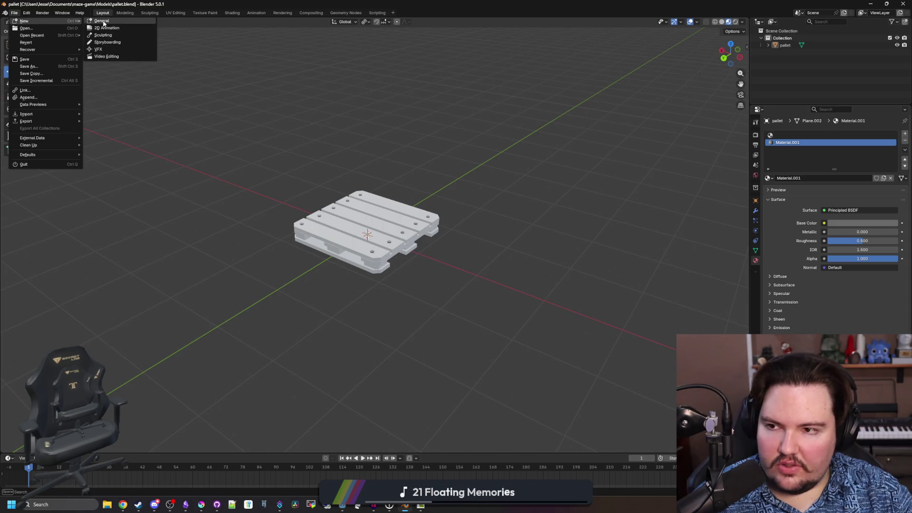
click(117, 21)
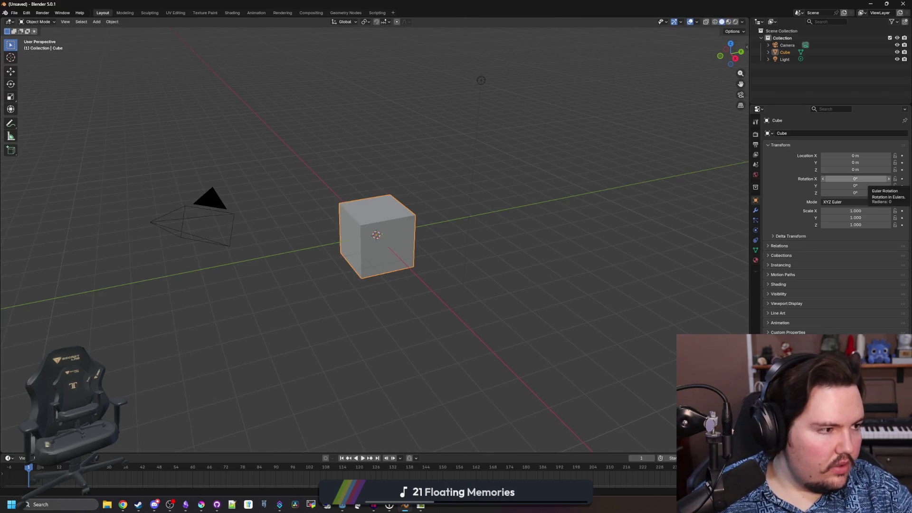
drag(485, 233, 484, 232)
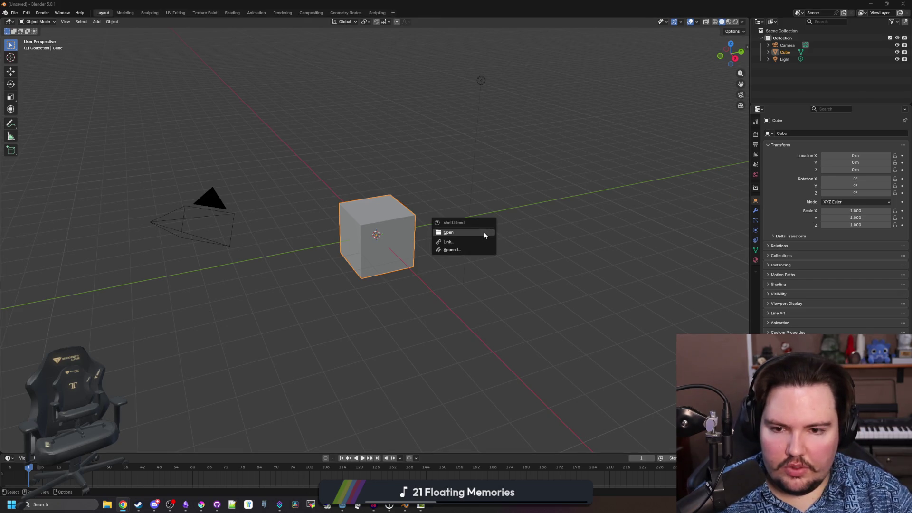
click(484, 233)
Step: Orbit and zoom around the shelf, move the Blender window aside, and return to Godot
mouse_move(552, 235)
mouse_down()
mouse_move(479, 252)
mouse_move(580, 298)
mouse_move(533, 280)
mouse_move(438, 216)
mouse_move(476, 247)
mouse_move(391, 228)
mouse_move(373, 187)
mouse_move(261, 189)
mouse_move(255, 233)
mouse_move(289, 244)
mouse_move(391, 213)
mouse_move(494, 212)
mouse_move(498, 248)
mouse_move(506, 245)
mouse_up()
scroll(494, 213, down, 5)
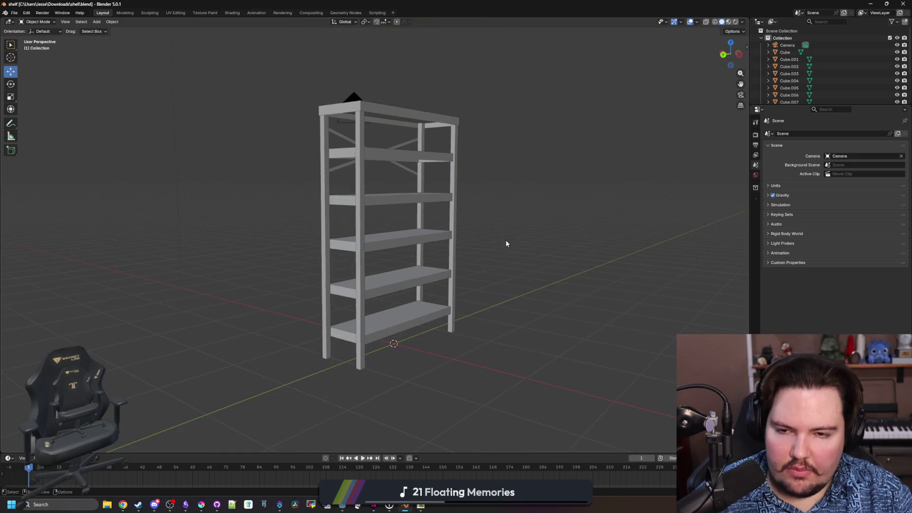
drag(519, 3, 518, 327)
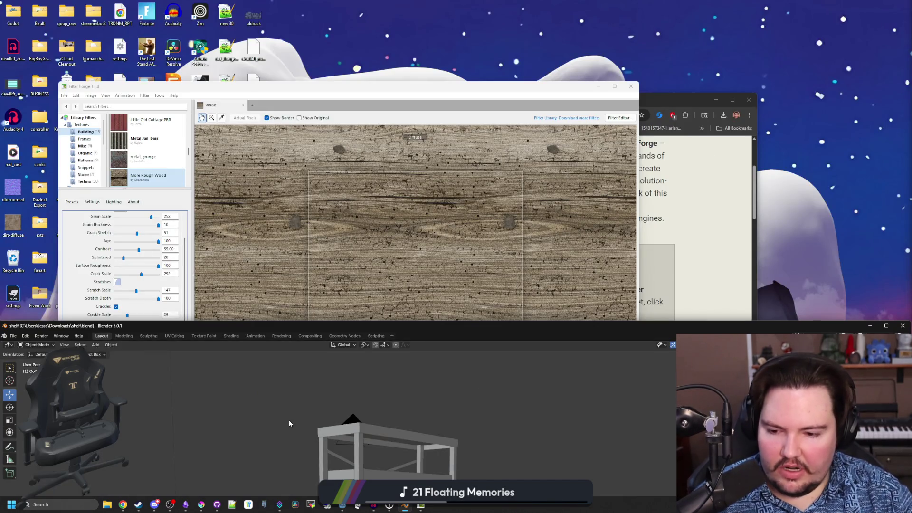
drag(431, 327, 461, 319)
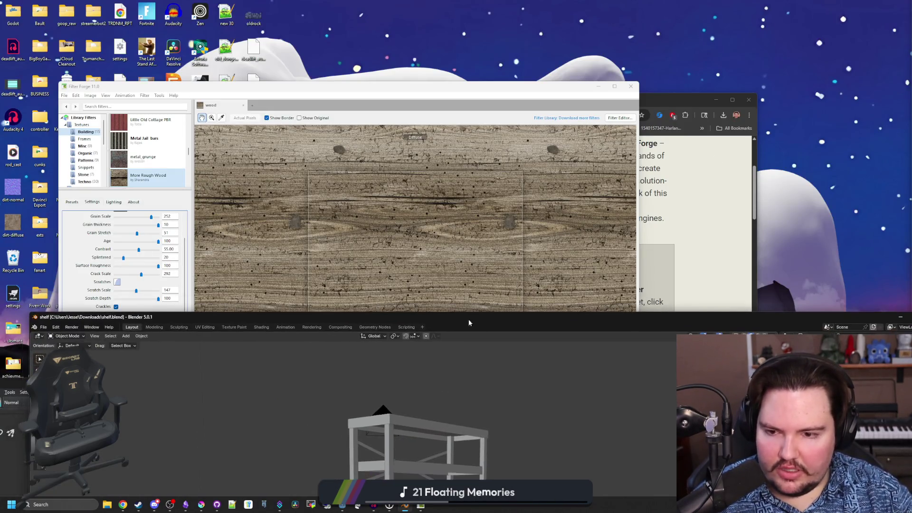
mouse_move(405, 506)
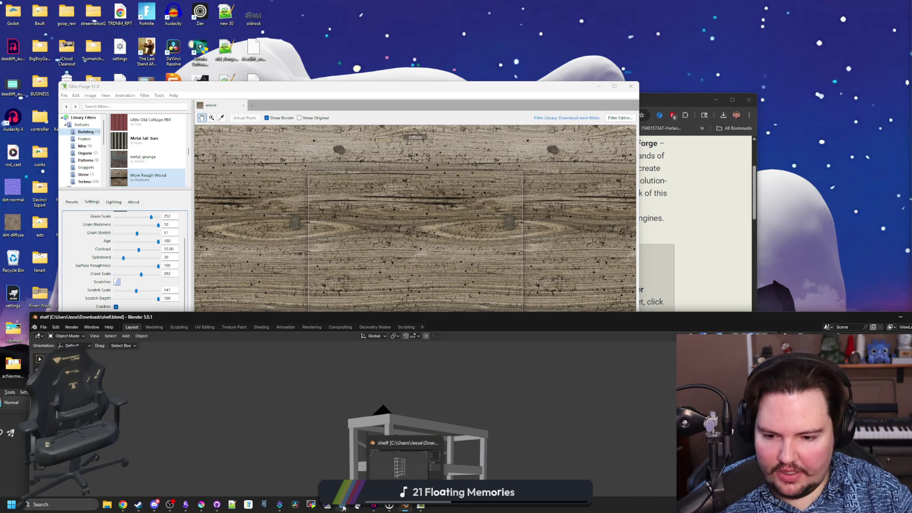
mouse_move(343, 507)
click(457, 461)
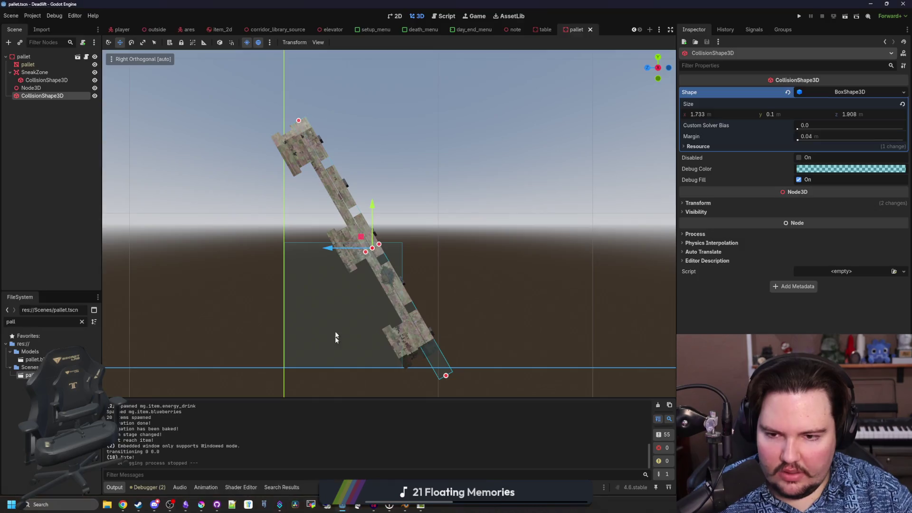
Step: Switch to the table scene, orbit to view it from above, and restore the Godot window to a smaller size
click(544, 29)
mouse_move(368, 228)
mouse_down()
mouse_move(462, 249)
mouse_move(452, 249)
mouse_move(475, 232)
mouse_move(460, 207)
mouse_up()
click(461, 208)
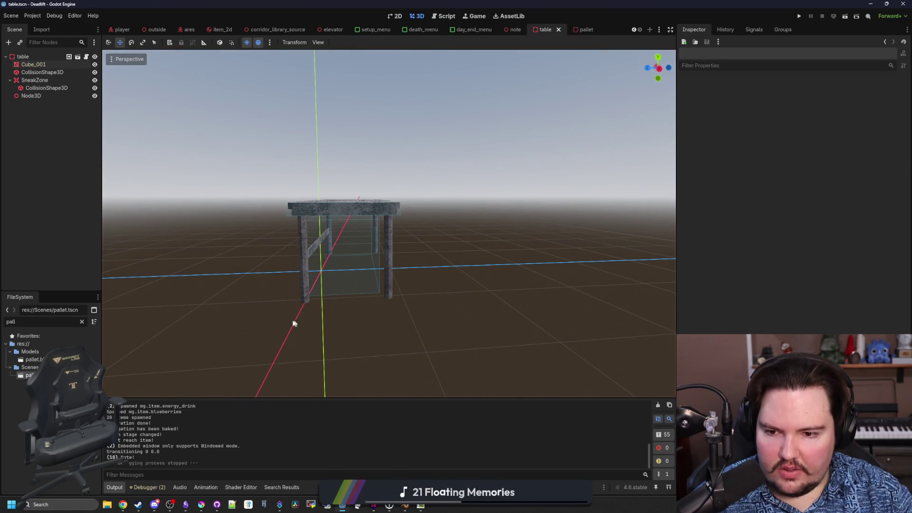
mouse_move(413, 306)
mouse_down()
mouse_move(350, 285)
mouse_move(373, 309)
mouse_move(376, 302)
mouse_up()
scroll(377, 302, up, 3)
double_click(565, 4)
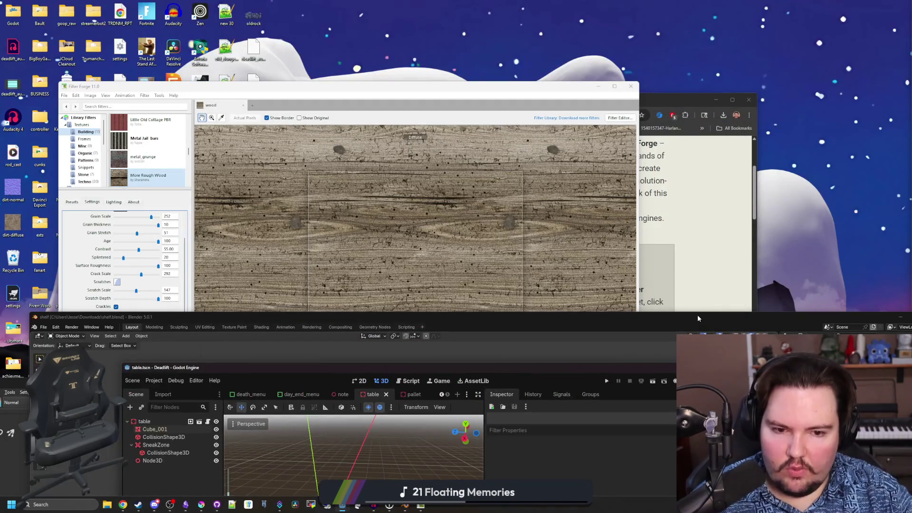
Step: Back in Blender, add a cube mesh and slide it along the X axis
key(alt+Tab)
key(shift+a)
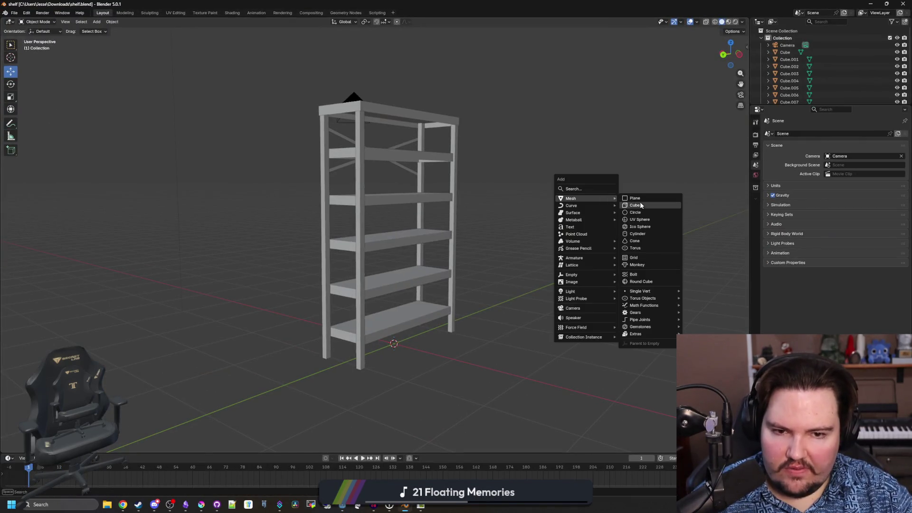
click(632, 202)
mouse_move(176, 383)
mouse_down()
mouse_move(337, 351)
mouse_move(356, 337)
mouse_move(414, 345)
mouse_up()
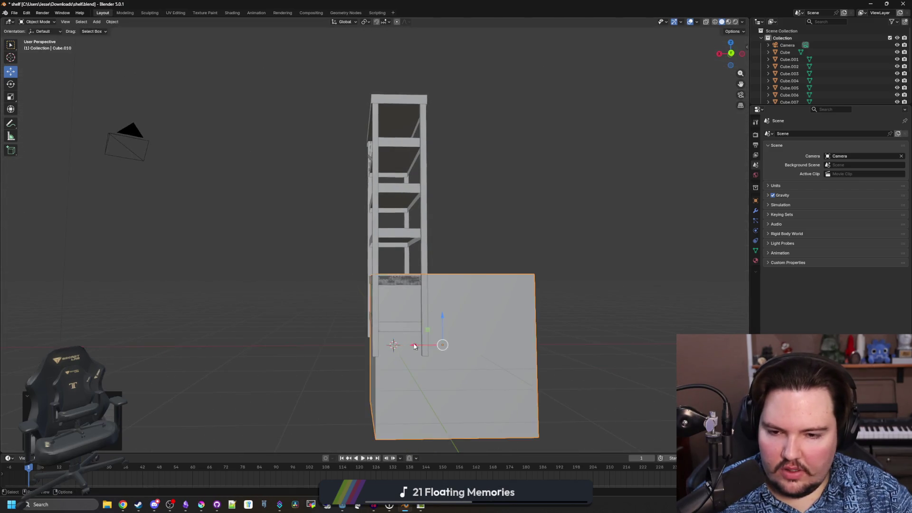
click(413, 345)
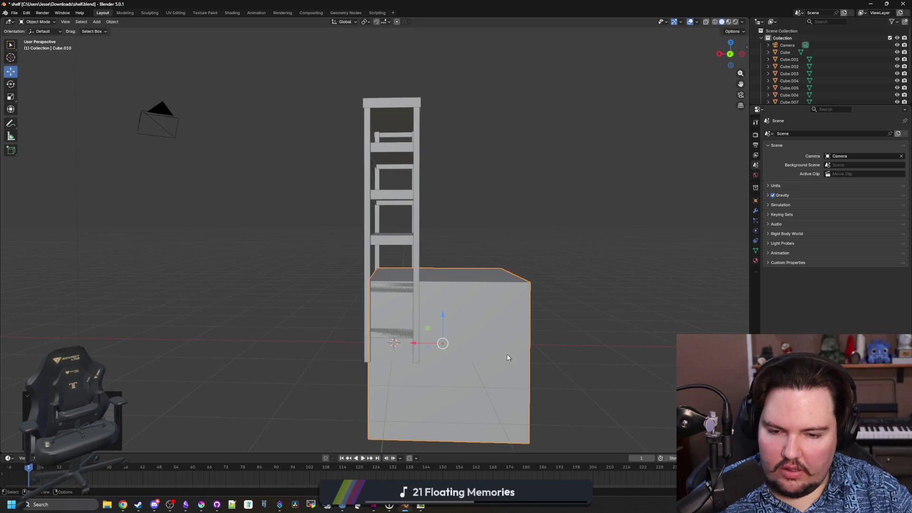
Step: Replace it with a new cube, shrink it to fit the shelf, and raise it into the bottom tier
key(Delete)
key(shift+a)
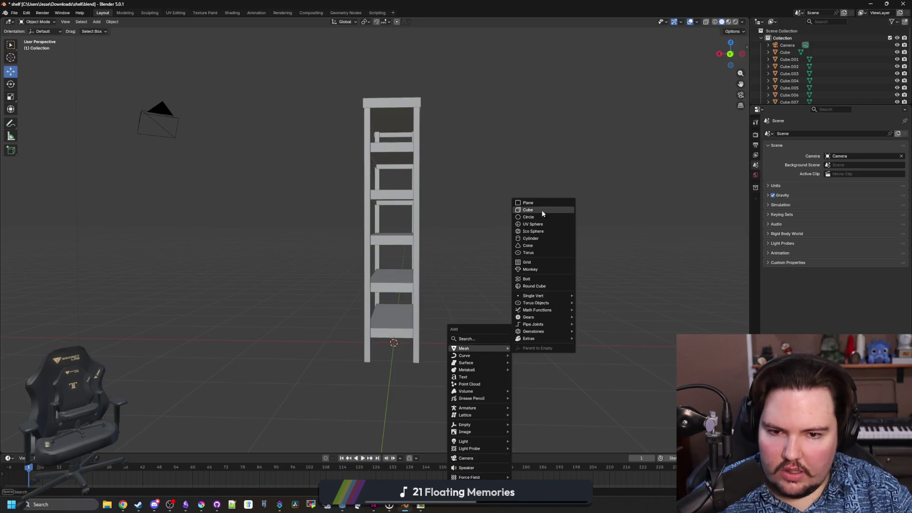
click(542, 210)
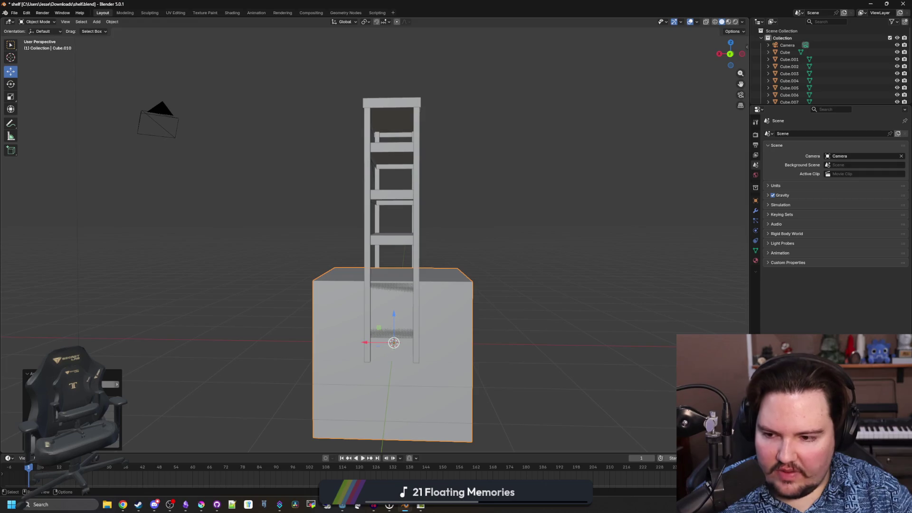
key(Return)
scroll(421, 389, up, 3)
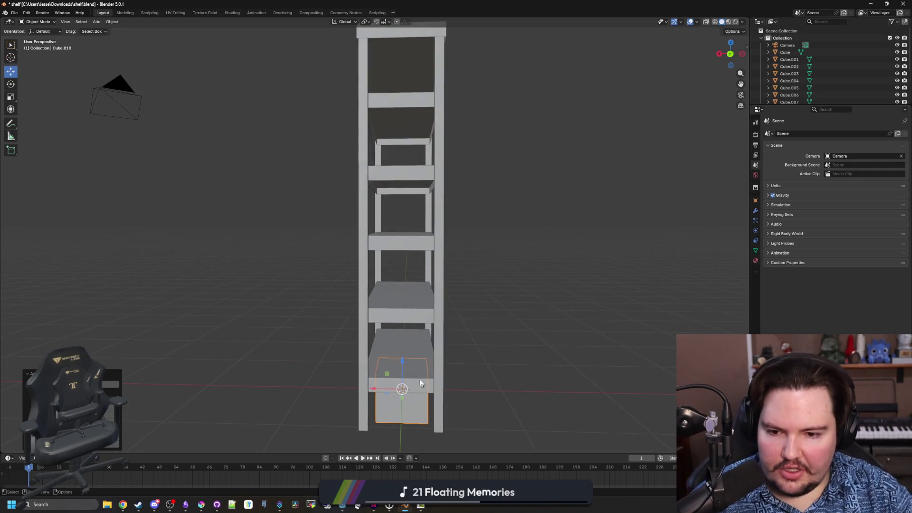
mouse_move(402, 355)
mouse_down()
mouse_move(399, 335)
mouse_move(328, 318)
mouse_up()
drag(383, 324, 385, 298)
scroll(385, 304, up, 4)
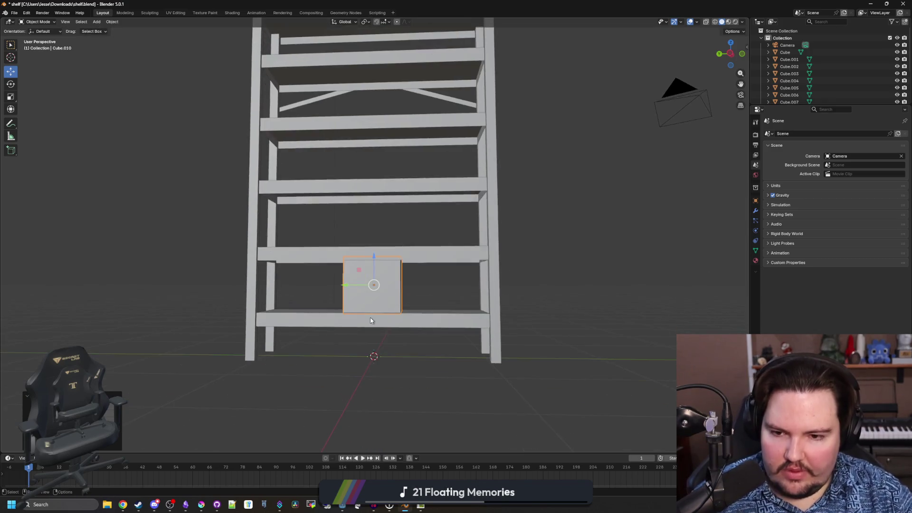
drag(377, 278, 374, 269)
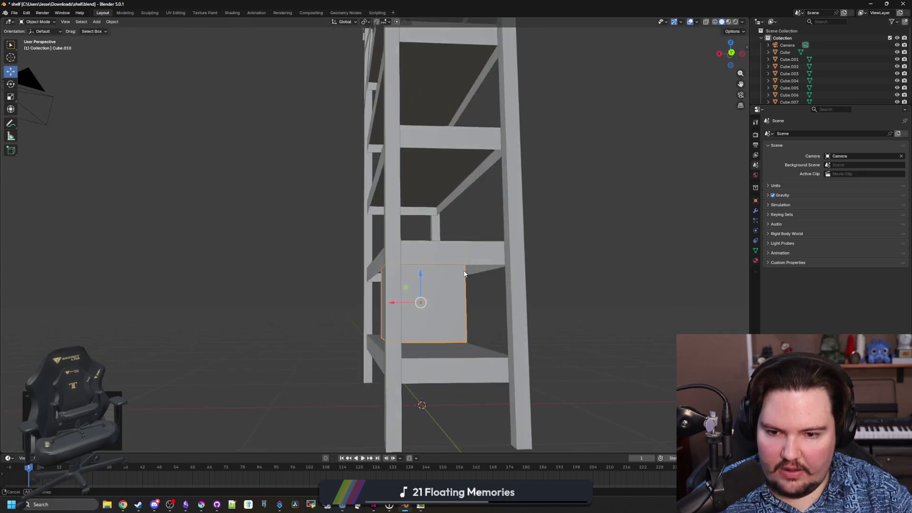
scroll(474, 316, down, 5)
Step: Select the second shelf board, delete it, then undo the deletion
click(470, 275)
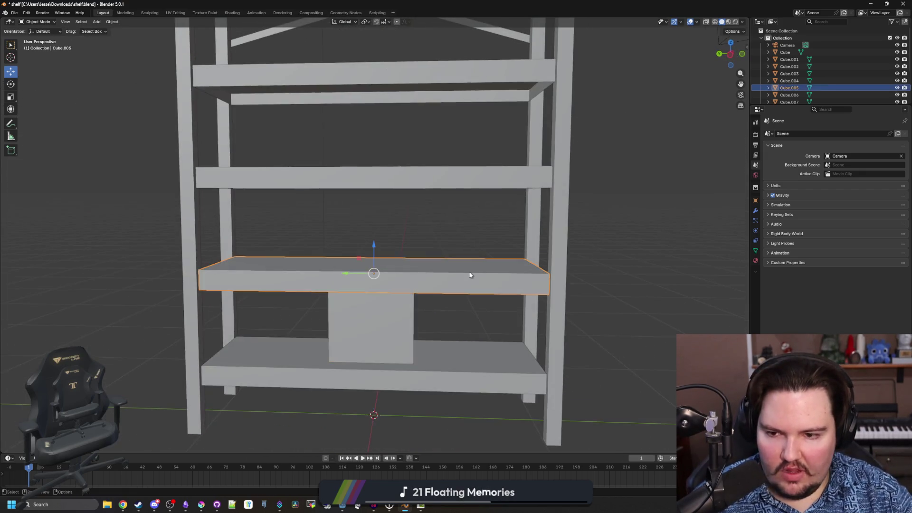
scroll(470, 275, down, 2)
mouse_move(389, 235)
mouse_down()
mouse_move(433, 304)
mouse_move(342, 285)
mouse_move(387, 313)
mouse_move(506, 276)
mouse_up()
key(Delete)
key(ctrl+z)
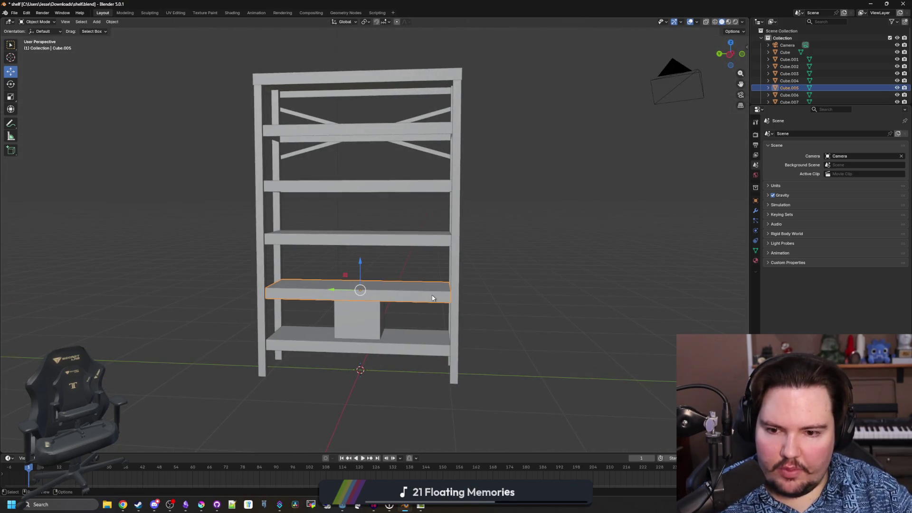
Step: Delete the upper shelf boards one by one, up to the top board
key(Delete)
click(411, 242)
key(Delete)
click(417, 187)
key(Delete)
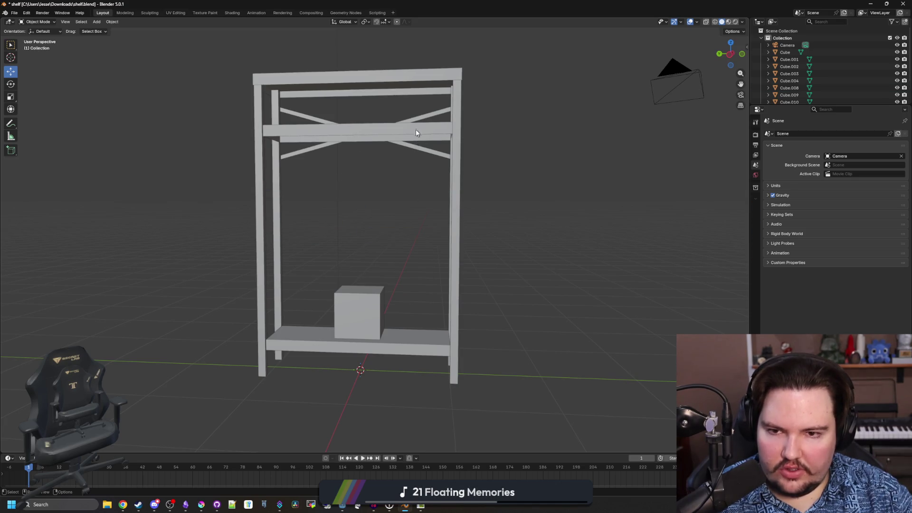
click(399, 131)
key(Delete)
click(353, 70)
key(Delete)
Step: Add an Array modifier to the bottom board with Offset X 0, a vertical offset and Count 5
click(418, 341)
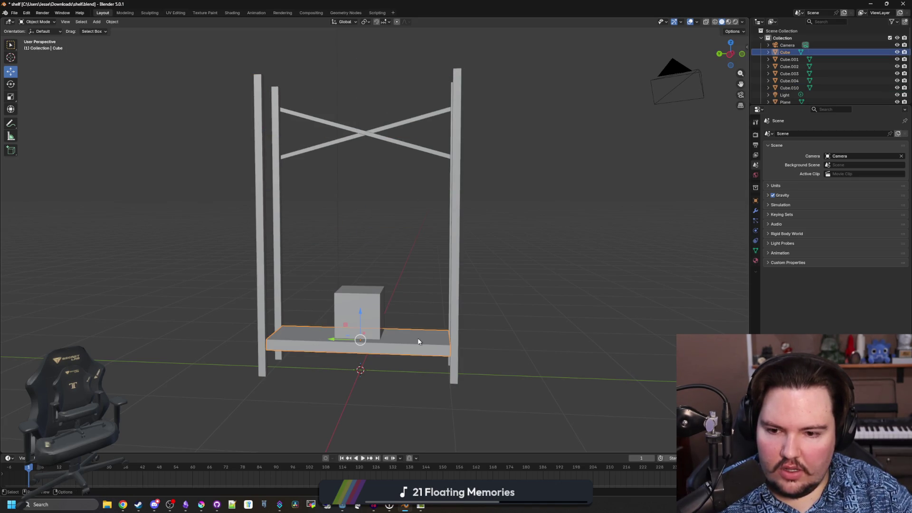
click(756, 210)
click(810, 135)
text(array)
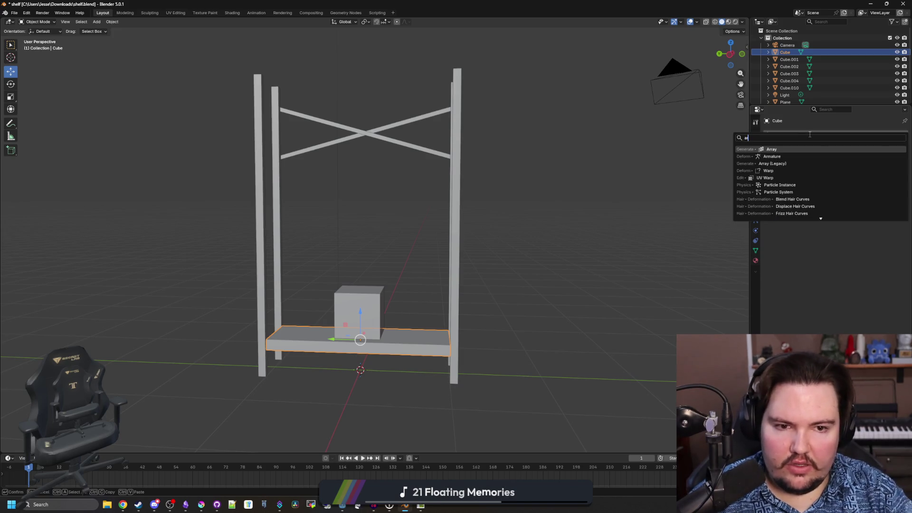
key(Return)
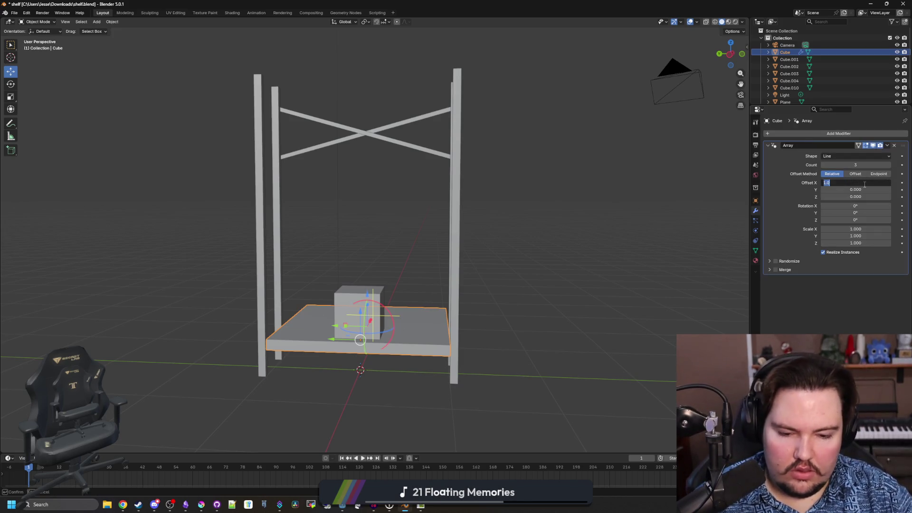
text(0)
key(Return)
drag(855, 197, 898, 197)
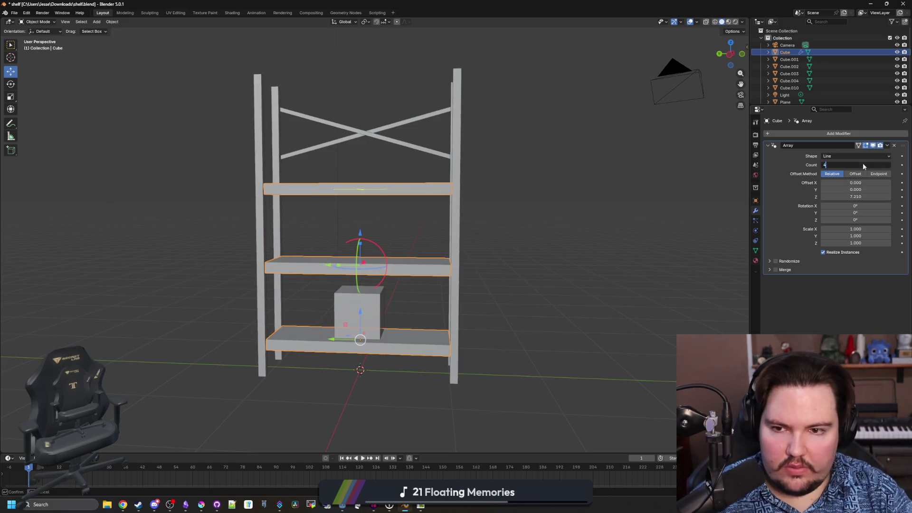
key(Return)
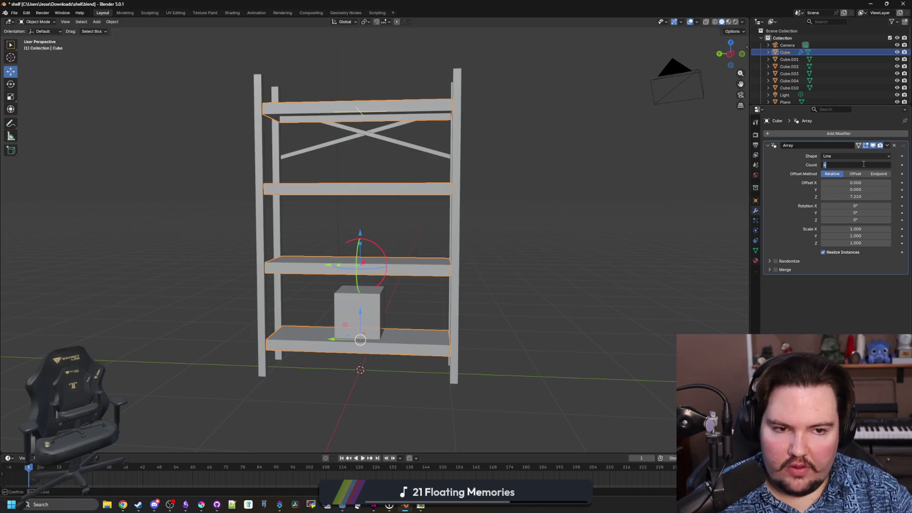
text(5)
key(Return)
Step: Tighten the shelf spacing to a relative Z offset of 4.090, then start scaling the shelves excluding Z
drag(859, 196, 842, 196)
mouse_move(494, 257)
mouse_down()
mouse_move(503, 289)
mouse_move(461, 300)
mouse_move(503, 261)
mouse_up()
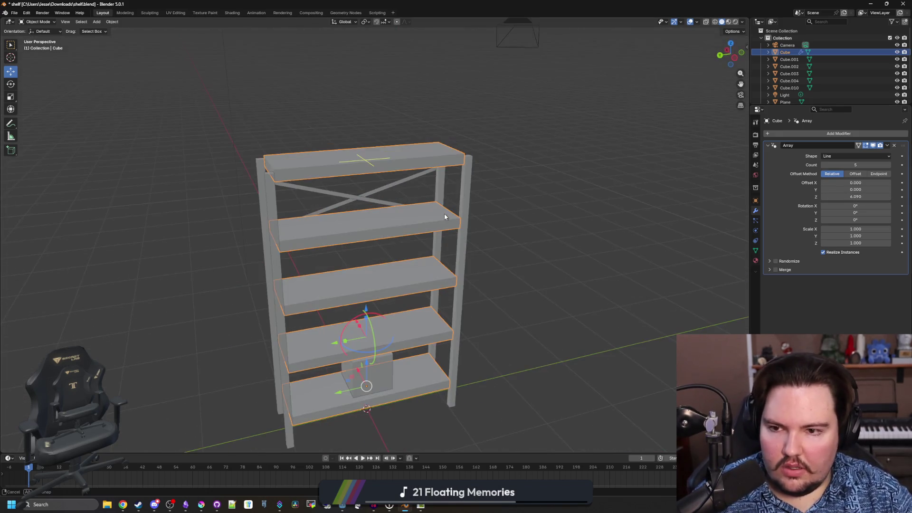
scroll(444, 213, up, 5)
mouse_move(443, 213)
mouse_down()
mouse_move(525, 309)
mouse_move(523, 189)
mouse_move(496, 221)
mouse_move(482, 223)
mouse_move(483, 259)
mouse_move(499, 255)
mouse_up()
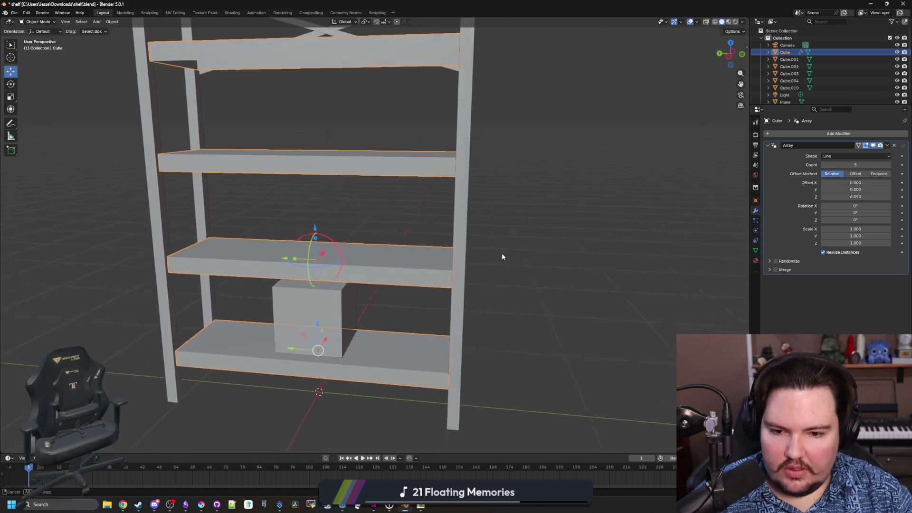
scroll(499, 255, up, 2)
drag(700, 267, 657, 282)
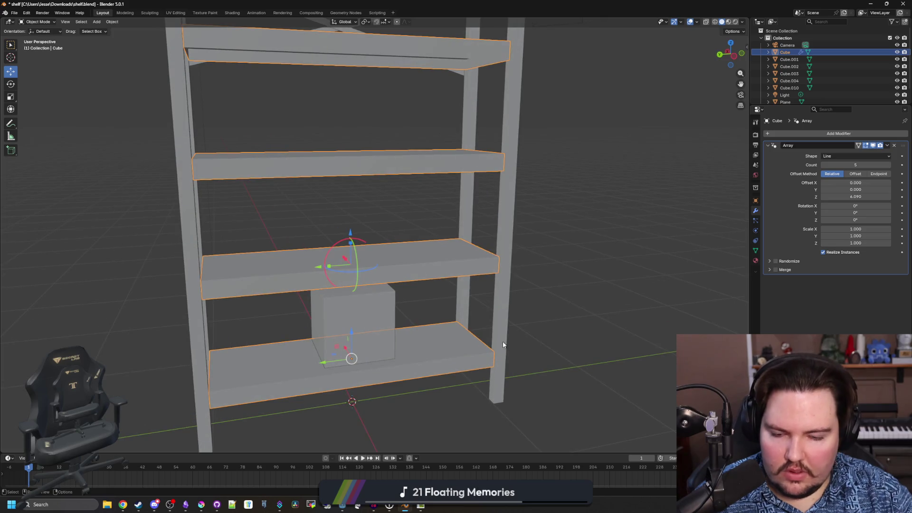
mouse_move(526, 321)
mouse_down()
mouse_move(464, 284)
mouse_move(477, 266)
mouse_move(475, 285)
mouse_up()
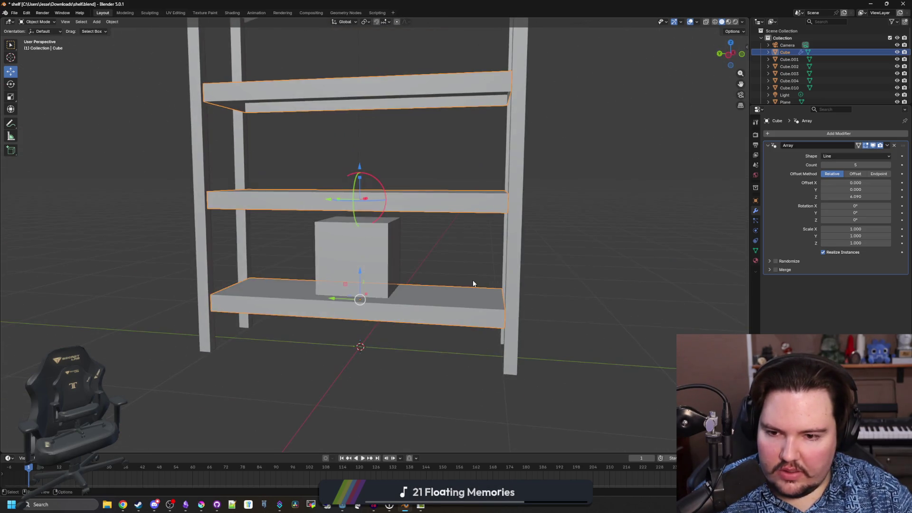
key(s)
key(shift+z)
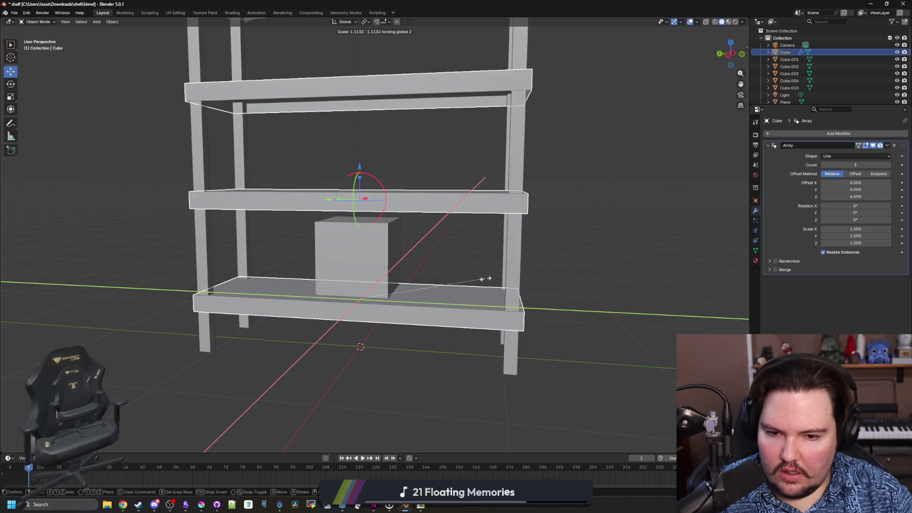
Step: Confirm the wider shelves, then select both diagonal braces and show their Object properties
click(488, 281)
mouse_move(509, 285)
mouse_down()
mouse_move(608, 229)
mouse_move(590, 219)
mouse_move(565, 259)
mouse_move(482, 267)
mouse_move(356, 255)
mouse_move(337, 242)
mouse_move(368, 252)
mouse_up()
click(551, 267)
scroll(590, 219, down, 5)
scroll(356, 255, up, 6)
click(361, 246)
click(315, 257)
click(756, 201)
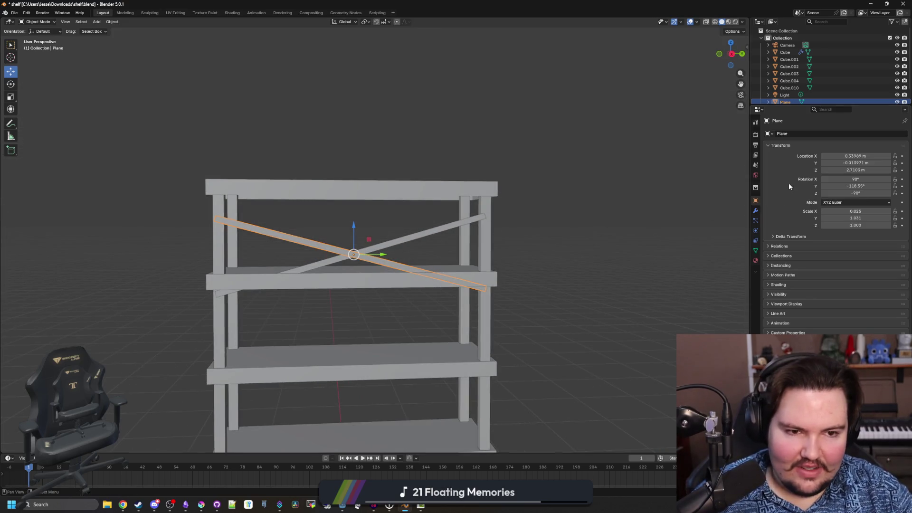
drag(588, 223, 612, 223)
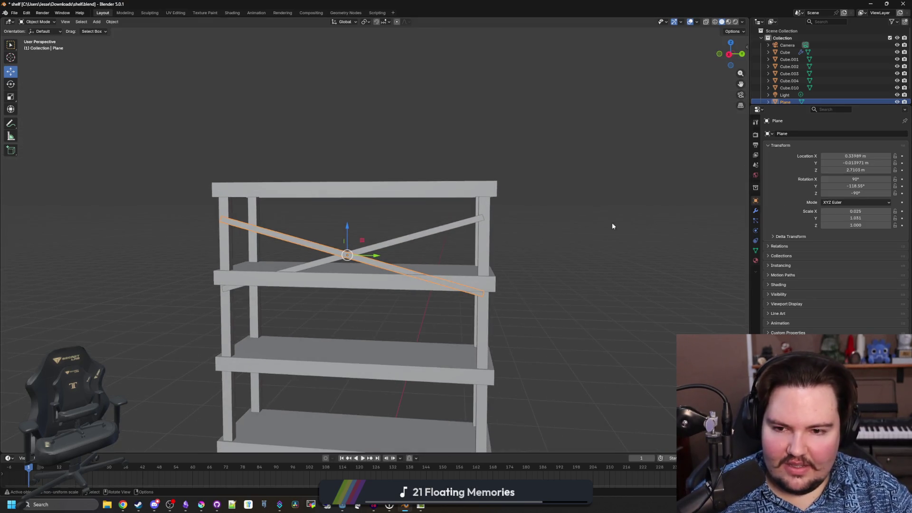
Step: Set the brace's Y location to 0 m and reset its Y scale to 1
click(840, 164)
text(0)
key(Return)
drag(546, 239, 546, 244)
key(ctrl+z)
Step: Delete the crossing brace, then rotate the remaining brace upright about Z and delete it too
click(484, 249)
click(434, 233)
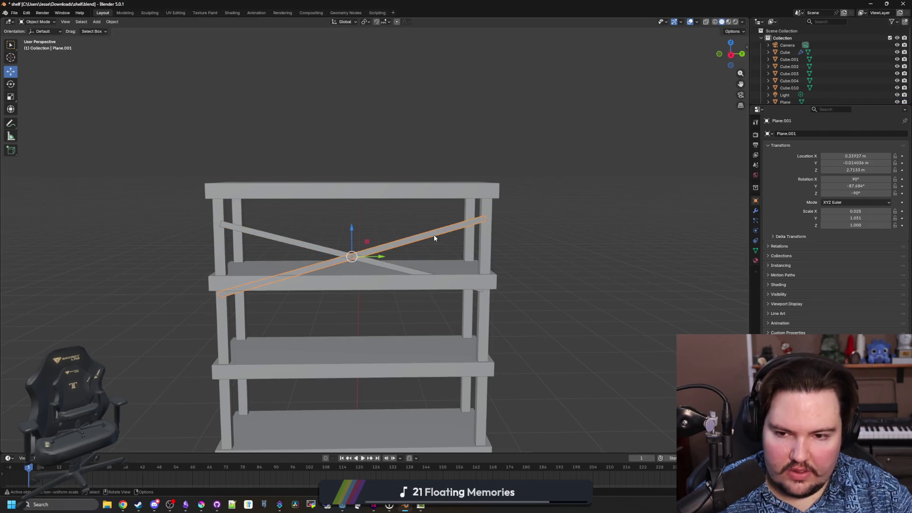
key(Delete)
click(381, 256)
key(r)
key(z)
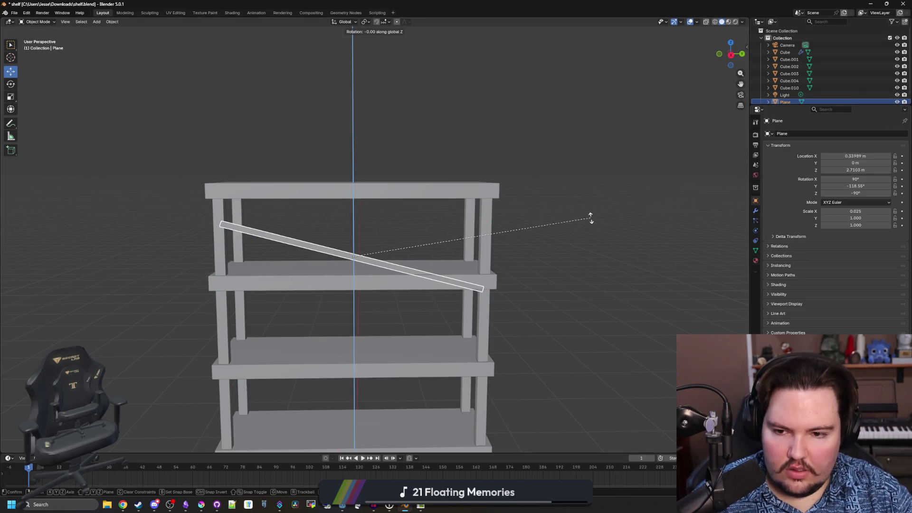
click(412, 392)
mouse_move(412, 391)
mouse_down()
mouse_move(441, 372)
mouse_move(424, 375)
mouse_up()
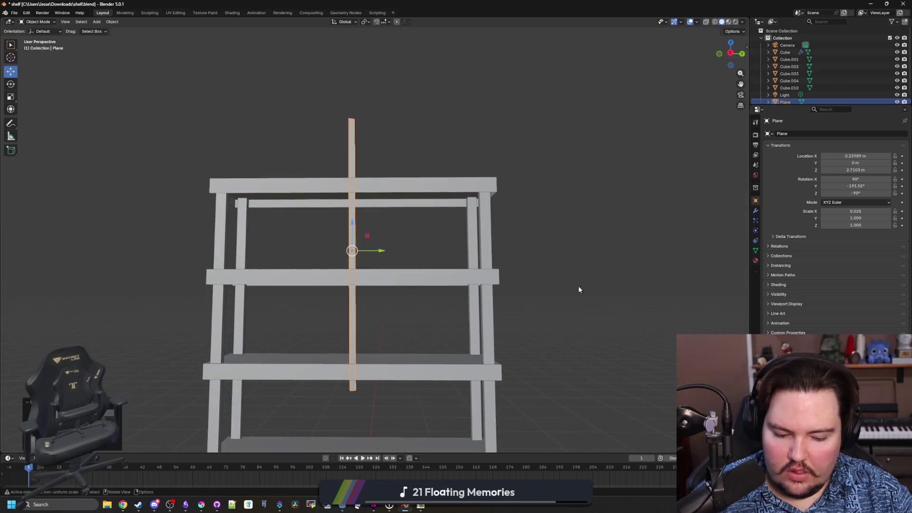
key(Delete)
Step: Add a new mesh plane at the origin
key(shift+a)
mouse_move(385, 244)
click(417, 244)
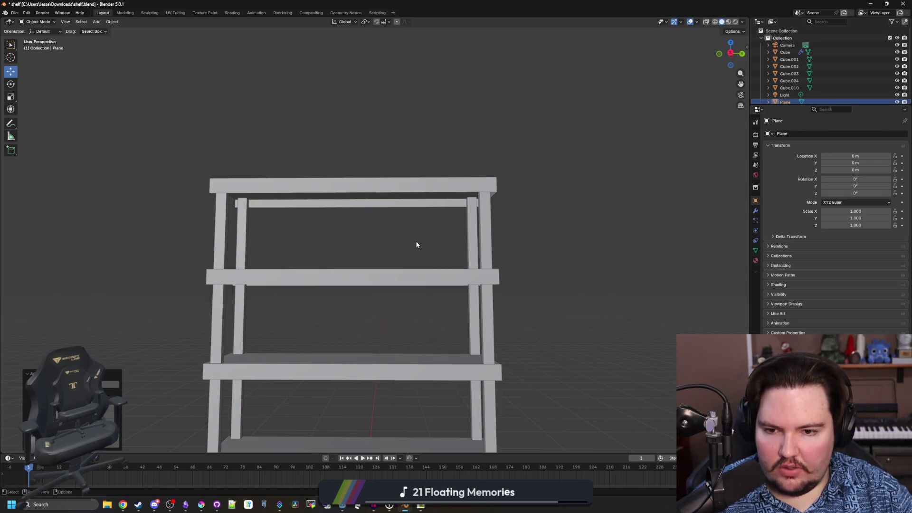
Step: Rotate the new plane 90 degrees so it stands upright
scroll(417, 245, down, 3)
drag(385, 267, 449, 311)
key(r)
key(x)
key(y)
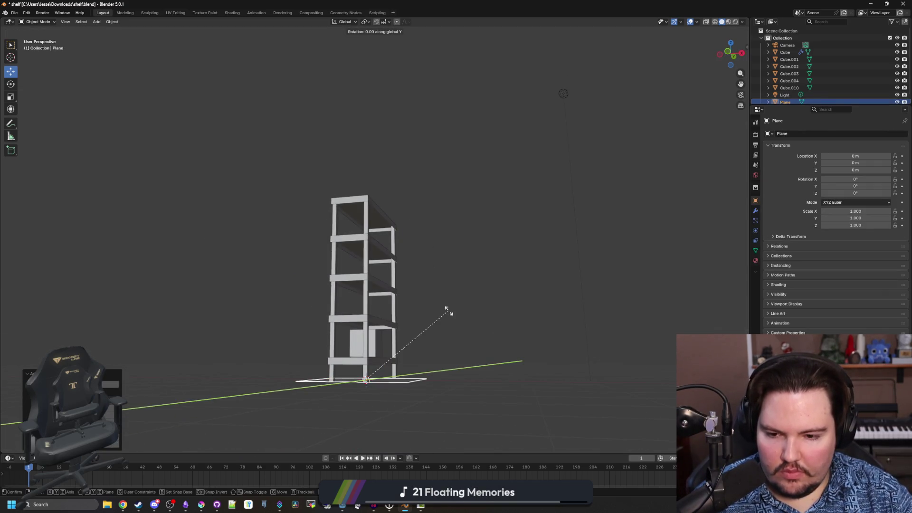
click(401, 417)
Step: Scale the plane along Y to 0.1, then thin it further to 0.05
mouse_move(427, 400)
mouse_down()
mouse_move(405, 413)
mouse_move(582, 327)
mouse_move(576, 352)
mouse_move(592, 298)
mouse_up()
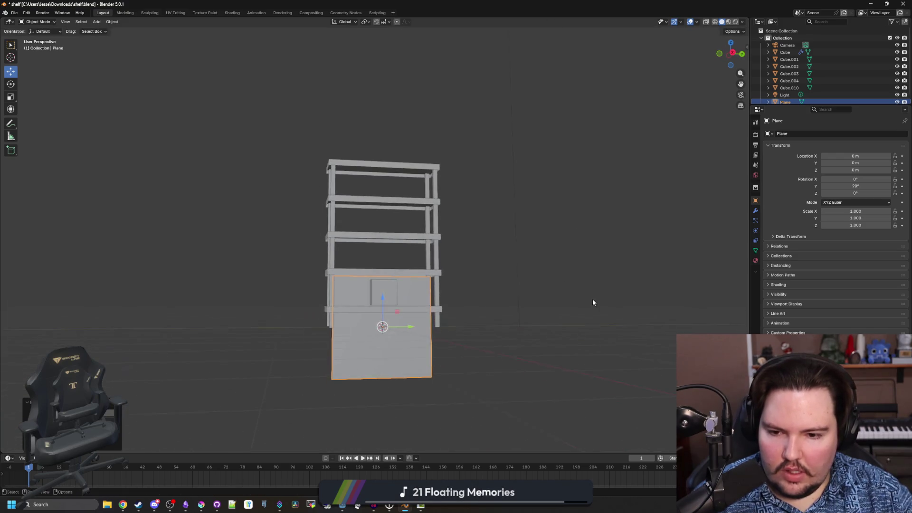
key(s)
key(y)
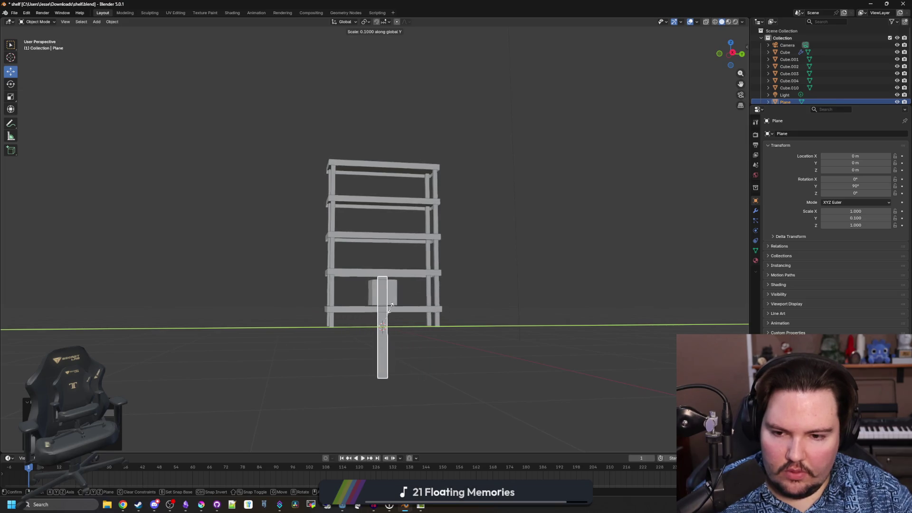
click(385, 309)
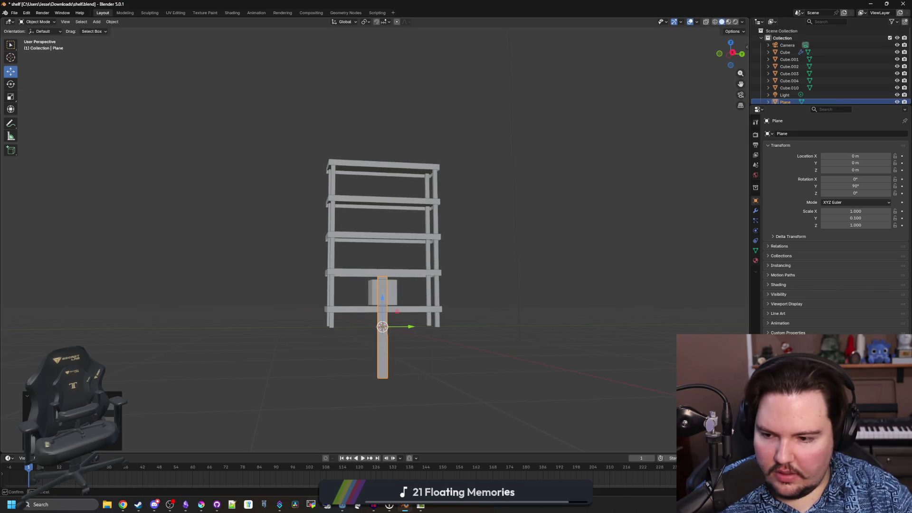
key(Return)
Step: Raise the plane along Z to about 2.84 m and switch to the Right Orthographic view
scroll(376, 350, up, 2)
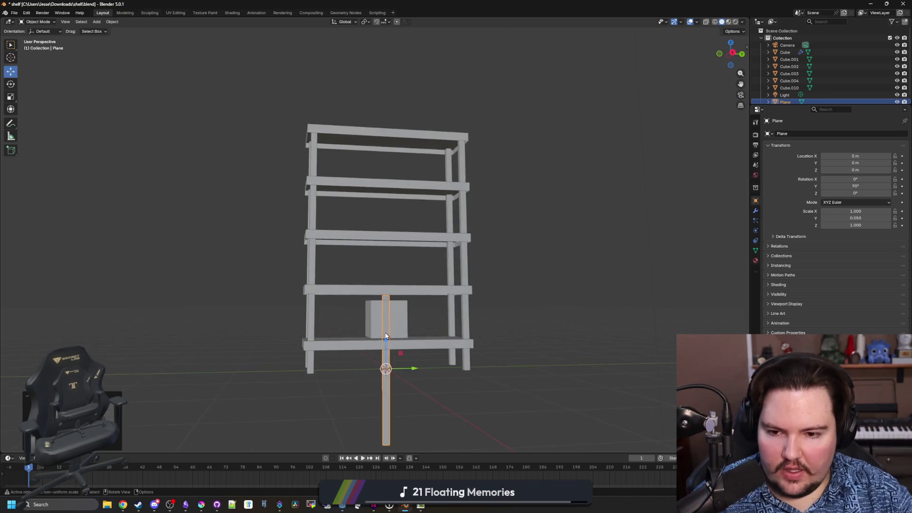
key(g)
key(z)
click(413, 152)
mouse_move(414, 152)
mouse_down()
mouse_move(417, 211)
mouse_move(402, 221)
mouse_move(387, 198)
mouse_move(353, 315)
mouse_up()
scroll(353, 315, up, 2)
key(g)
key(z)
click(349, 245)
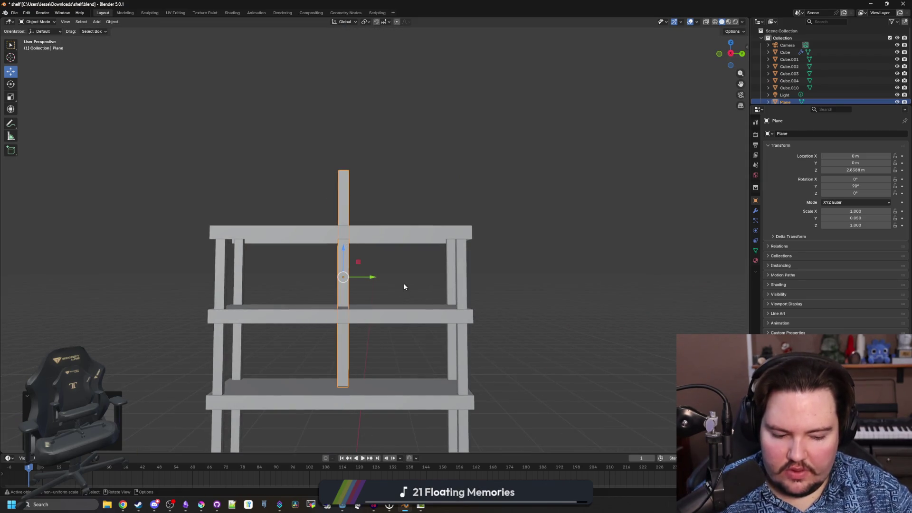
key(KP_3)
scroll(404, 286, up, 2)
Step: Raise the plane and tilt it 55 degrees into a diagonal brace
key(g)
key(z)
key(r)
key(y)
key(x)
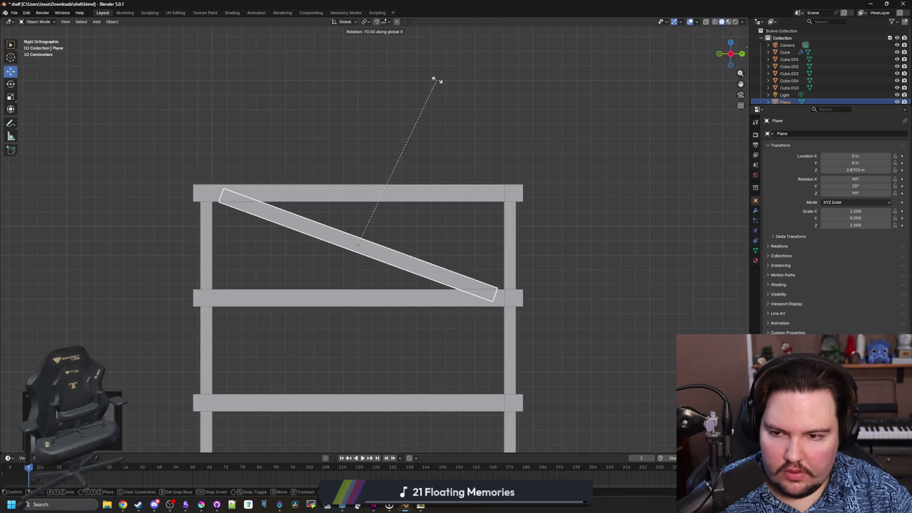
click(437, 82)
key(s)
key(z)
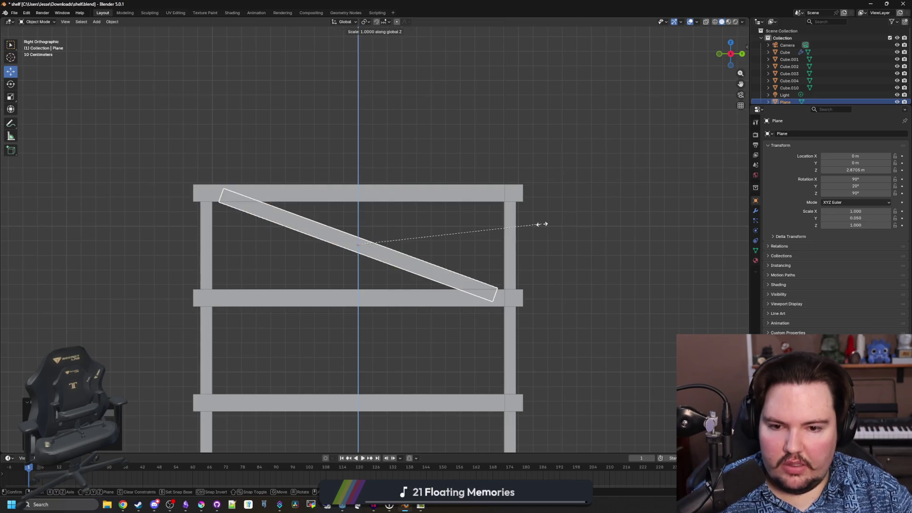
right_click(556, 225)
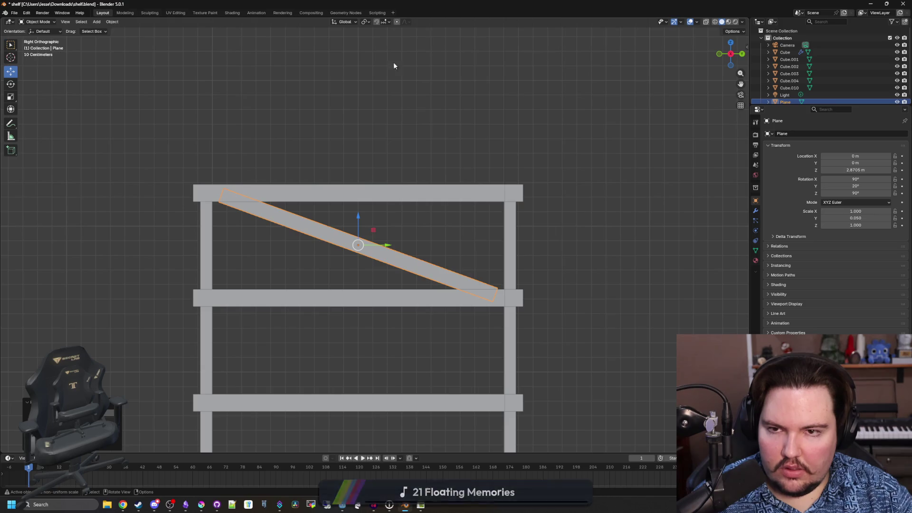
Step: Use Local orientation to lengthen the brace to 1.128 and slide it along its own axis
click(345, 22)
click(343, 50)
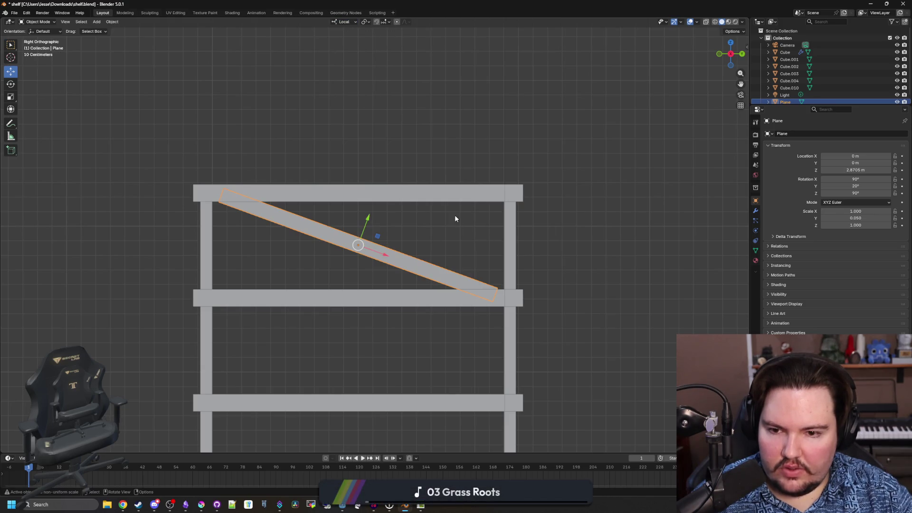
key(s)
key(x)
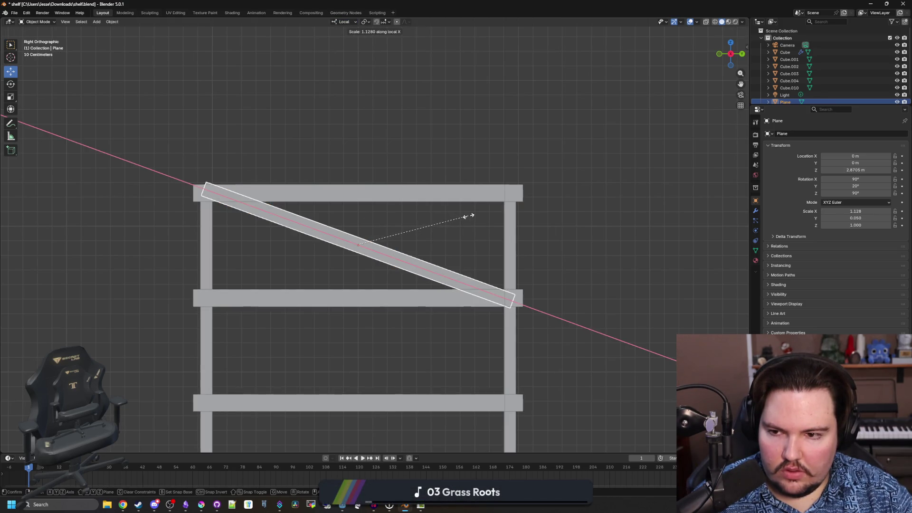
click(470, 216)
mouse_move(468, 223)
mouse_down()
mouse_move(460, 259)
mouse_move(398, 266)
mouse_move(380, 248)
mouse_up()
drag(297, 245, 242, 243)
Step: Make the brace much thinner with a Y scale of 0.021
key(Tab)
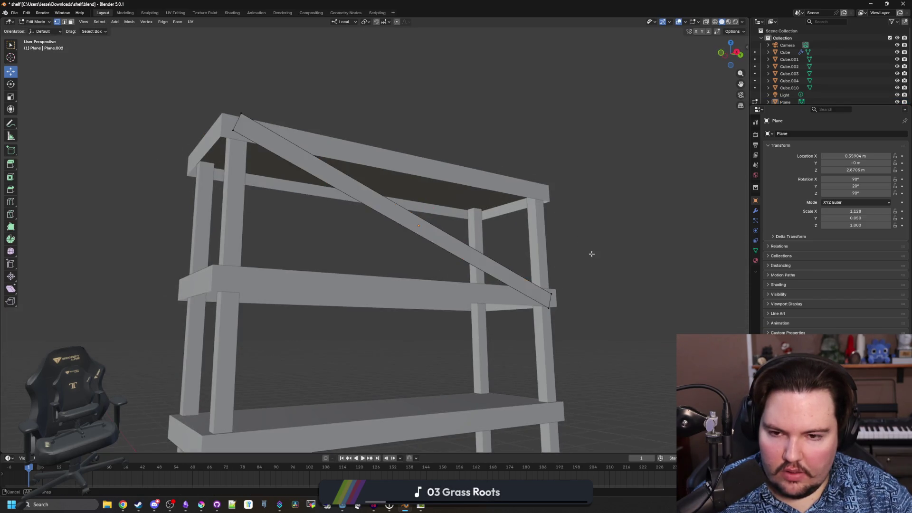
scroll(455, 279, up, 2)
key(Tab)
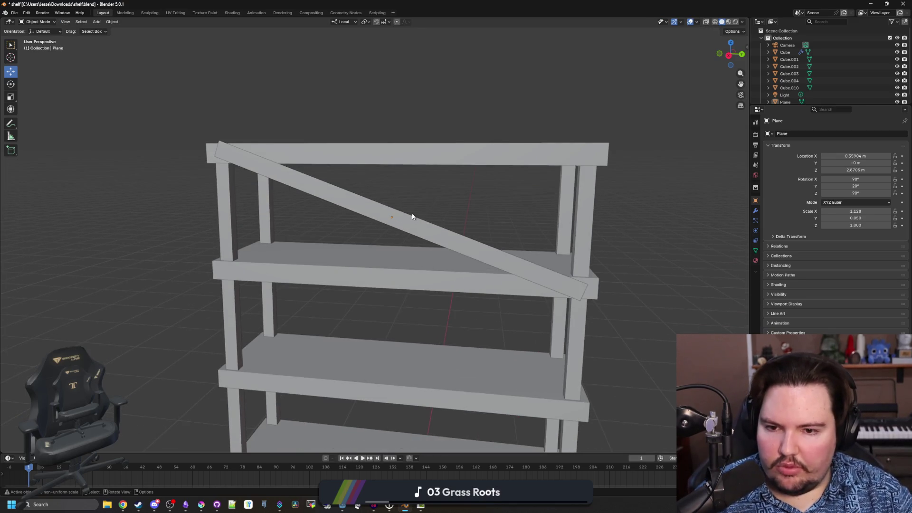
key(Tab)
key(Tab)
key(s)
key(y)
key(y)
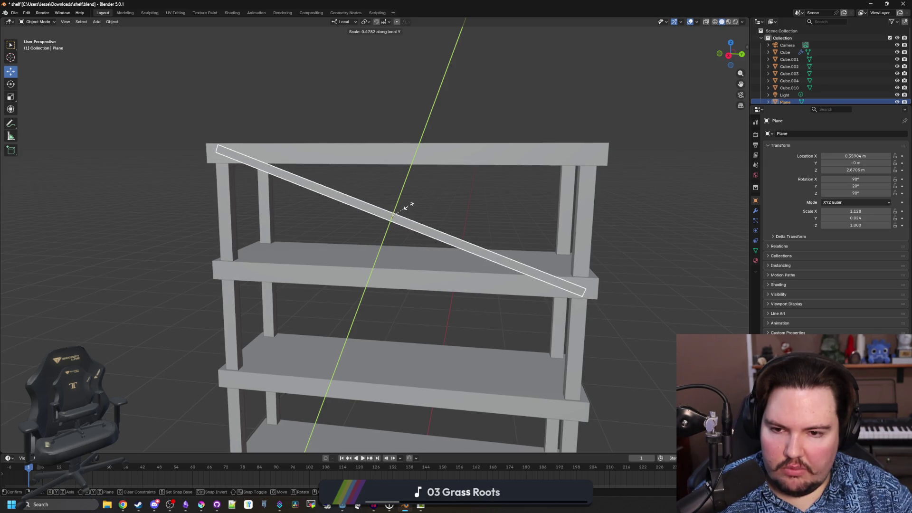
click(405, 209)
Step: Duplicate the diagonal brace in place as Plane.001
click(606, 219)
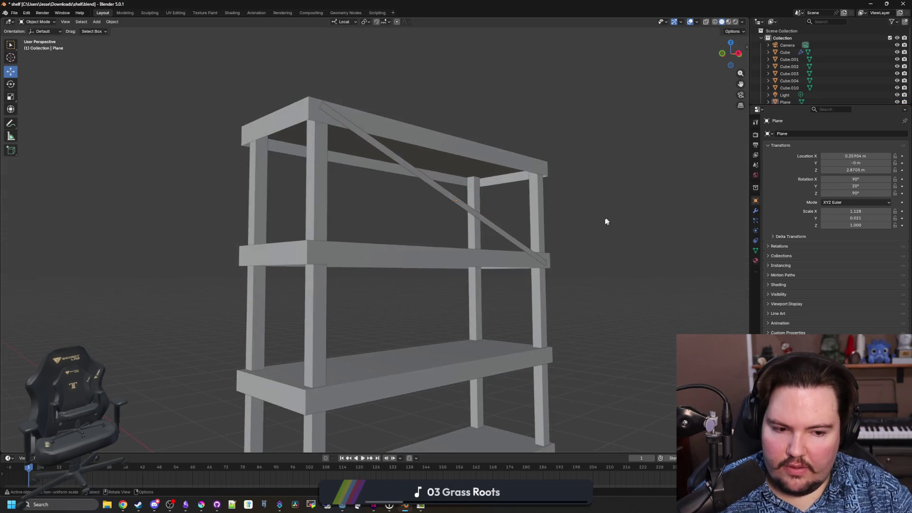
click(452, 210)
key(shift+d)
right_click(456, 212)
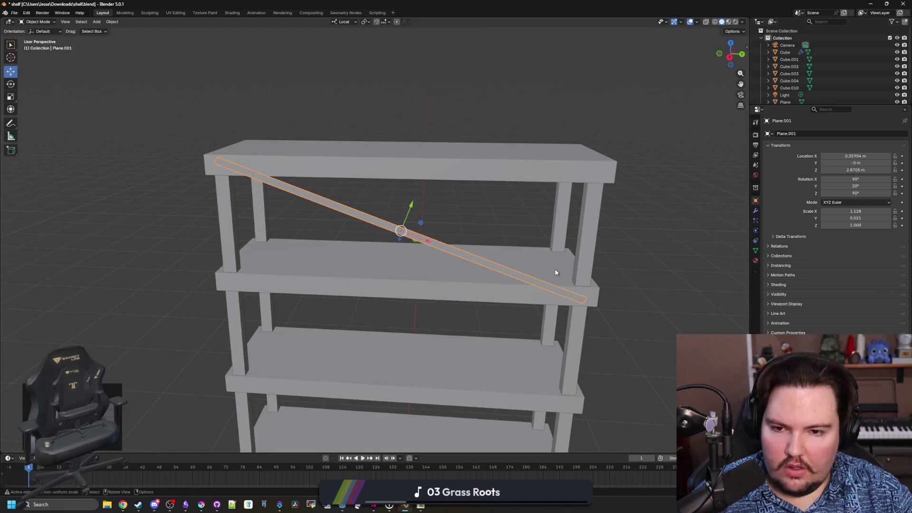
click(344, 22)
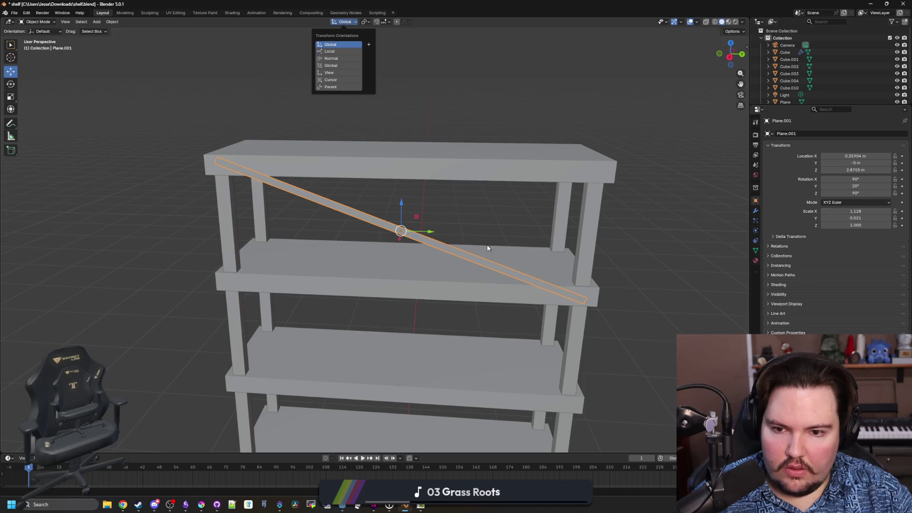
Step: Rotate the copied brace to -20° about the global X axis so the braces cross
click(335, 44)
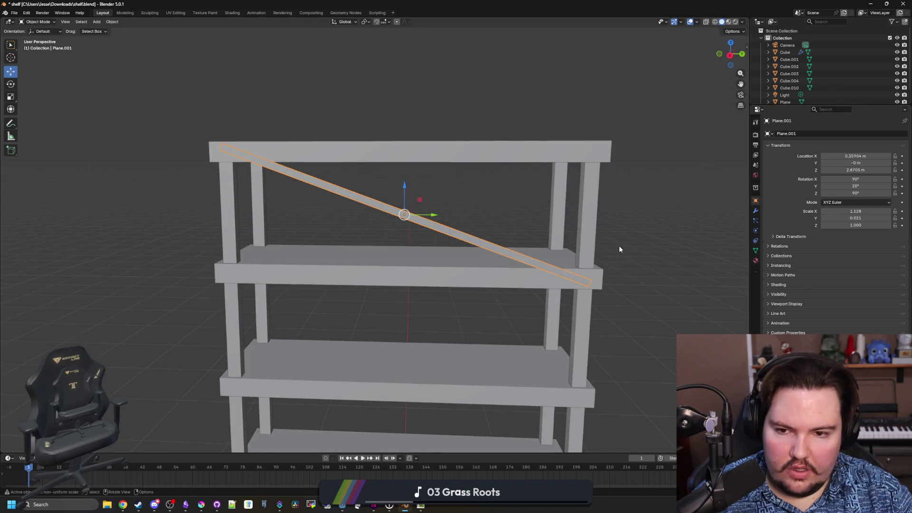
key(r)
key(x)
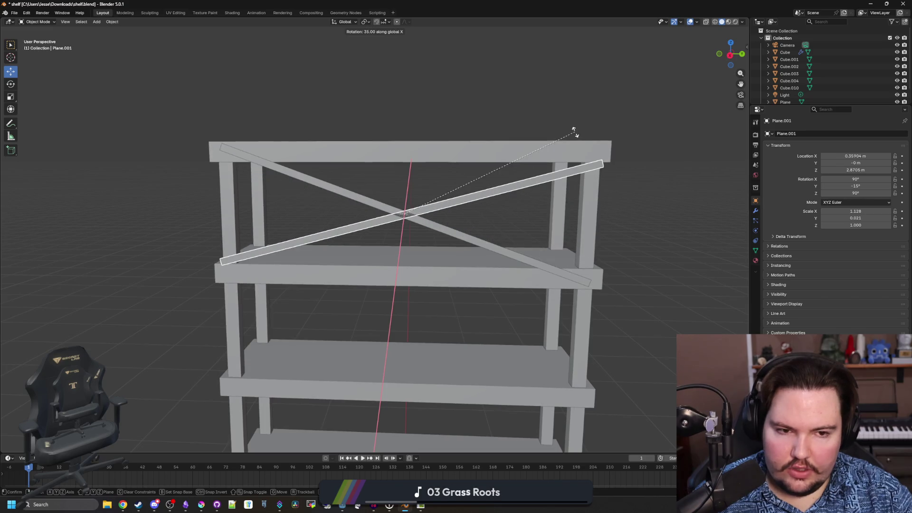
click(567, 118)
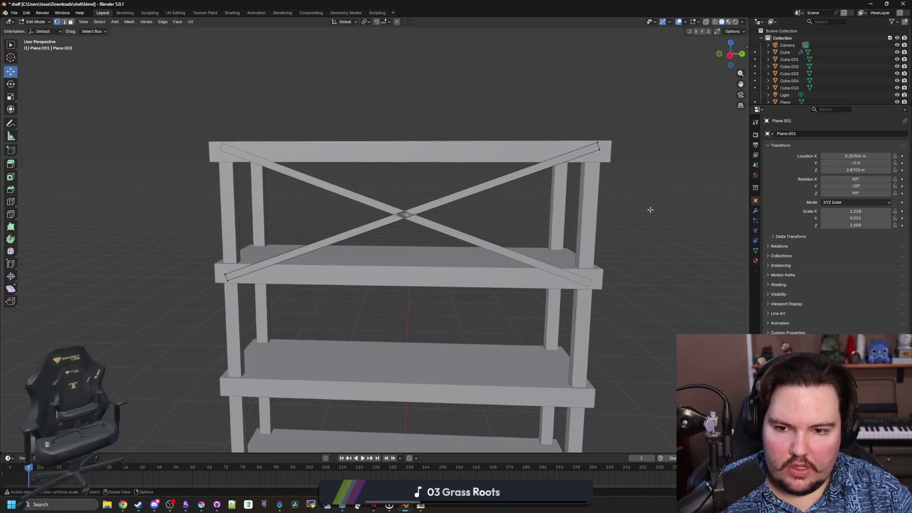
Step: Nudge the copied brace slightly along X, then select both braces
click(421, 221)
click(421, 221)
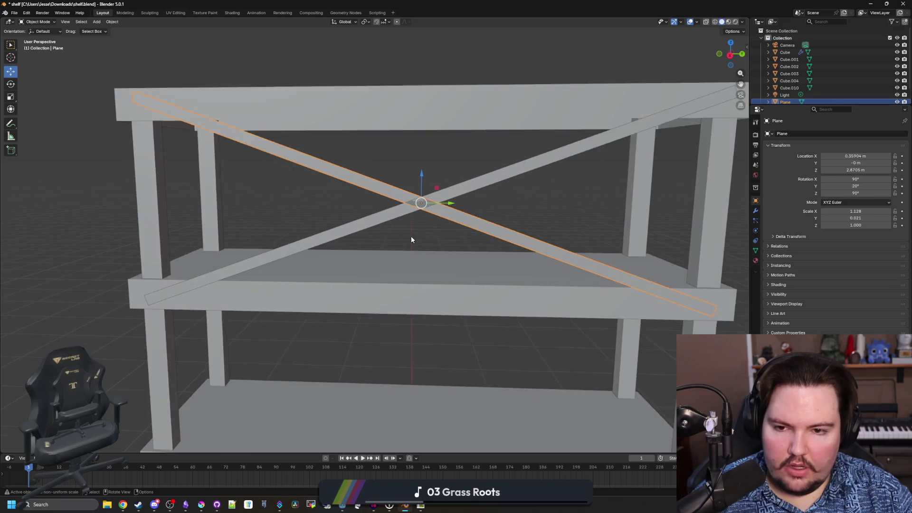
scroll(412, 236, down, 3)
scroll(333, 238, up, 5)
scroll(262, 257, up, 3)
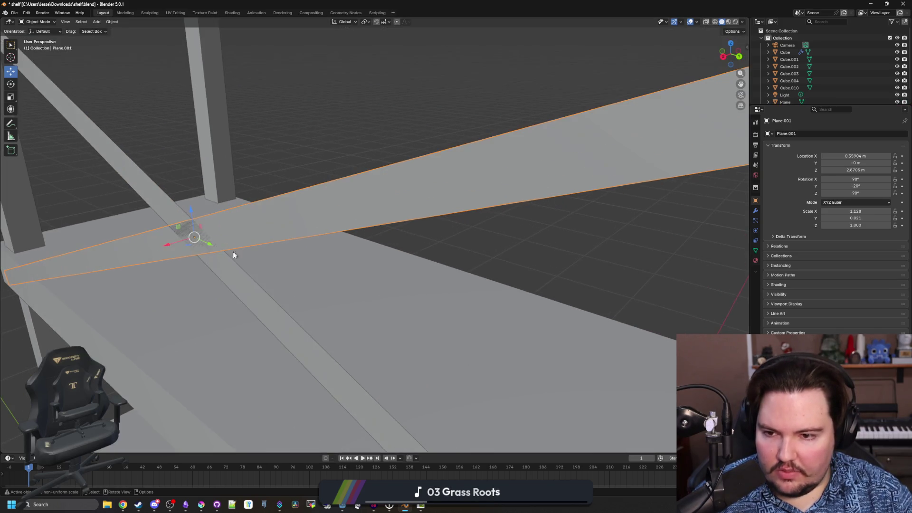
drag(167, 244, 164, 246)
scroll(349, 142, down, 4)
shift+click(320, 232)
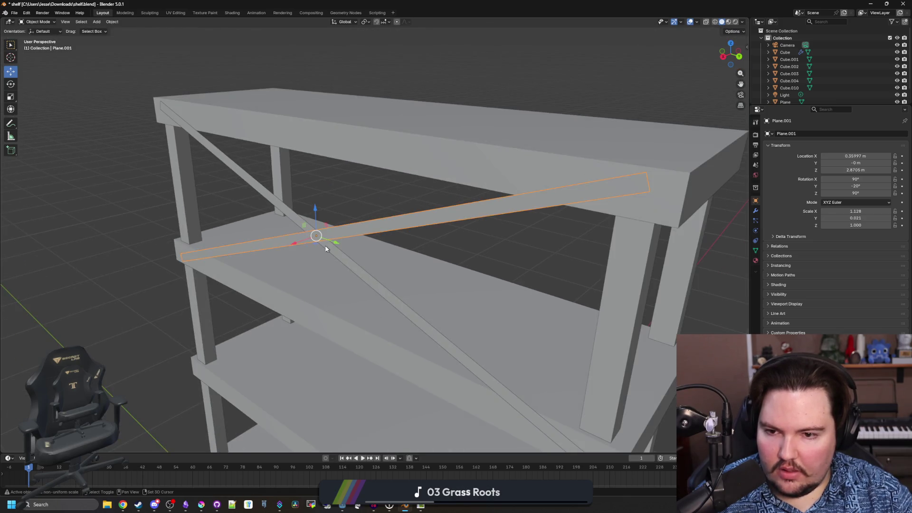
scroll(332, 238, down, 3)
scroll(379, 288, down, 3)
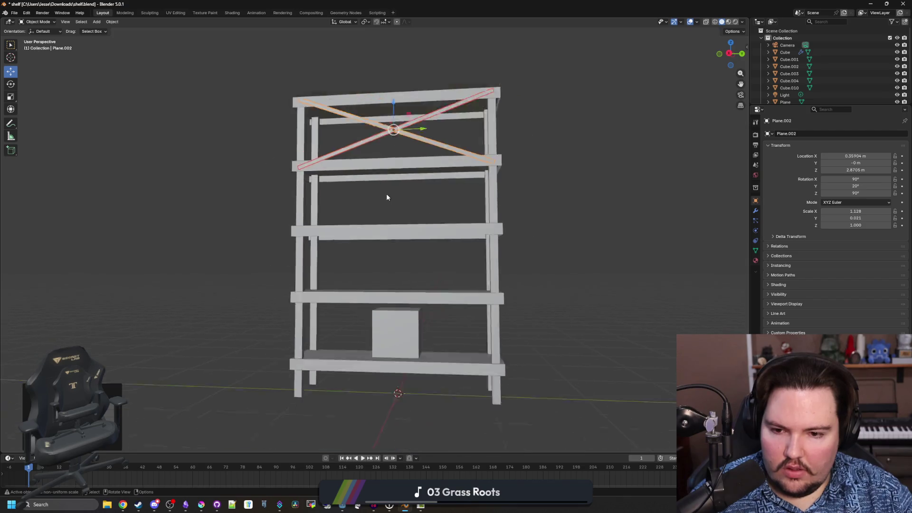
Step: Copy both cross braces straight down to the bottom shelf section
key(g)
key(z)
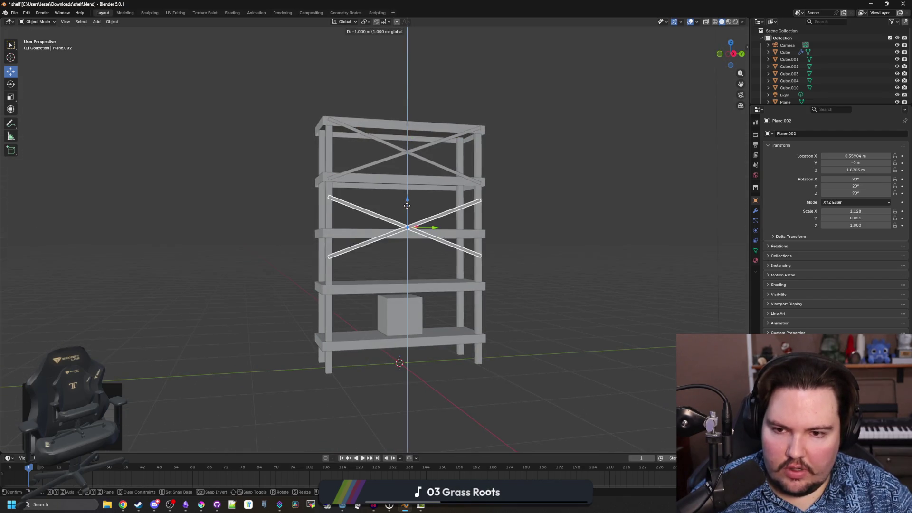
click(396, 294)
scroll(395, 285, up, 5)
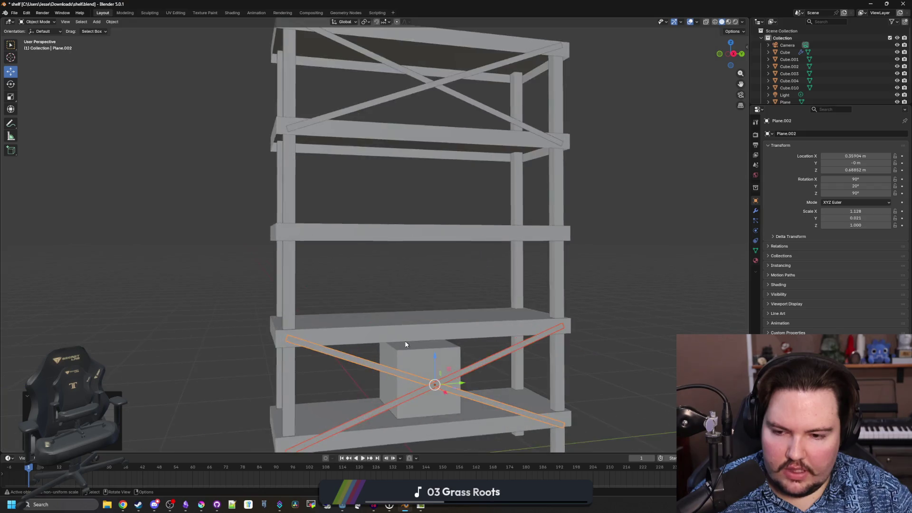
drag(409, 282, 414, 270)
Step: Inspect the braces and the shelf boards mesh in Edit Mode from the side and below
key(Tab)
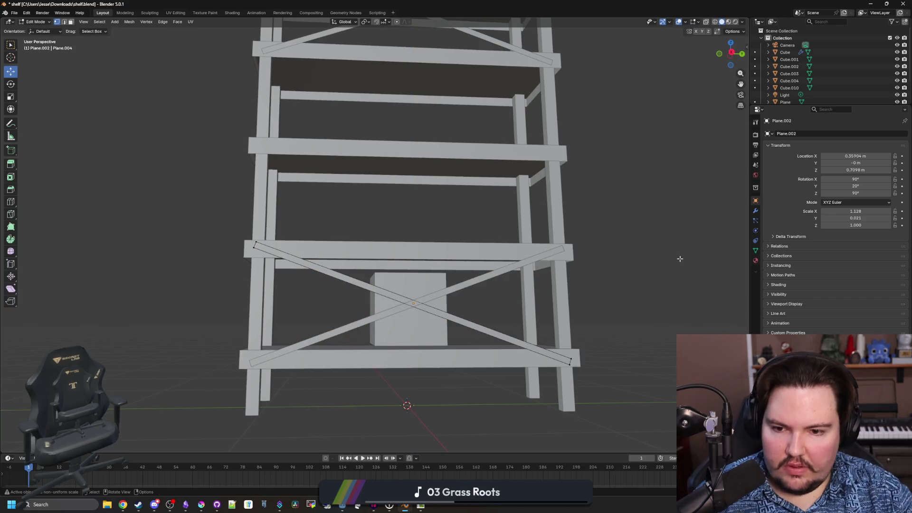
drag(696, 256, 603, 280)
key(Tab)
scroll(537, 269, down, 5)
drag(487, 291, 593, 299)
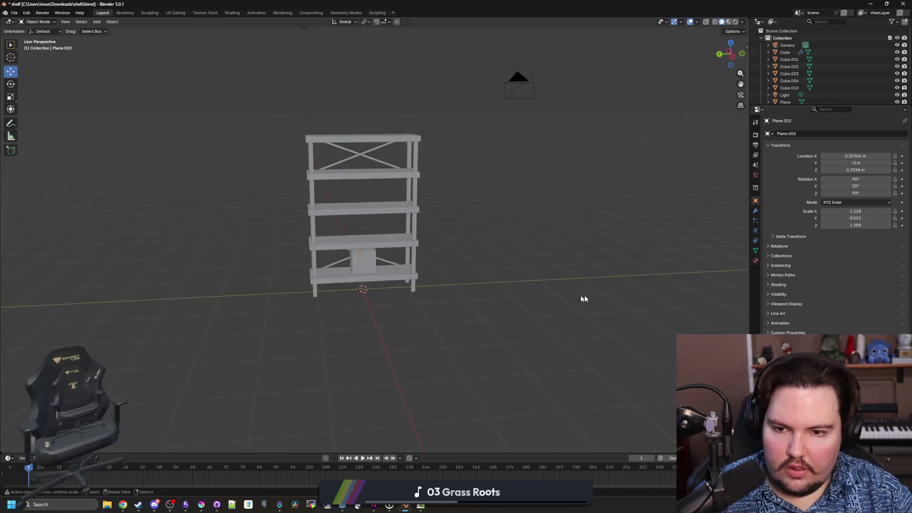
scroll(593, 299, up, 3)
scroll(422, 344, up, 5)
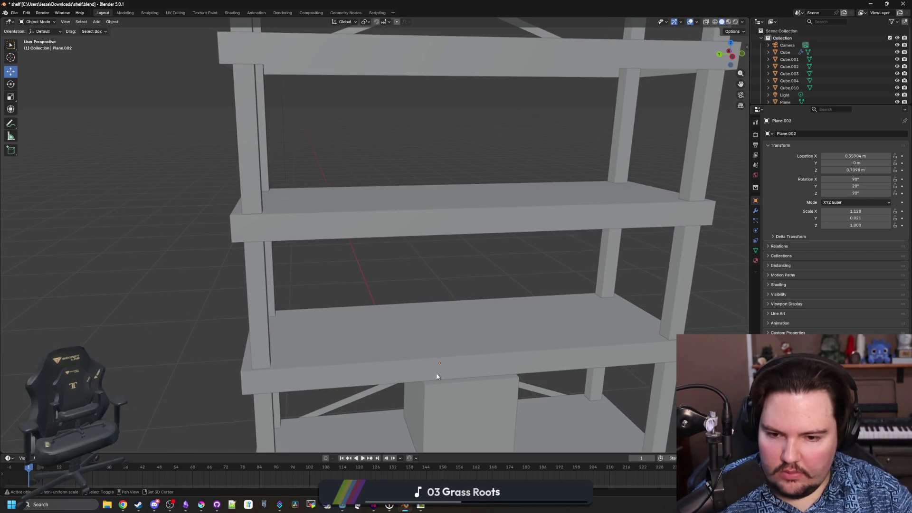
scroll(421, 371, down, 4)
click(293, 315)
mouse_move(293, 315)
mouse_down()
mouse_move(326, 317)
mouse_move(313, 308)
mouse_move(218, 336)
mouse_move(240, 313)
mouse_move(278, 320)
mouse_move(72, 132)
mouse_up()
key(Tab)
click(216, 328)
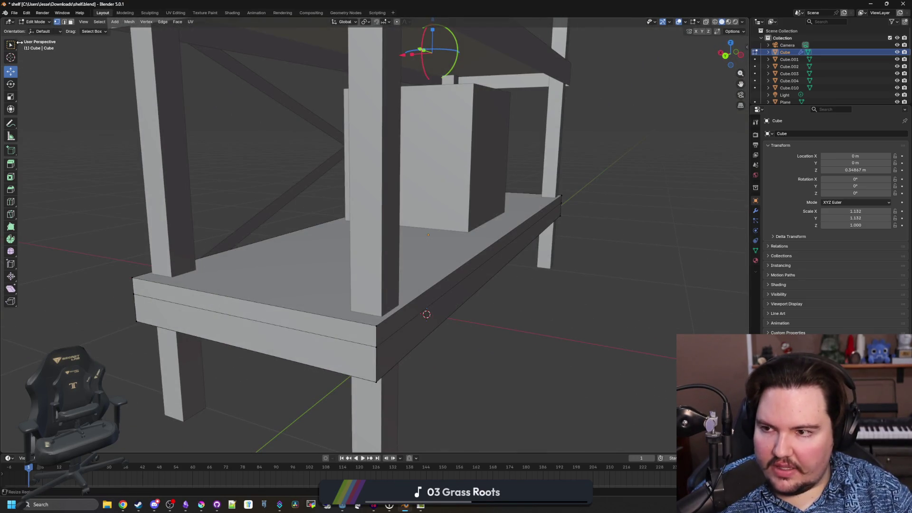
click(10, 44)
mouse_move(285, 190)
mouse_down()
mouse_move(588, 290)
mouse_move(394, 271)
mouse_move(408, 267)
mouse_up()
mouse_move(289, 237)
mouse_down()
mouse_move(340, 229)
mouse_move(302, 239)
mouse_up()
mouse_move(206, 234)
mouse_down()
mouse_move(306, 216)
mouse_move(318, 244)
mouse_move(347, 258)
mouse_up()
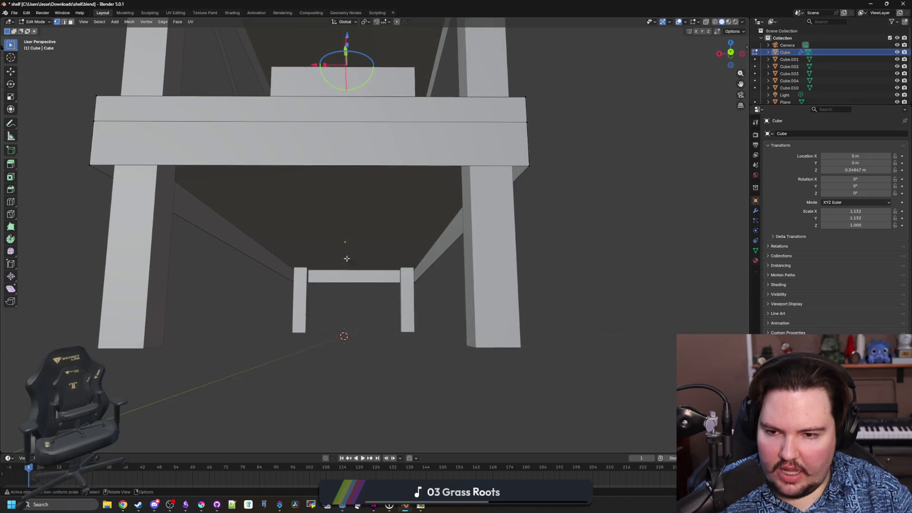
mouse_move(444, 248)
mouse_down()
mouse_move(330, 244)
mouse_move(335, 306)
mouse_up()
mouse_move(289, 274)
mouse_down()
mouse_move(337, 235)
mouse_move(278, 233)
mouse_up()
scroll(278, 233, down, 4)
key(Tab)
click(505, 248)
click(367, 260)
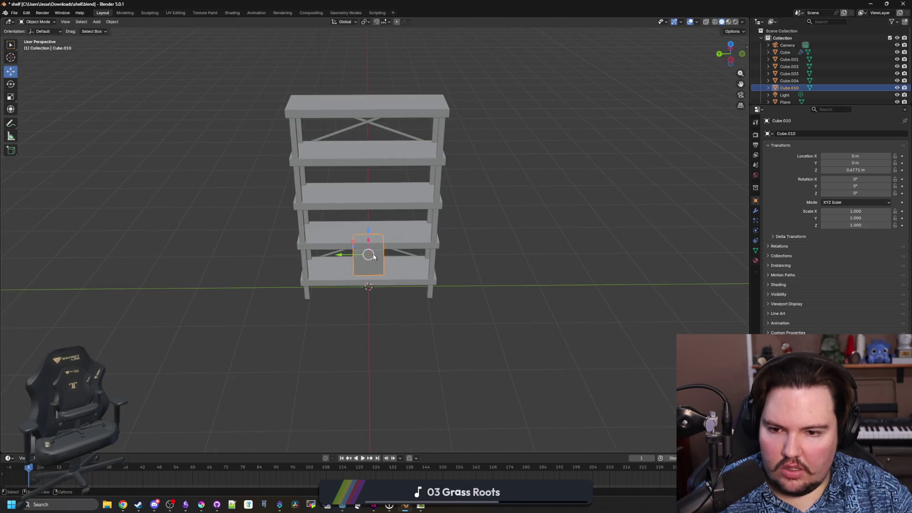
Step: Delete the bottom-shelf box and save the model as shelf.blend in maze-game\Models
key(Delete)
mouse_move(416, 263)
mouse_down()
mouse_move(489, 297)
mouse_move(448, 304)
mouse_move(241, 208)
mouse_move(114, 118)
mouse_up()
click(14, 13)
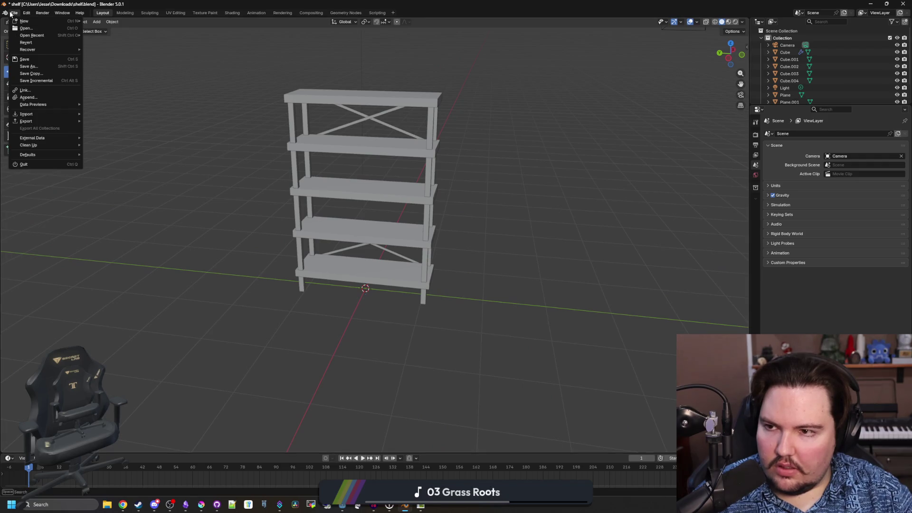
click(39, 67)
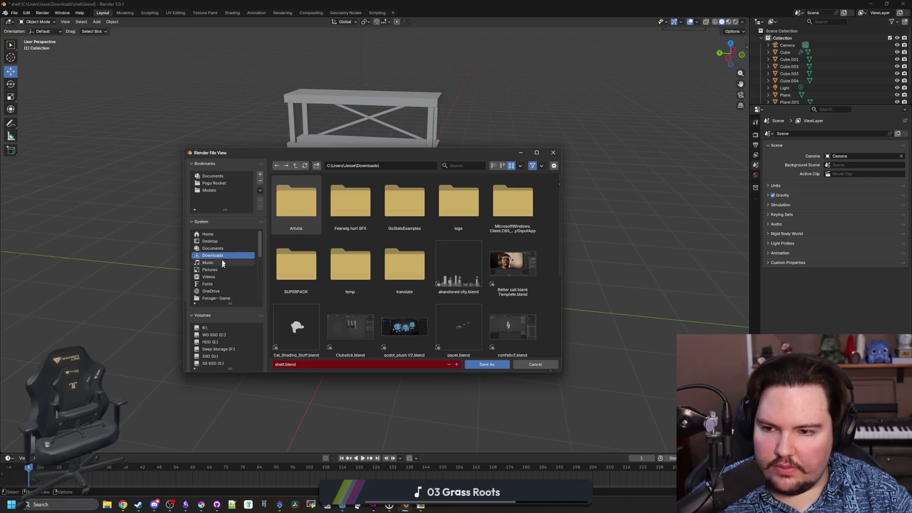
scroll(240, 286, down, 4)
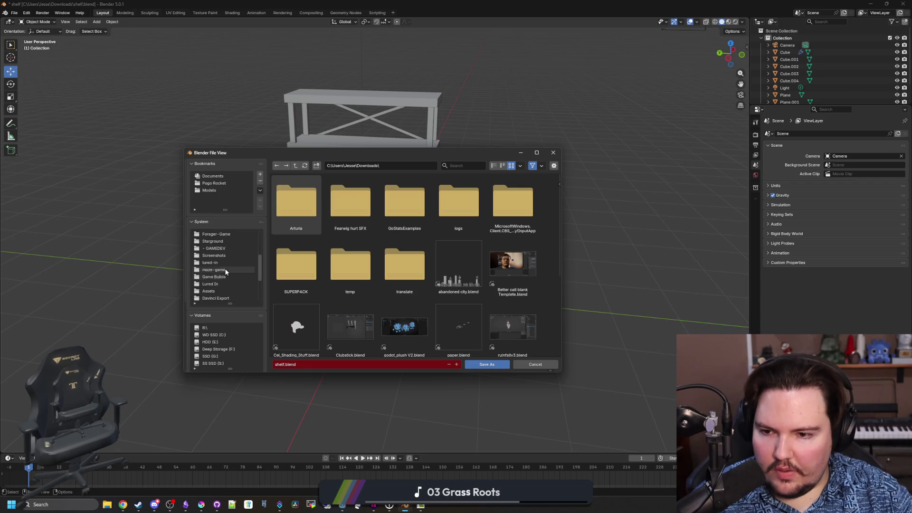
click(224, 270)
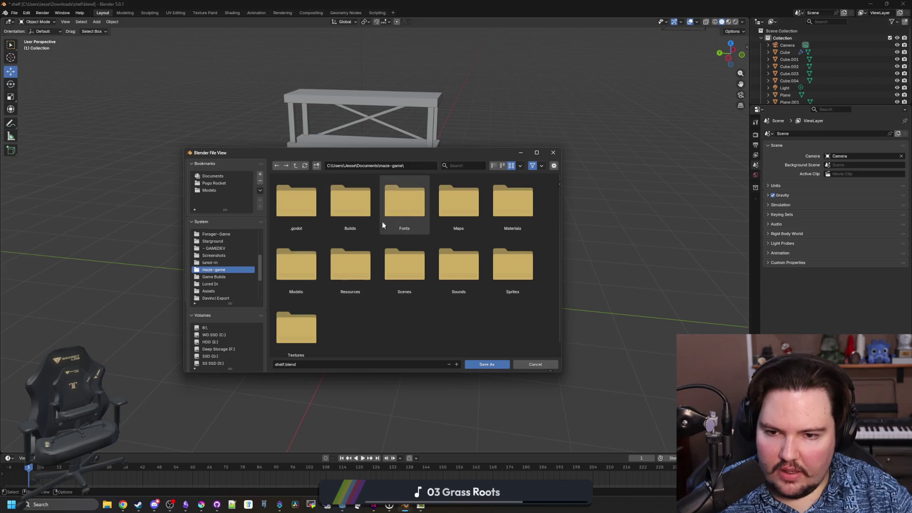
double_click(307, 279)
click(309, 364)
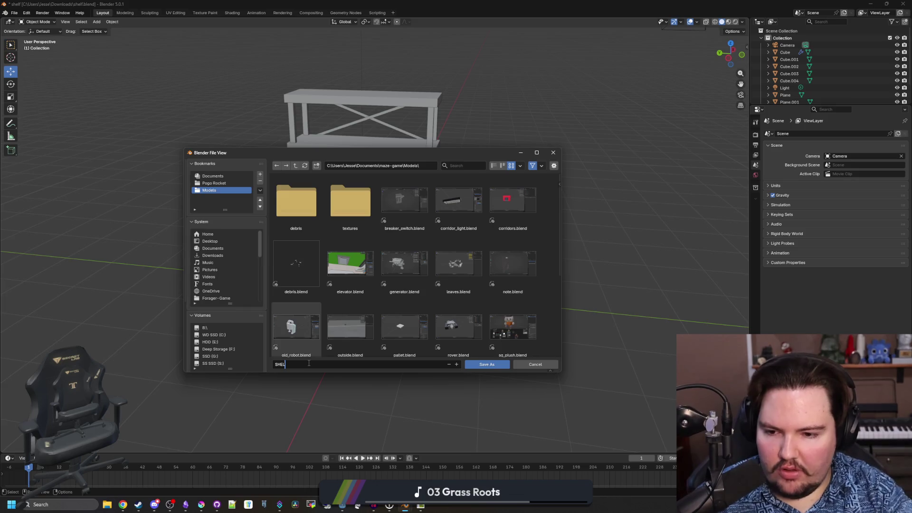
click(495, 365)
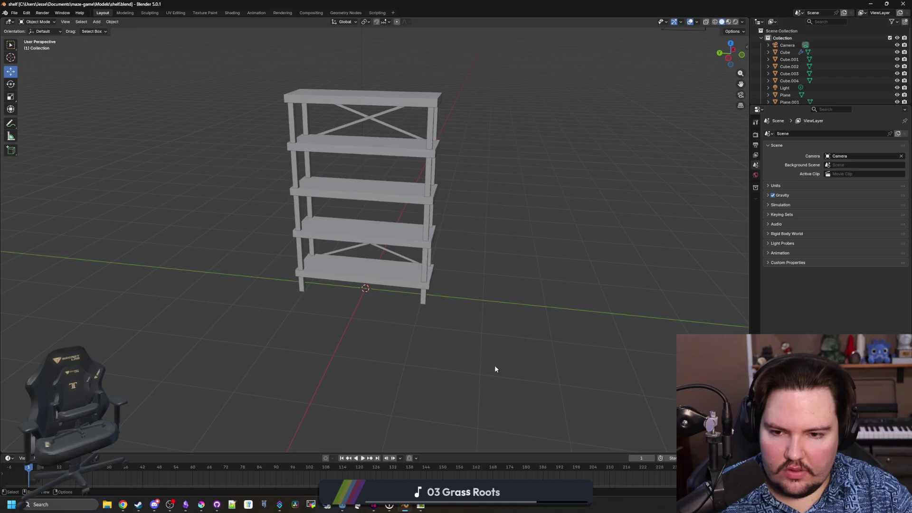
key(super+Down)
Step: Move the Filter Forge window aside and maximize the Godot editor
click(432, 261)
click(599, 87)
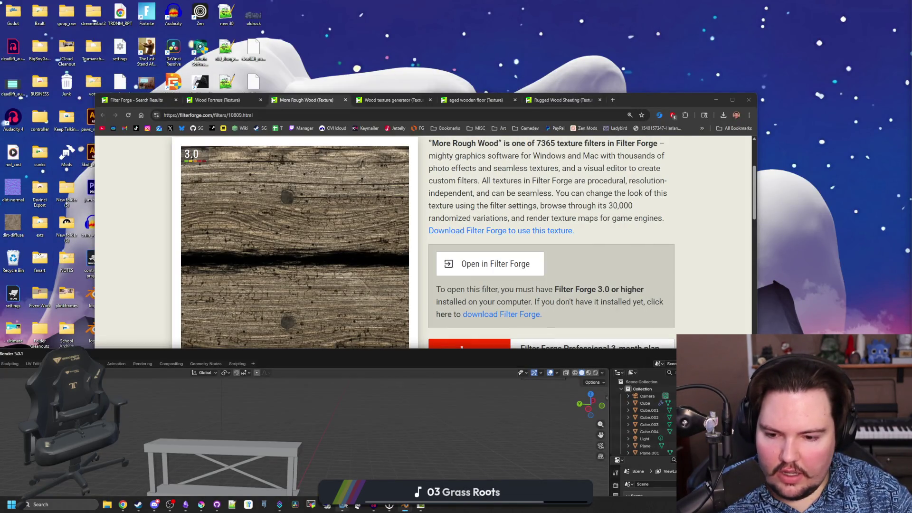
mouse_move(342, 505)
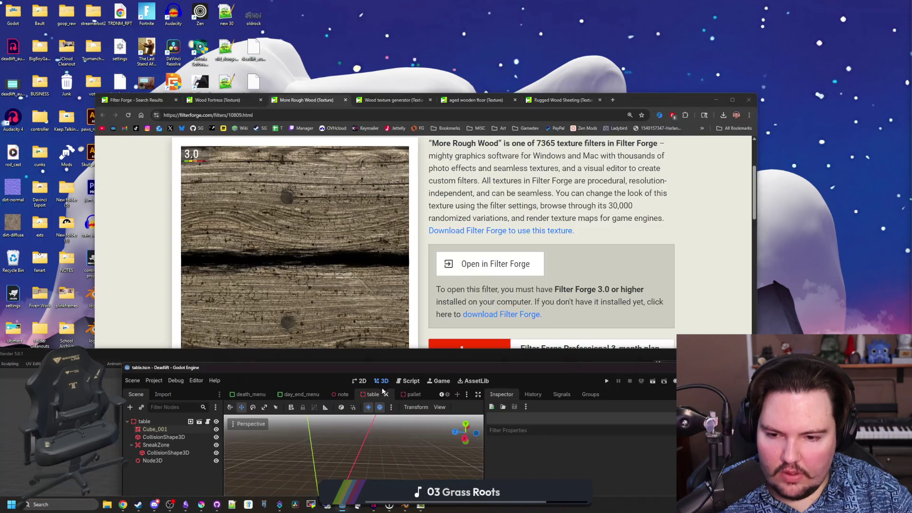
click(315, 463)
drag(399, 372, 414, 331)
double_click(414, 329)
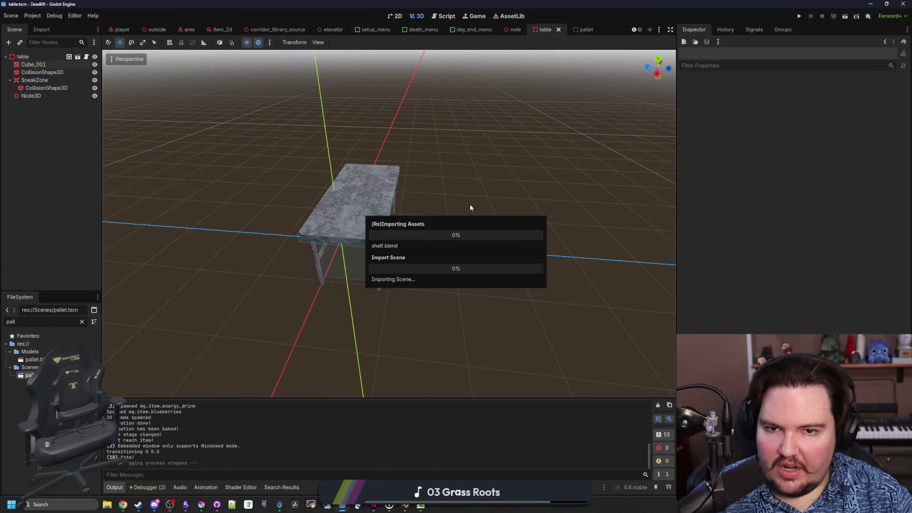
Step: Find shelf.blend with the filter 'shel' and create a New Inherited Scene from it
click(82, 321)
text(shel)
double_click(34, 359)
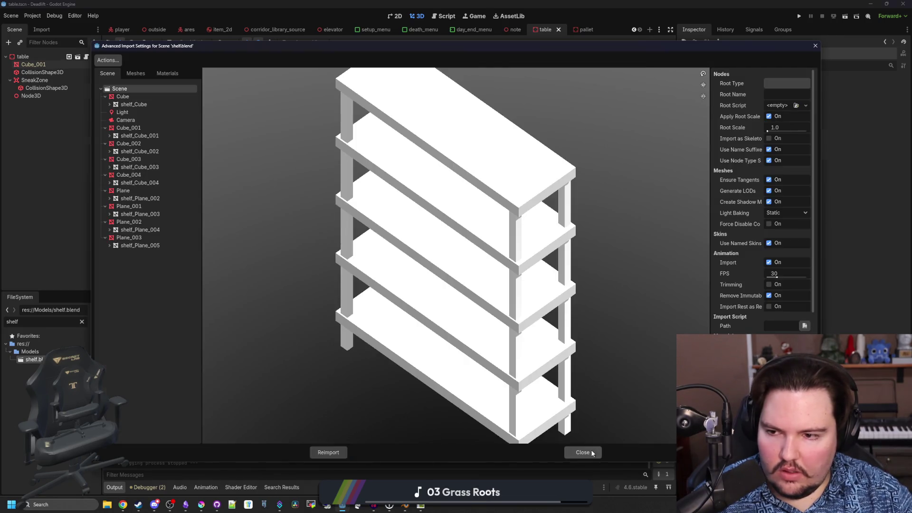
click(591, 451)
right_click(34, 360)
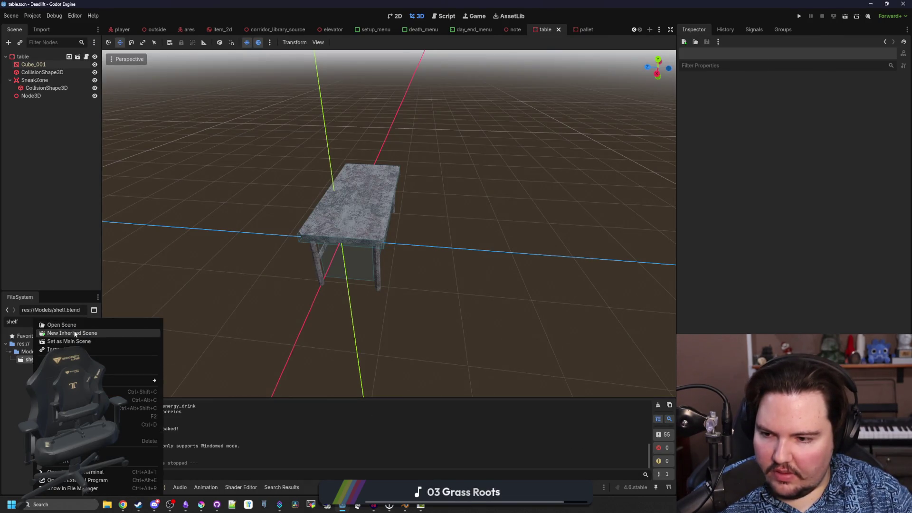
click(75, 334)
scroll(270, 244, down, 3)
scroll(287, 233, up, 3)
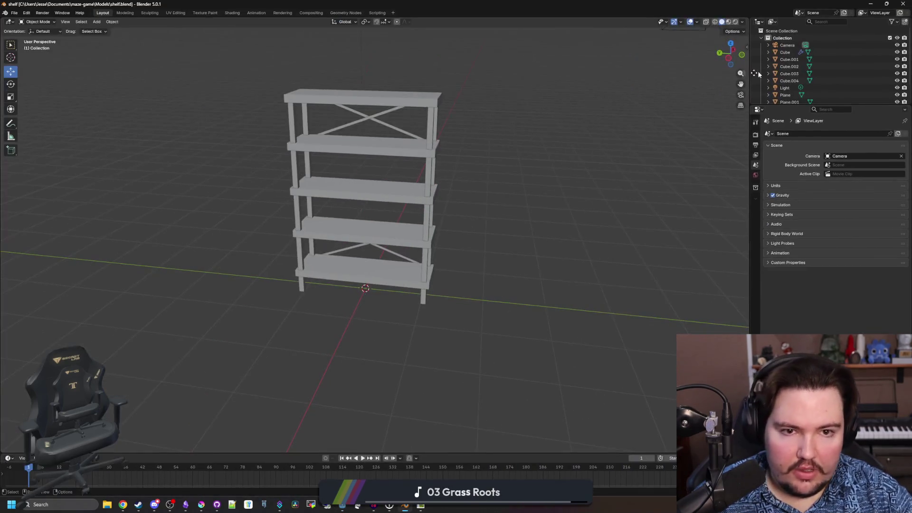
Step: Delete the Camera and Light from the Blender scene
click(779, 53)
click(785, 45)
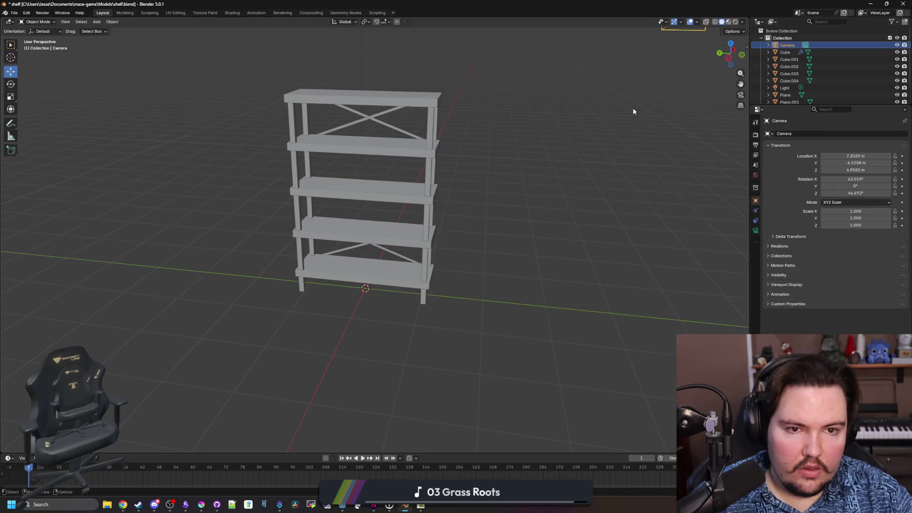
ctrl+click(785, 88)
key(Delete)
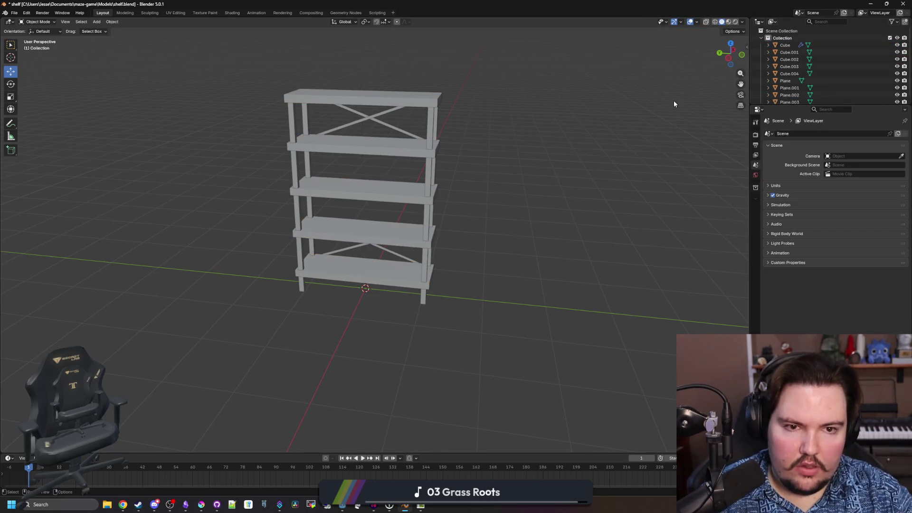
scroll(891, 80, down, 1)
key(alt+Tab)
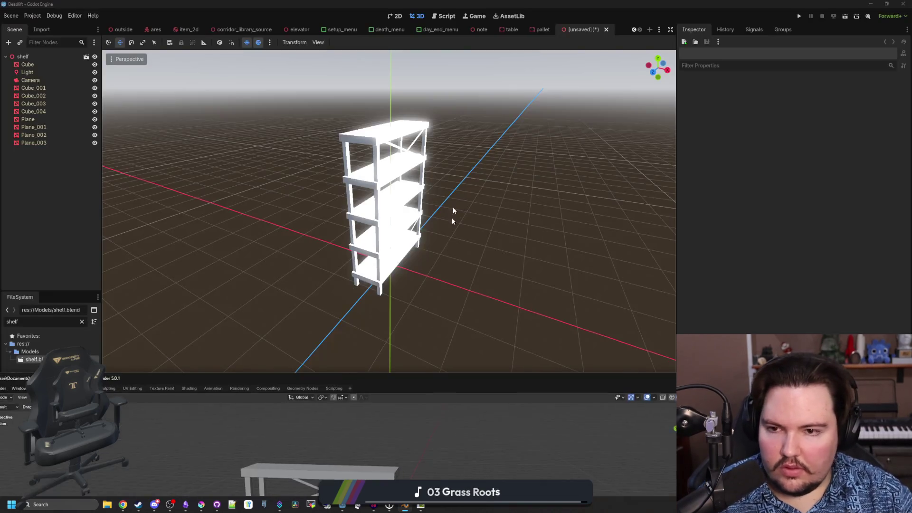
Step: Orbit the reimported shelf in Godot to check it, clear the selection, and bring Blender back
scroll(450, 178, up, 3)
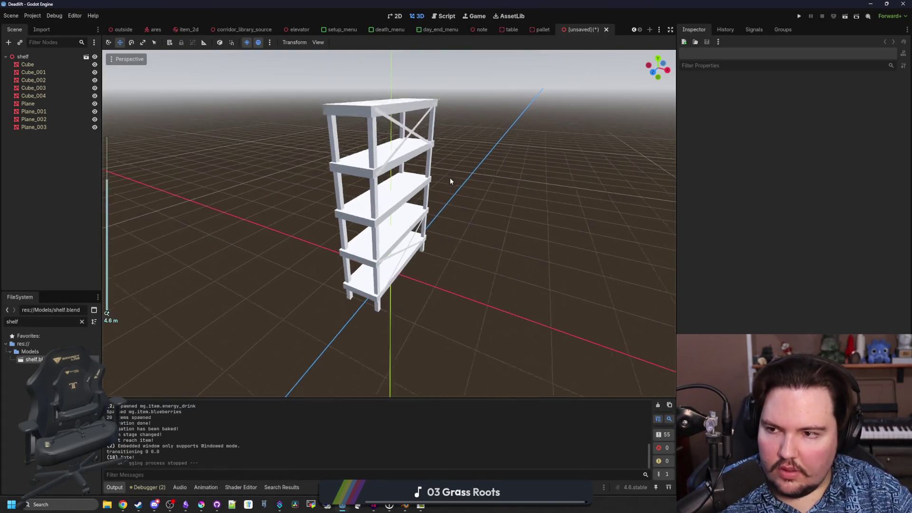
scroll(240, 175, down, 2)
mouse_move(240, 174)
mouse_down()
mouse_move(266, 152)
mouse_move(321, 227)
mouse_up()
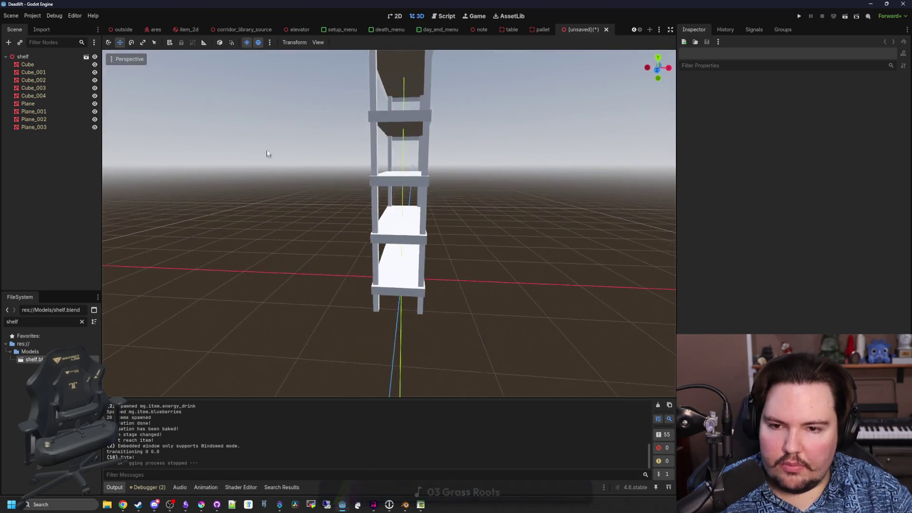
drag(353, 251, 377, 263)
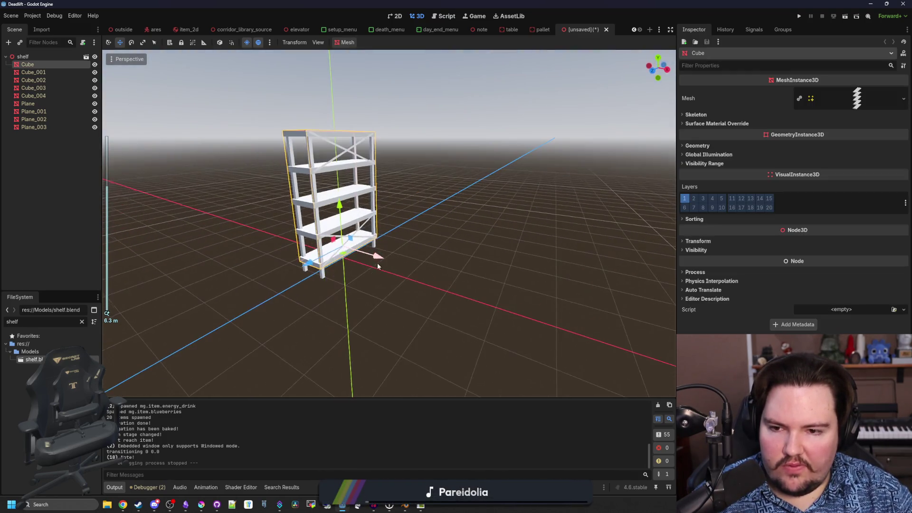
click(448, 296)
click(408, 506)
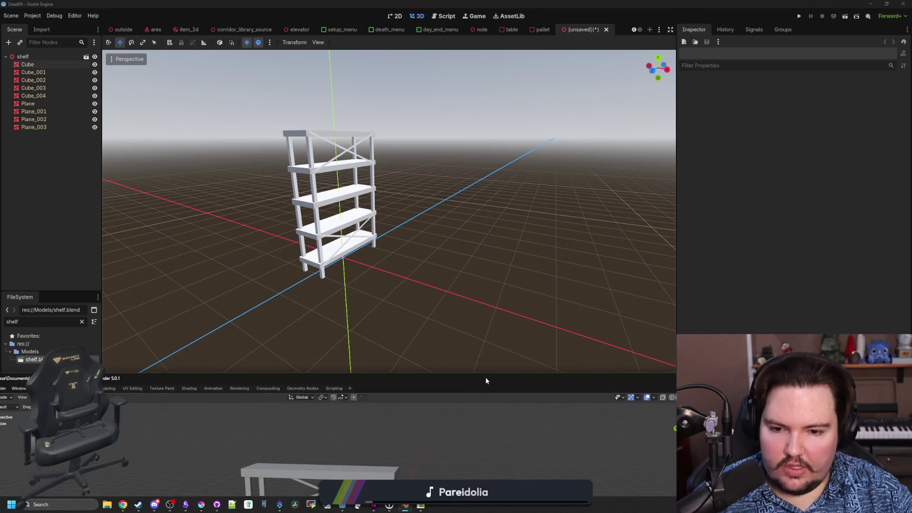
Step: Rotate the whole shelf about Z and try snapping it to the 3D cursor, undoing each snap
key(a)
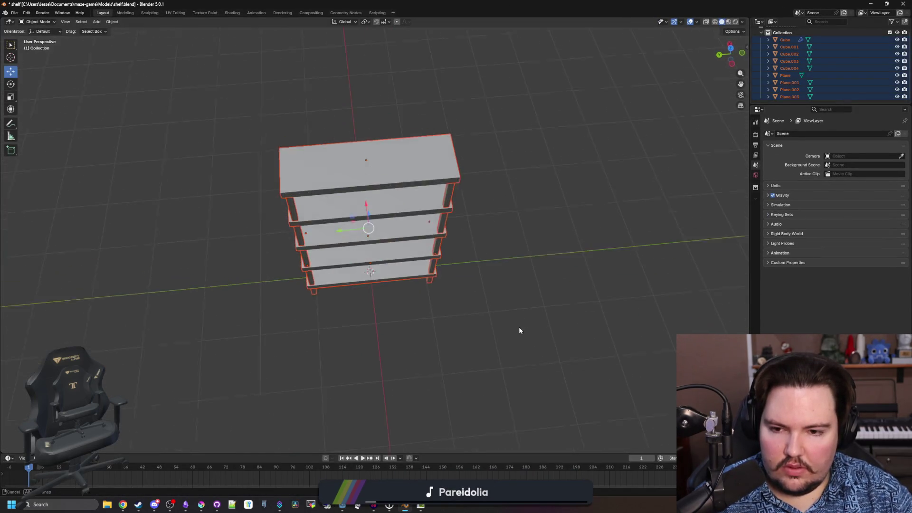
key(r)
key(z)
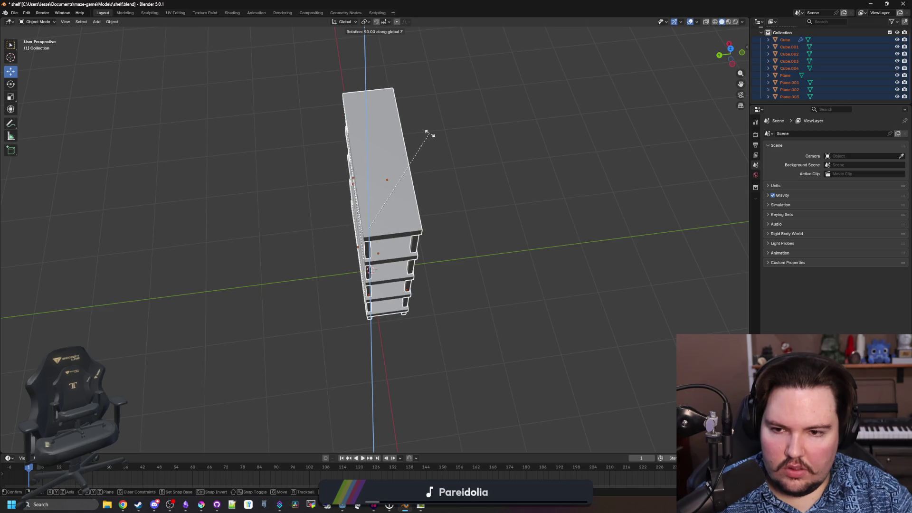
click(484, 291)
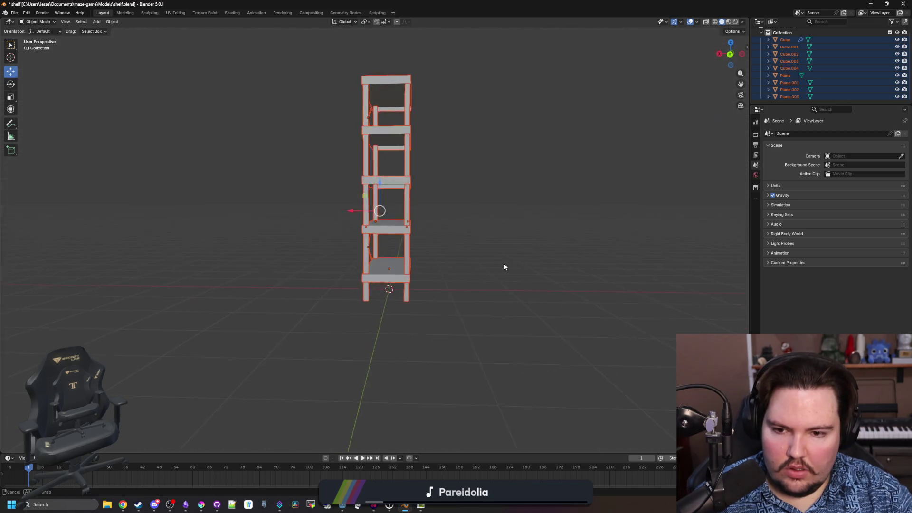
key(shift+s)
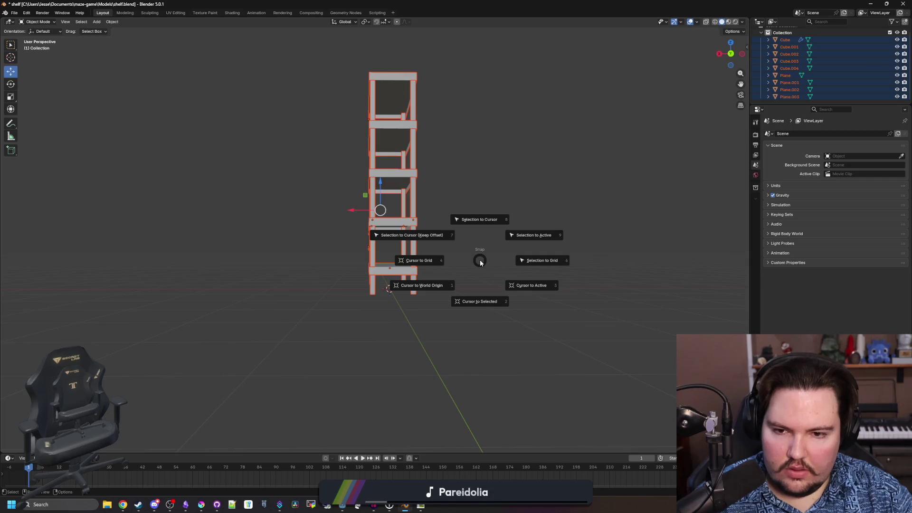
click(484, 152)
key(ctrl+z)
right_click(412, 215)
right_click(396, 235)
key(shift+s)
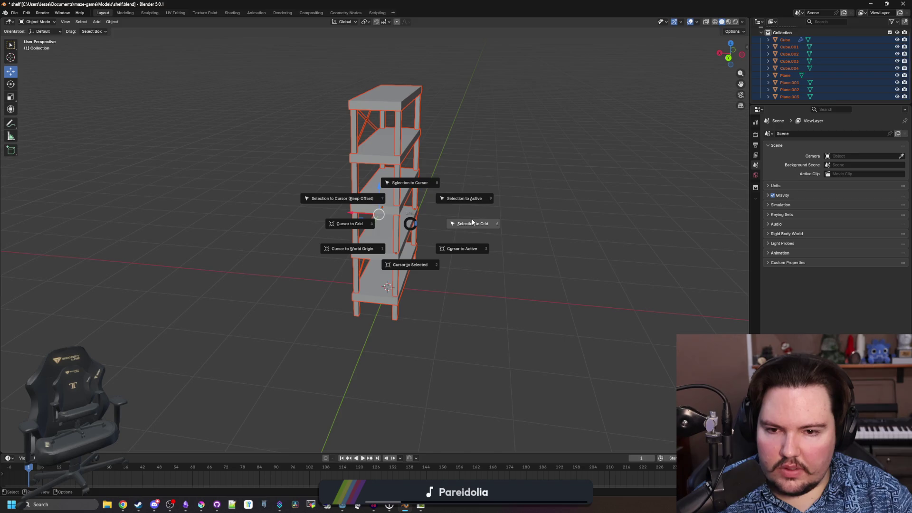
click(444, 150)
key(ctrl+z)
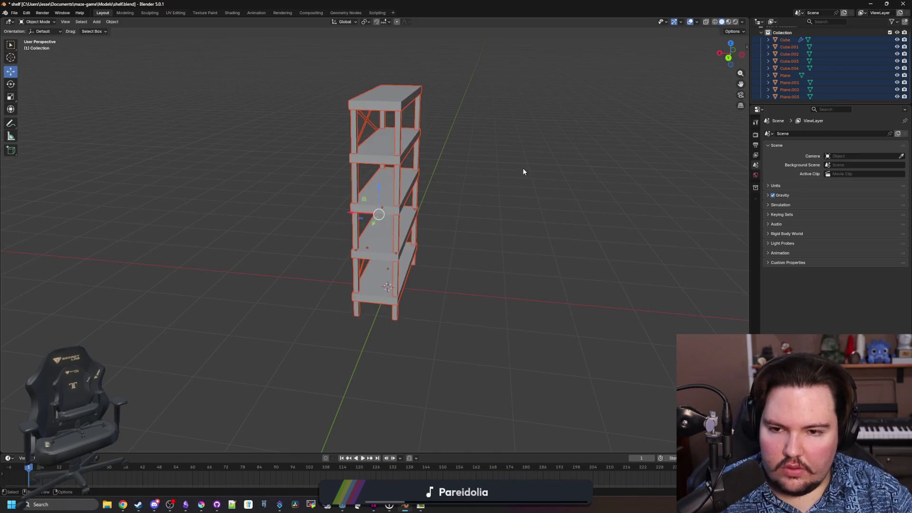
Step: Set the Cube shelf object's origin to the 3D cursor
click(390, 189)
right_click(361, 298)
mouse_move(389, 299)
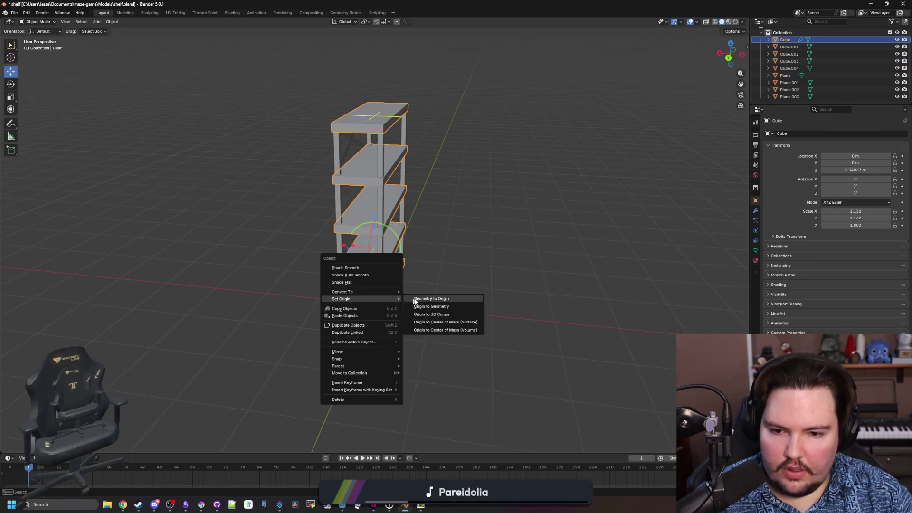
click(431, 314)
scroll(441, 307, up, 3)
Step: Set the four shelf posts' origins to the 3D cursor
click(417, 176)
shift+click(306, 285)
shift+click(400, 280)
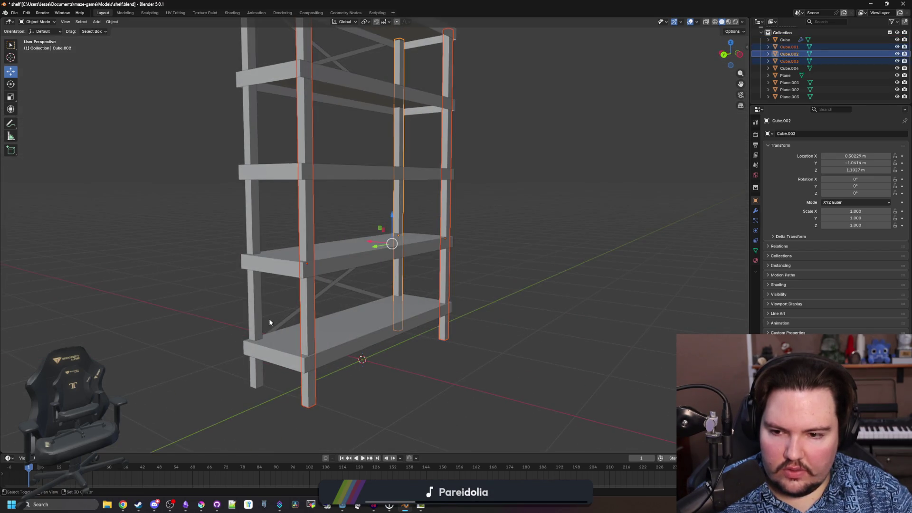
shift+click(256, 312)
right_click(257, 312)
mouse_move(256, 312)
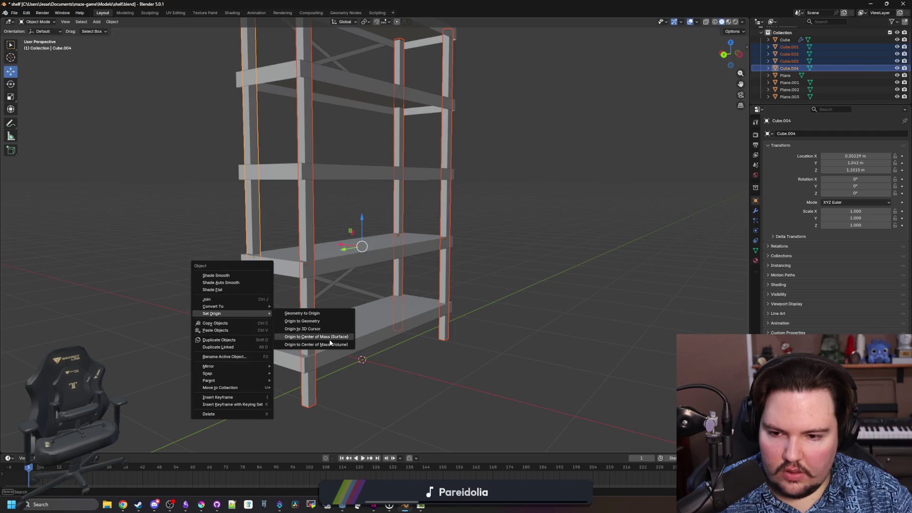
click(303, 329)
scroll(431, 355, up, 3)
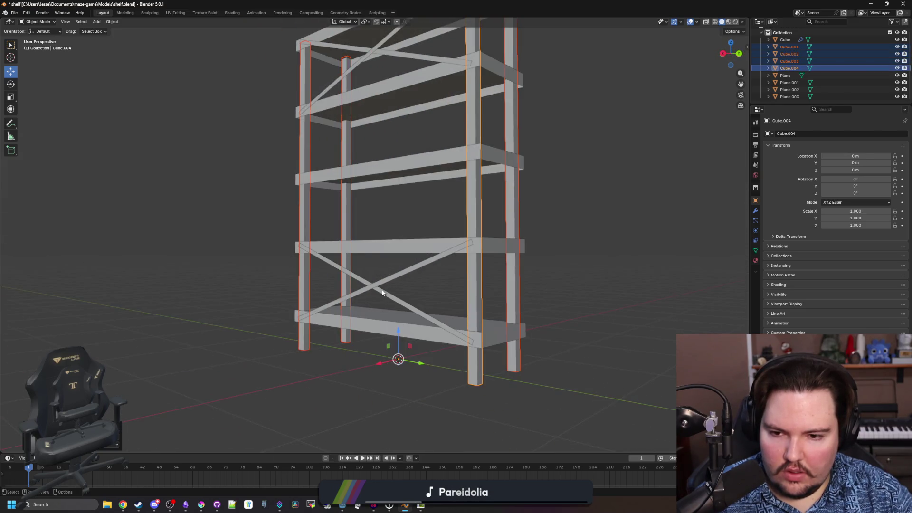
Step: Set the four X-brace planes' origins to the 3D cursor
click(382, 292)
shift+click(359, 295)
shift+click(348, 79)
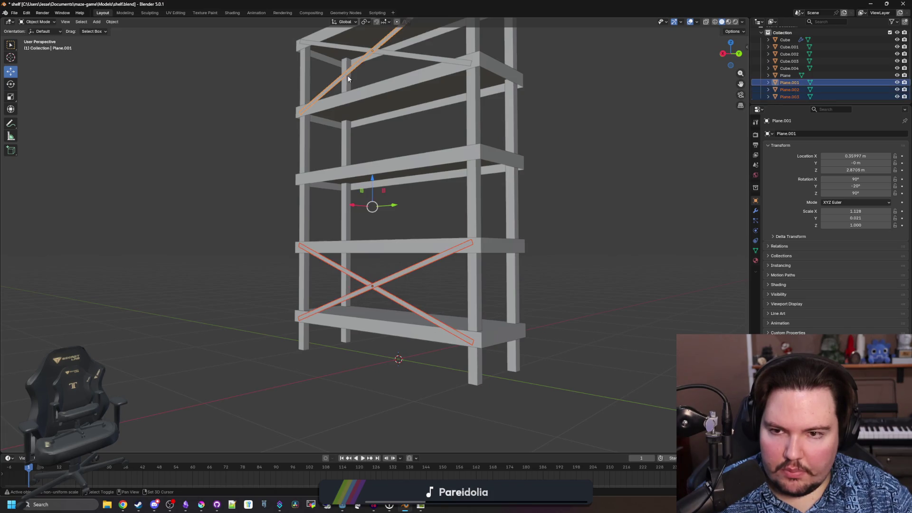
shift+click(385, 51)
right_click(386, 49)
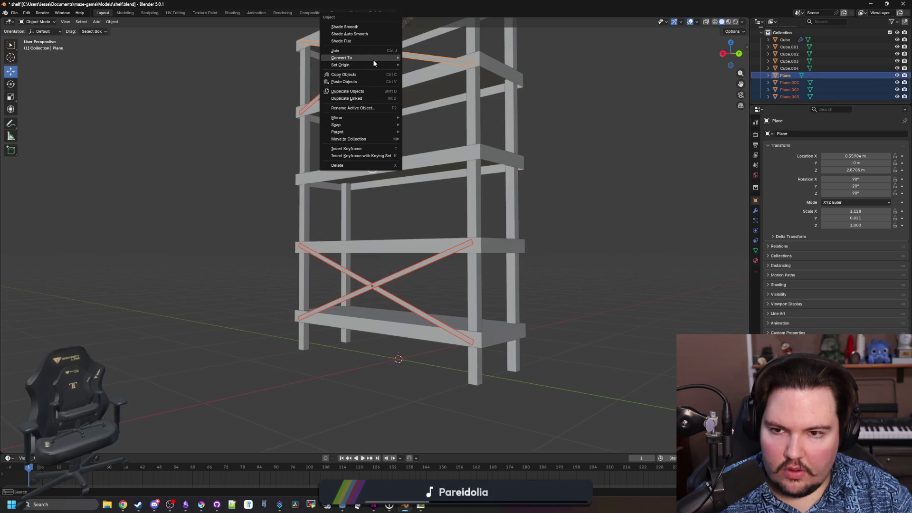
mouse_move(368, 65)
click(427, 81)
click(607, 221)
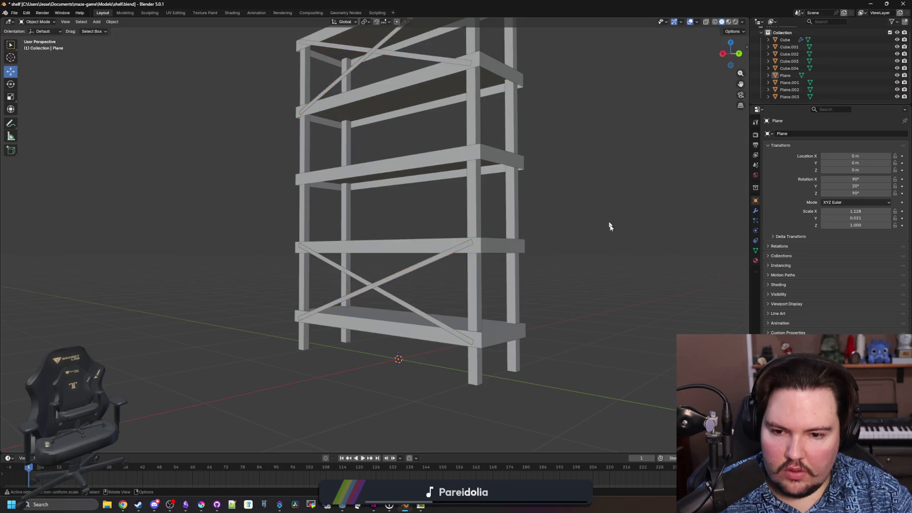
drag(608, 221, 525, 262)
Step: Save shelf.blend, check the reimported shelf scene in Godot, then return to Blender
key(ctrl+s)
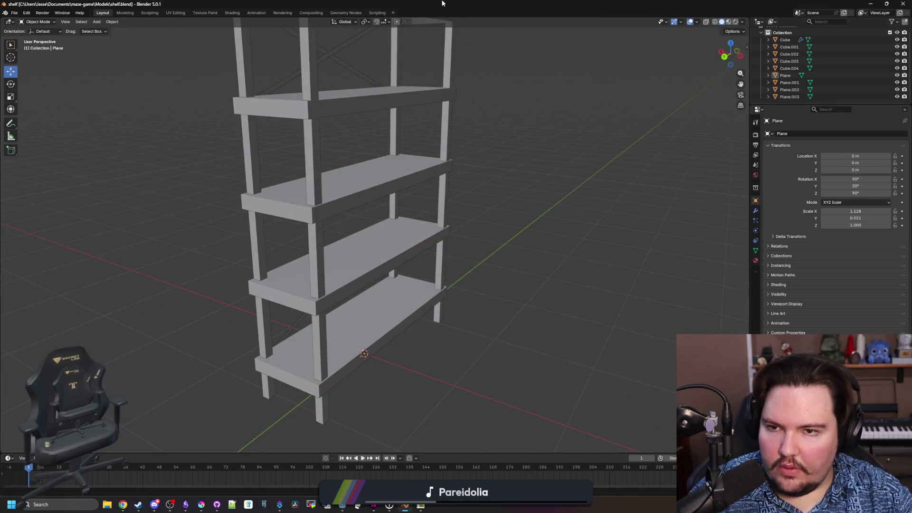
key(alt+Tab)
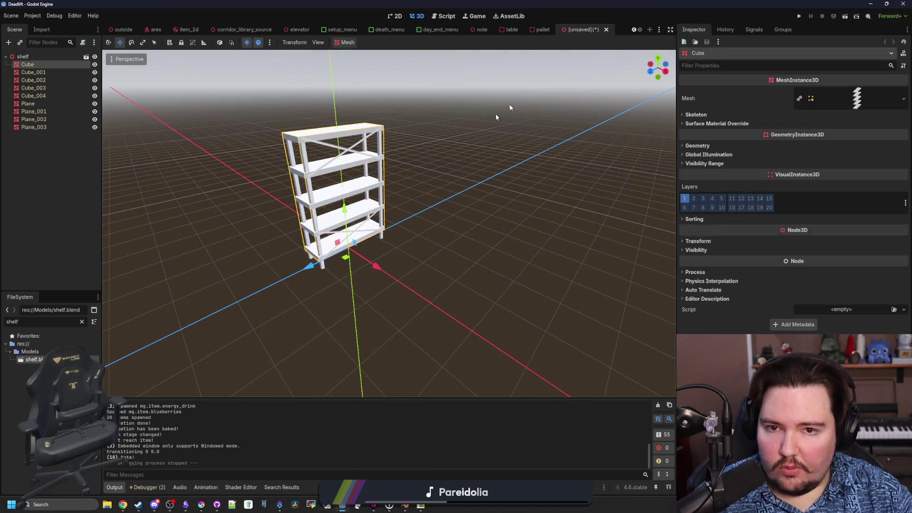
click(507, 30)
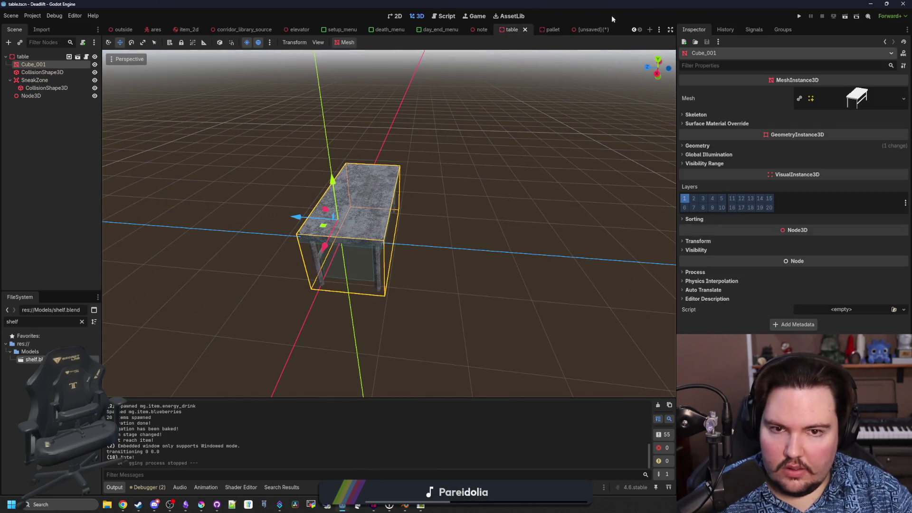
click(594, 30)
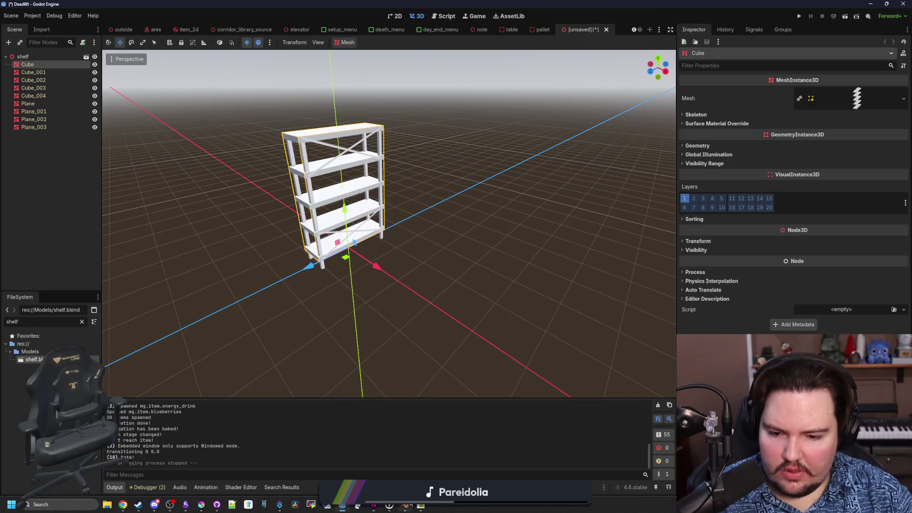
click(405, 505)
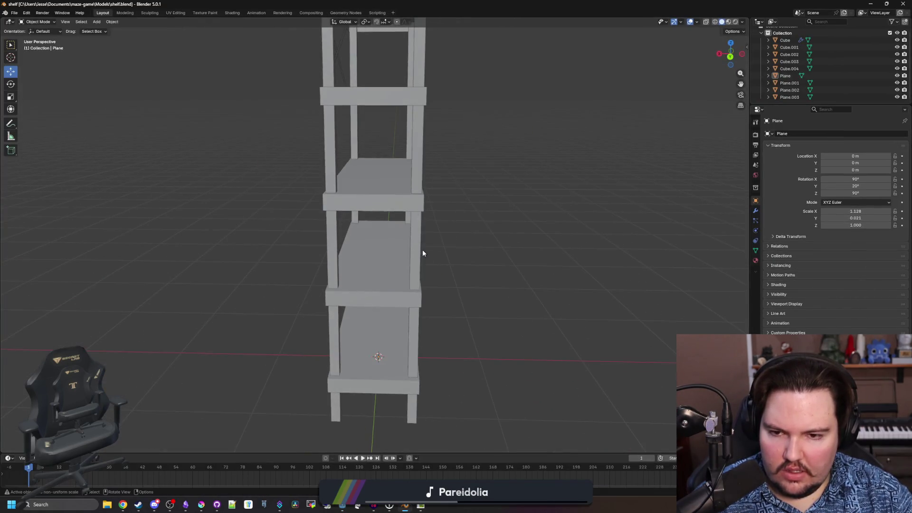
Step: Rotate the whole shelf about the Z axis, entering 180 degrees
key(a)
key(r)
key(z)
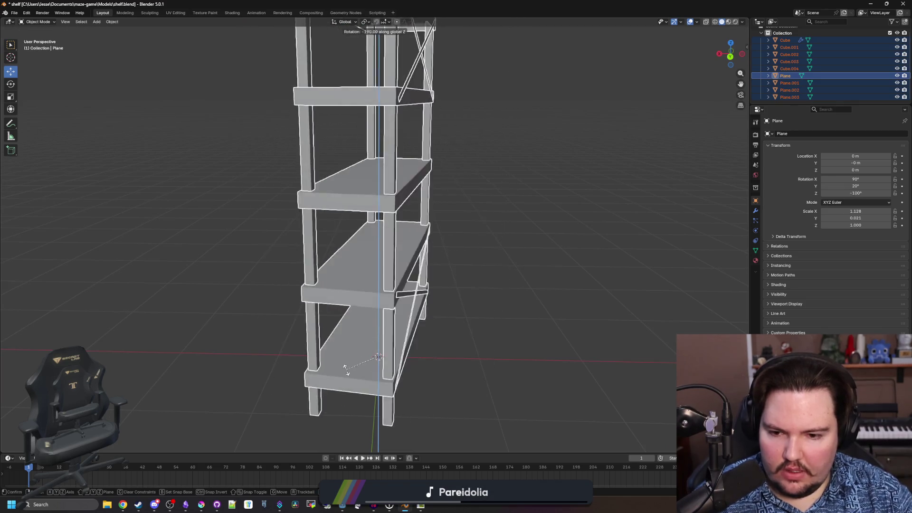
click(398, 385)
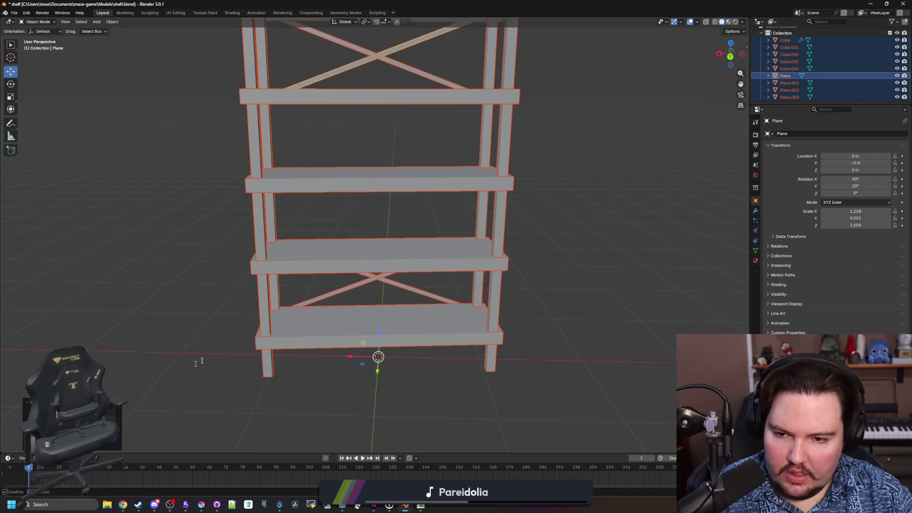
text(180)
key(Return)
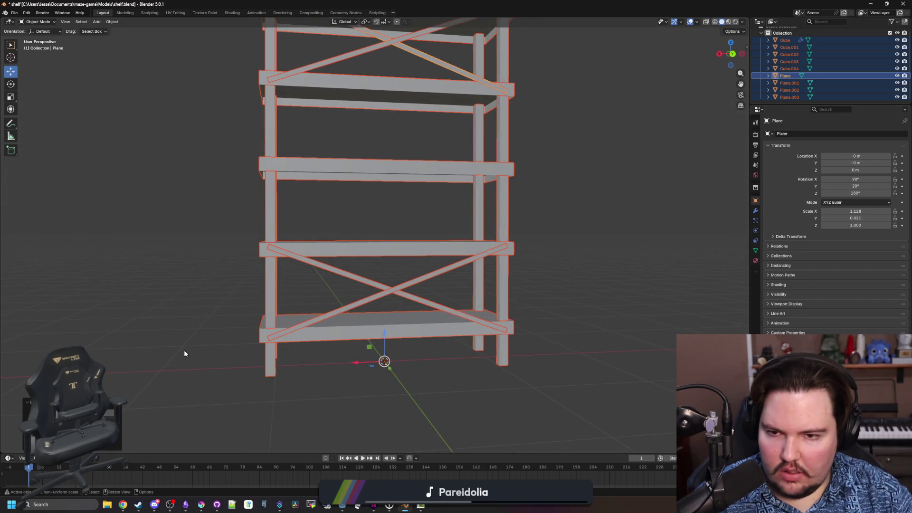
mouse_move(194, 346)
mouse_down()
mouse_move(258, 369)
mouse_move(458, 352)
mouse_up()
Step: Apply all transforms to the shelf objects, save the Blender file and go to Godot
click(458, 353)
key(a)
key(ctrl+a)
click(511, 276)
click(529, 256)
key(ctrl+s)
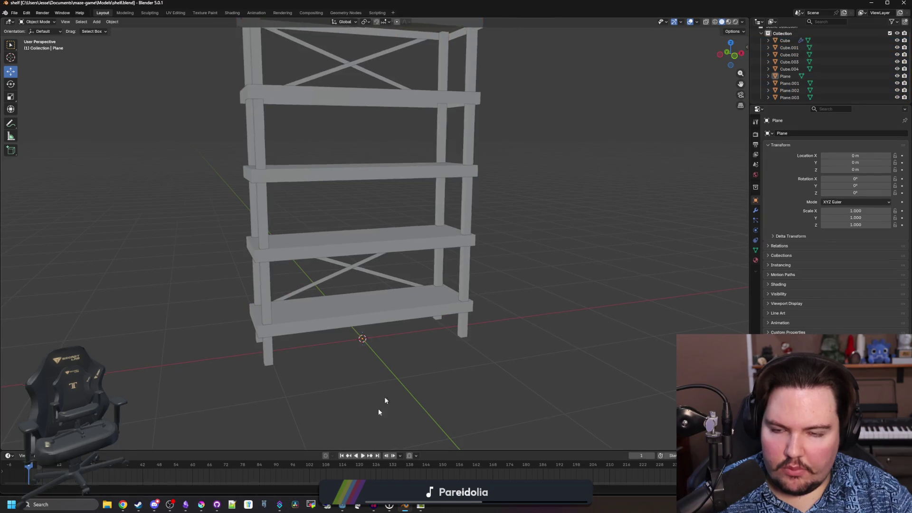
key(alt+Tab)
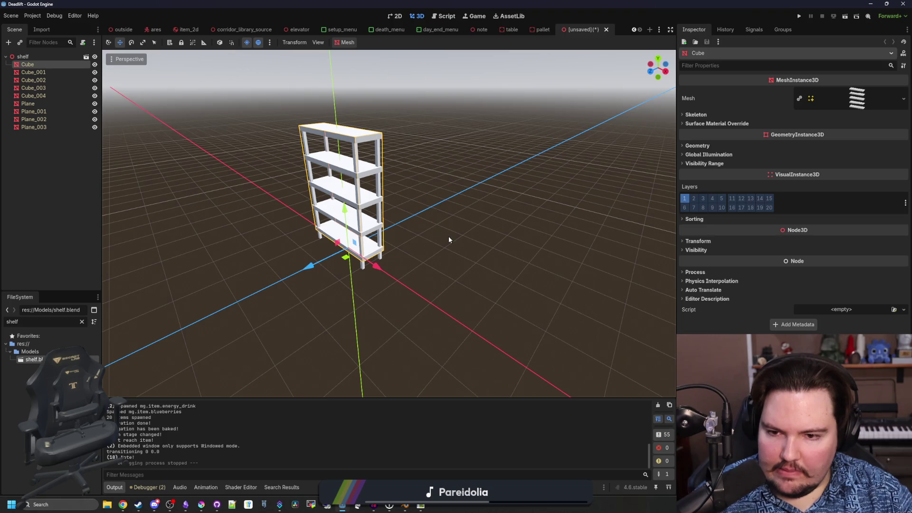
Step: Back in Blender, rotate all shelf objects again about the vertical Z axis
click(404, 506)
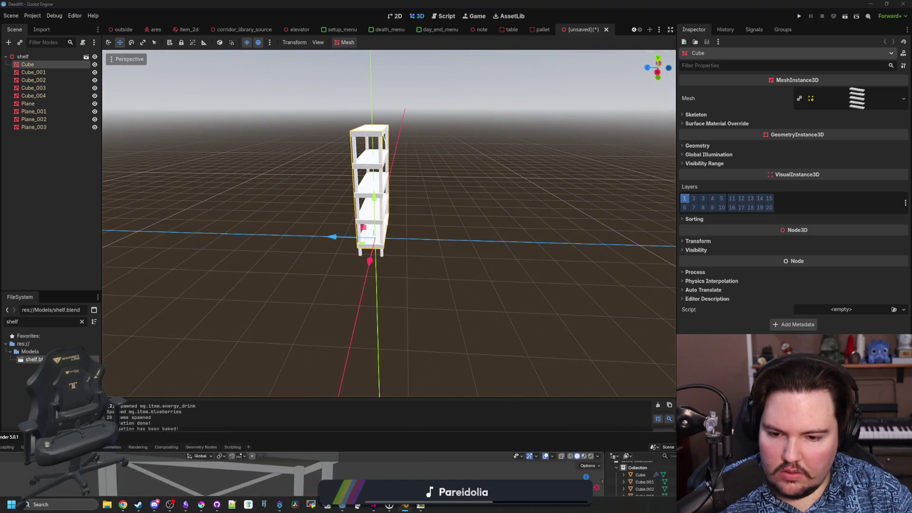
scroll(530, 258, down, 3)
key(a)
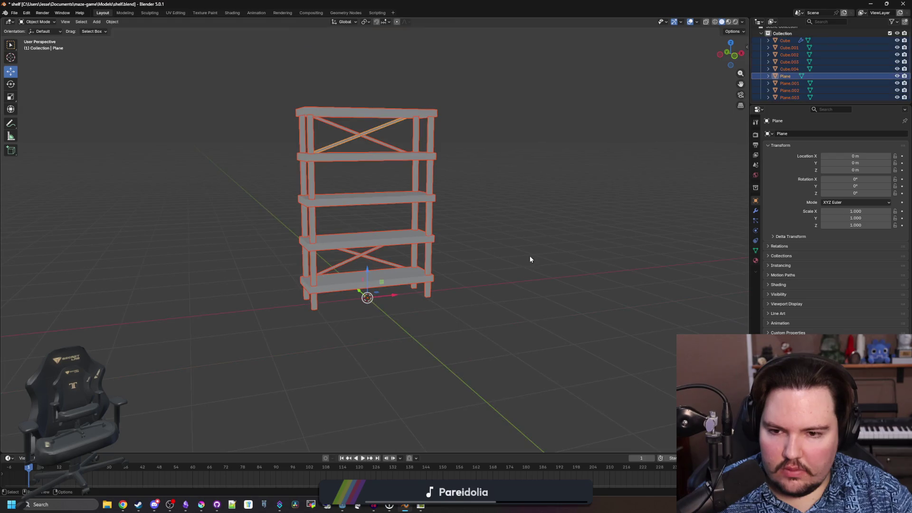
key(r)
key(z)
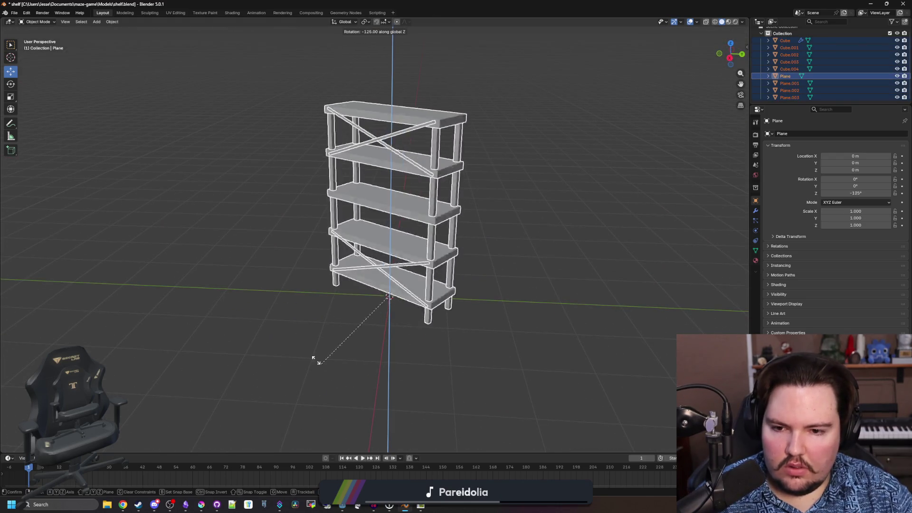
click(287, 293)
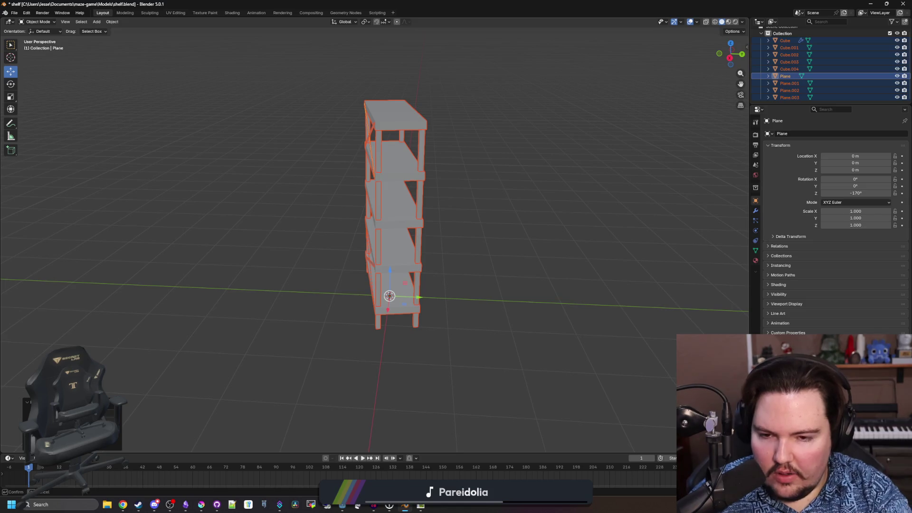
Step: Apply the new rotation to all objects, save the file and return to Godot
click(284, 315)
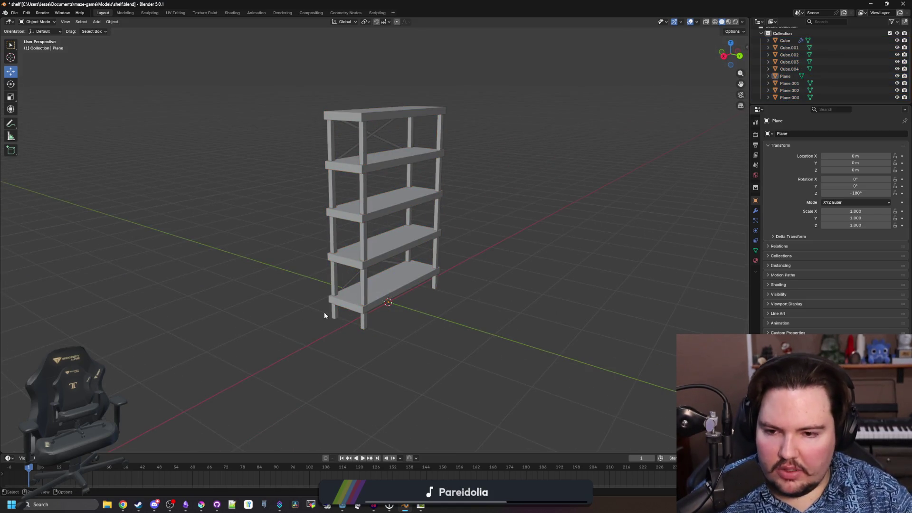
key(a)
key(ctrl+a)
click(413, 323)
click(522, 302)
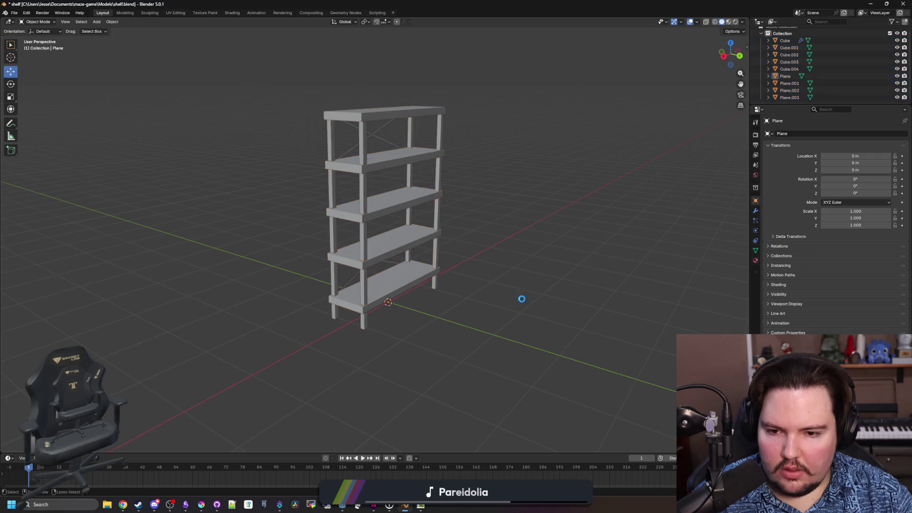
key(ctrl+s)
key(alt+Tab)
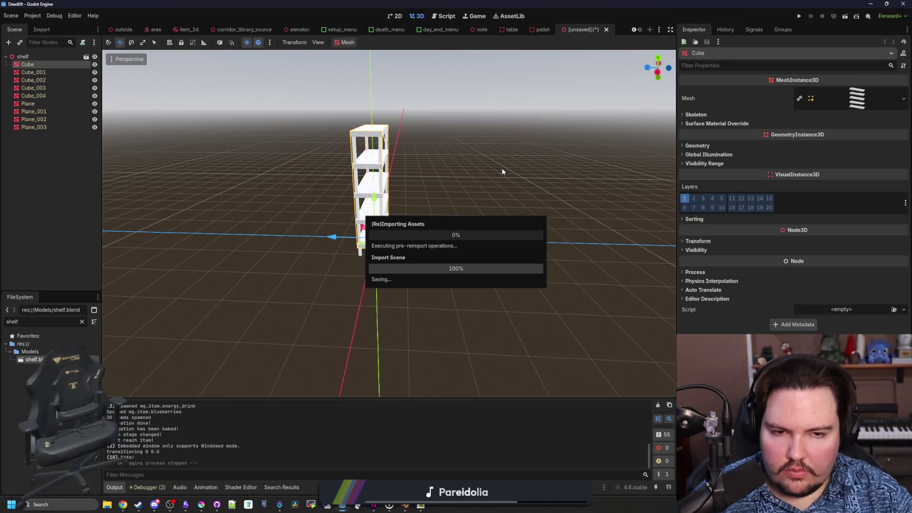
Step: Orbit and zoom around the reimported shelf to check its orientation and legs
mouse_move(388, 304)
mouse_down()
mouse_move(426, 290)
mouse_move(413, 315)
mouse_move(377, 320)
mouse_up()
scroll(212, 318, up, 3)
mouse_move(211, 317)
mouse_down()
mouse_move(315, 310)
mouse_move(247, 327)
mouse_move(426, 300)
mouse_move(405, 310)
mouse_up()
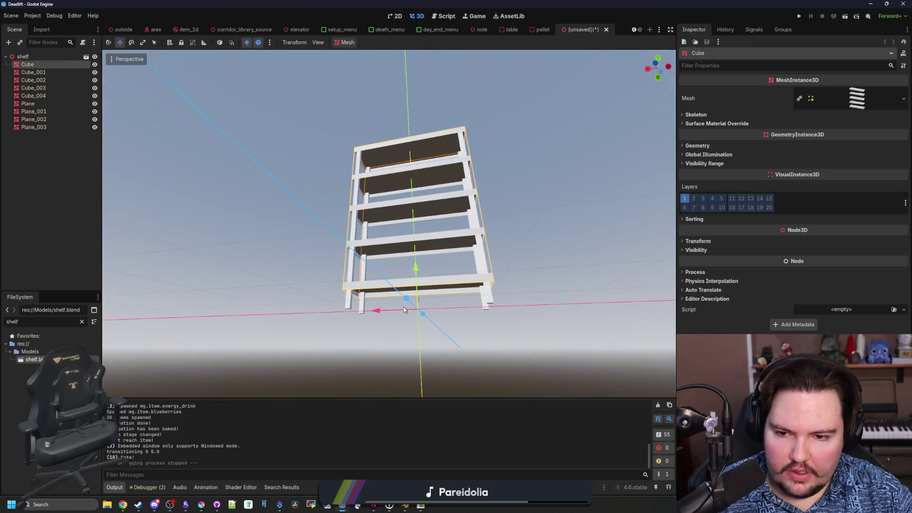
click(416, 326)
scroll(416, 283, up, 5)
mouse_move(306, 269)
mouse_down()
mouse_move(358, 300)
mouse_move(392, 308)
mouse_move(404, 299)
mouse_up()
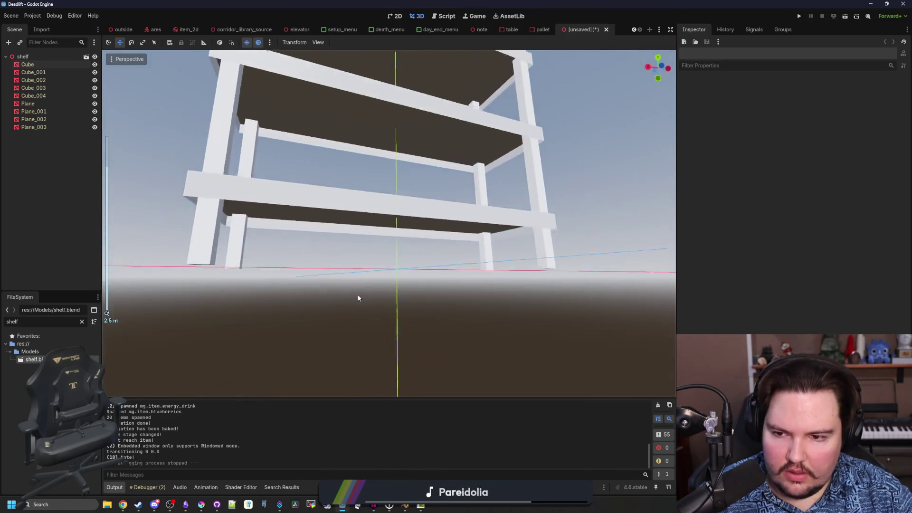
Step: Select the Cube node and expand its Surface Material Override slots
click(427, 258)
scroll(357, 249, up, 5)
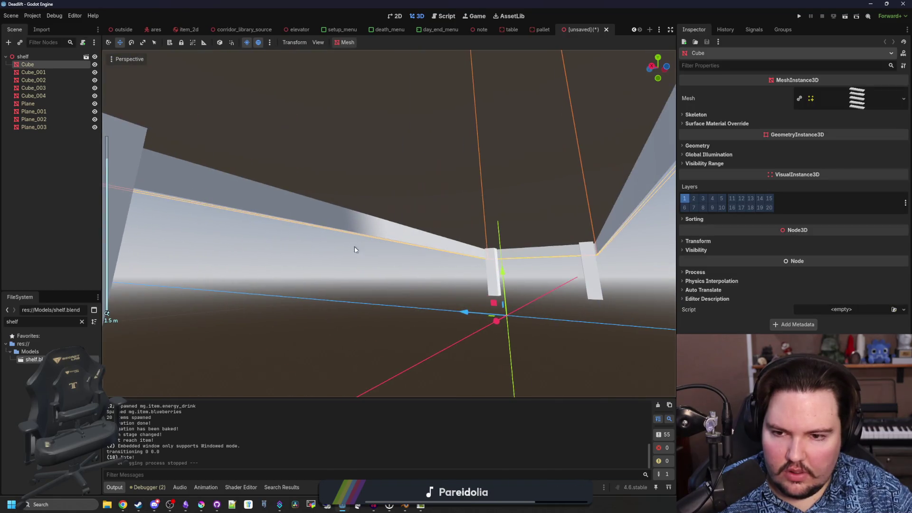
mouse_move(394, 267)
mouse_down()
mouse_move(391, 218)
mouse_move(381, 235)
mouse_move(294, 277)
mouse_move(380, 192)
mouse_move(627, 156)
mouse_up()
scroll(395, 253, up, 2)
scroll(382, 234, down, 1)
click(381, 191)
click(693, 125)
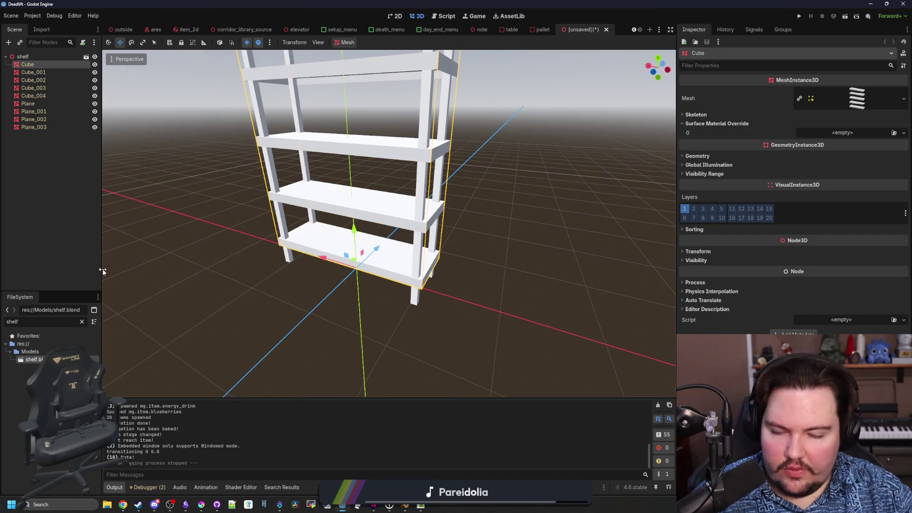
Step: Filter the FileSystem for 'metal' and drop the metal material onto Cube's override slot 0
click(82, 322)
text(metal)
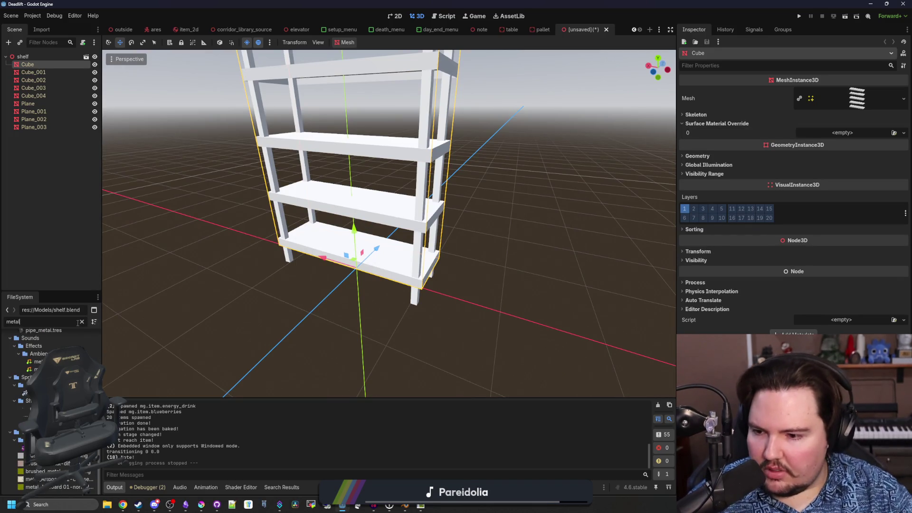
mouse_move(33, 383)
mouse_down()
mouse_move(663, 242)
mouse_move(817, 135)
mouse_move(836, 134)
mouse_up()
click(500, 281)
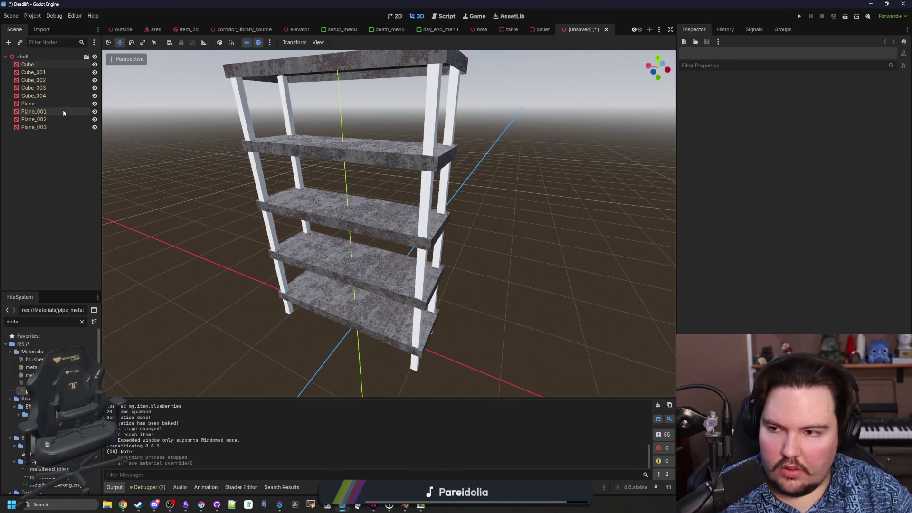
Step: Select the four leg posts, starting with Cube_003, and show their surface material override slots
scroll(319, 186, up, 3)
click(320, 186)
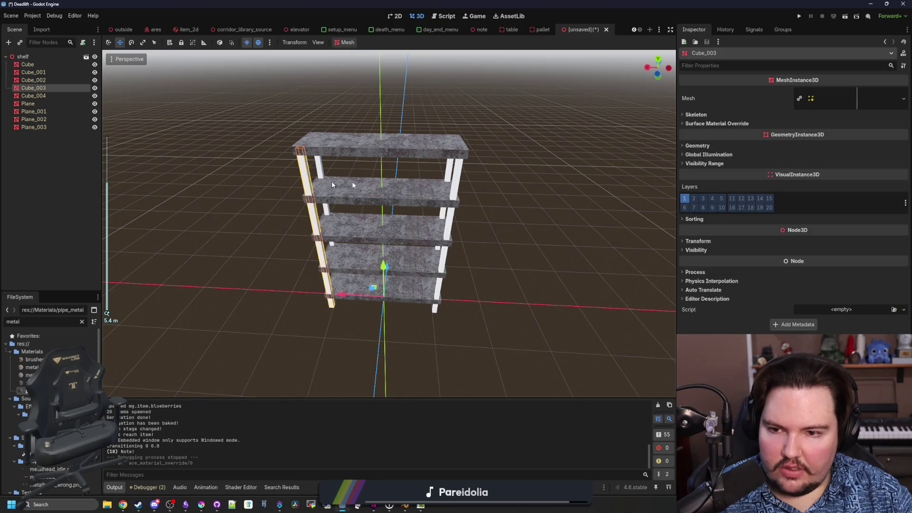
click(726, 124)
drag(333, 156, 338, 166)
shift+click(325, 149)
drag(423, 171, 419, 167)
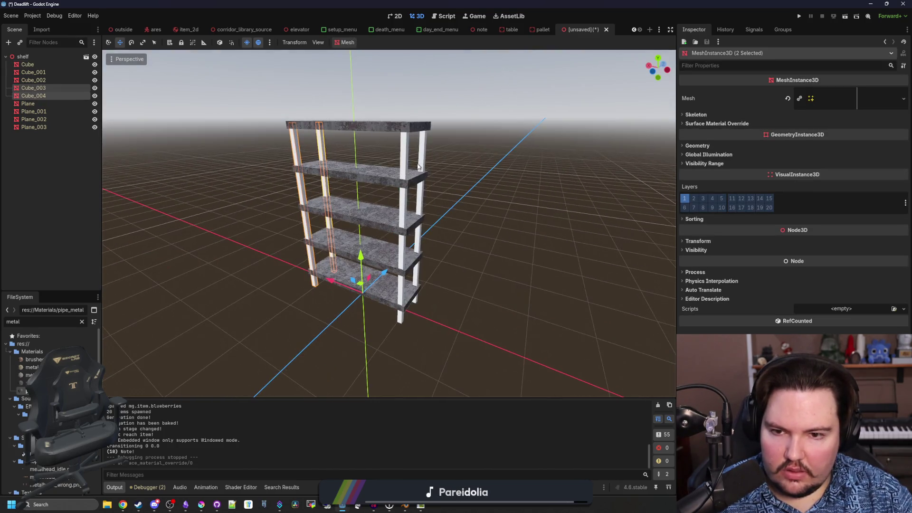
shift+click(403, 171)
shift+click(420, 171)
click(739, 124)
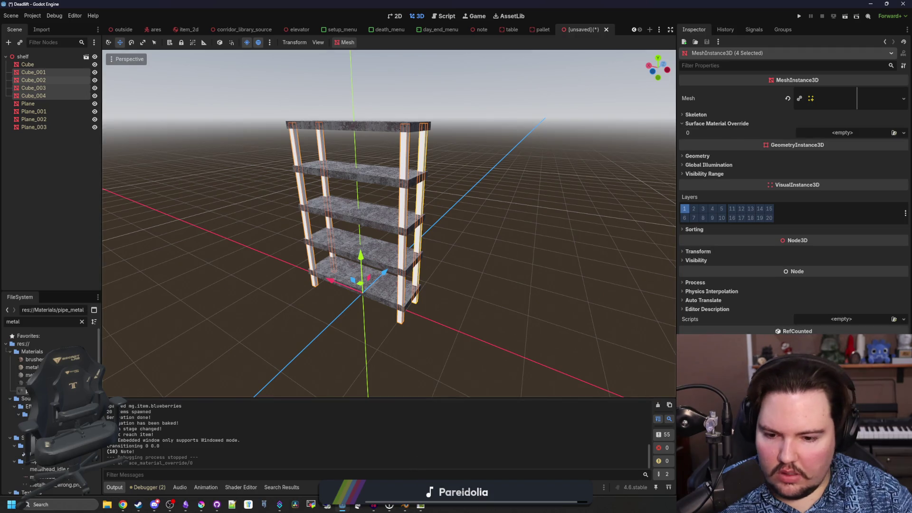
Step: In Blender, select all four leg posts of the shelf
click(406, 505)
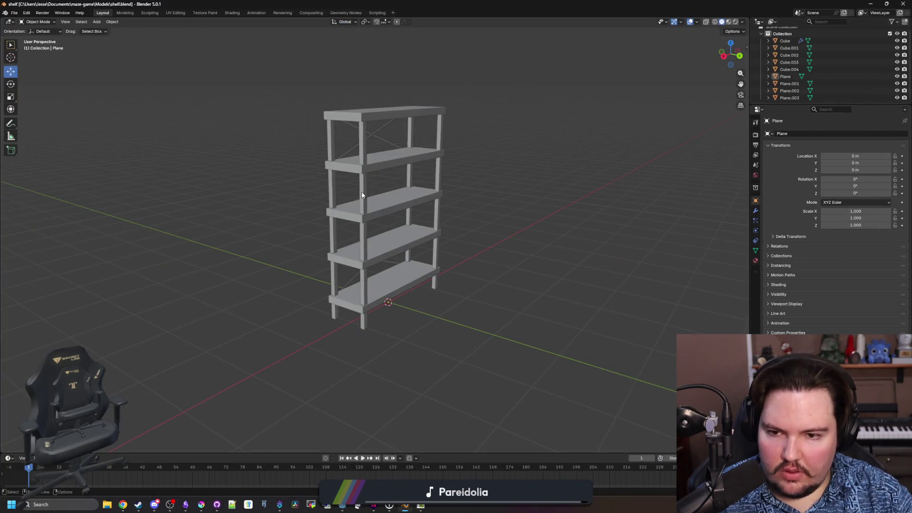
click(362, 195)
shift+click(333, 189)
shift+click(407, 174)
shift+click(437, 178)
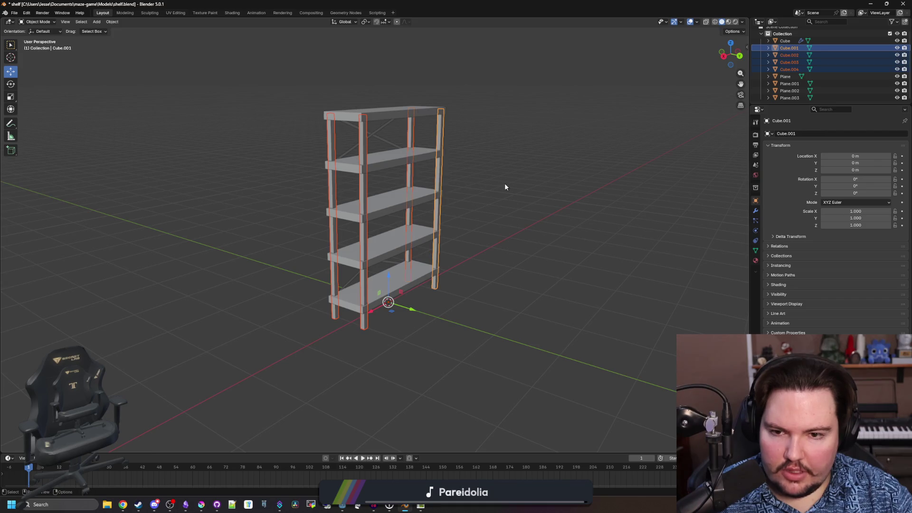
Step: Join the four legs into one object and rename the boards Shelves and the legs Legs
key(ctrl+j)
key(alt+a)
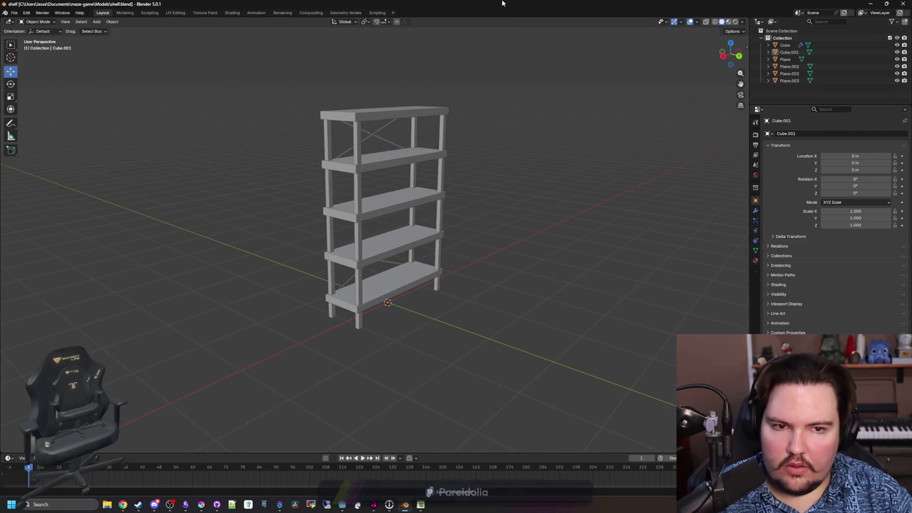
click(786, 46)
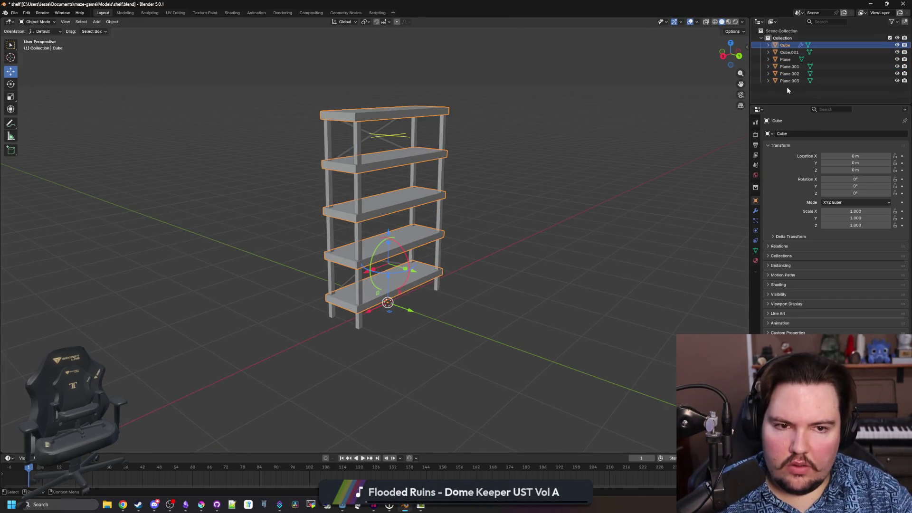
double_click(789, 46)
text(s)
key(Return)
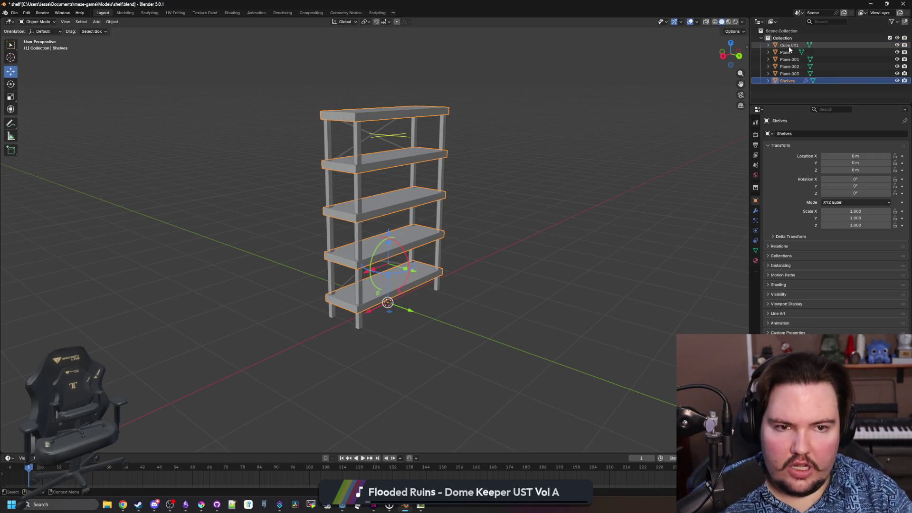
click(788, 46)
double_click(788, 46)
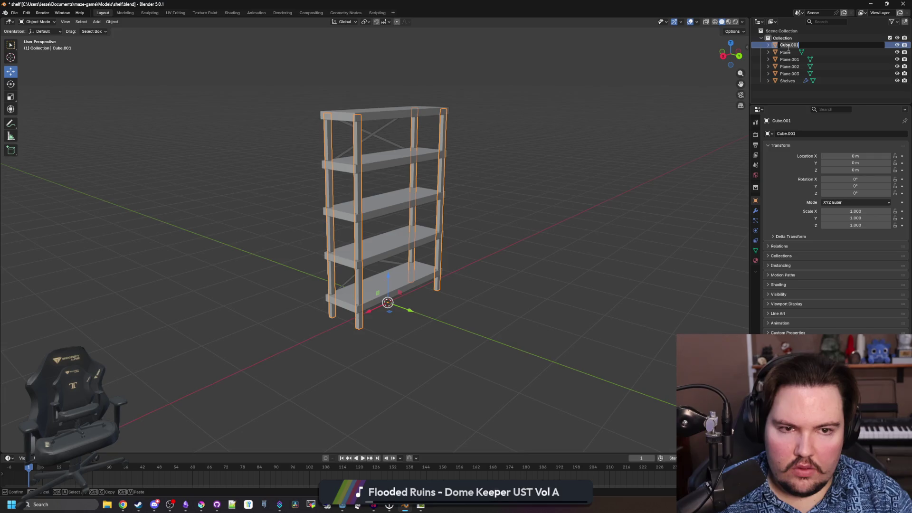
key(Return)
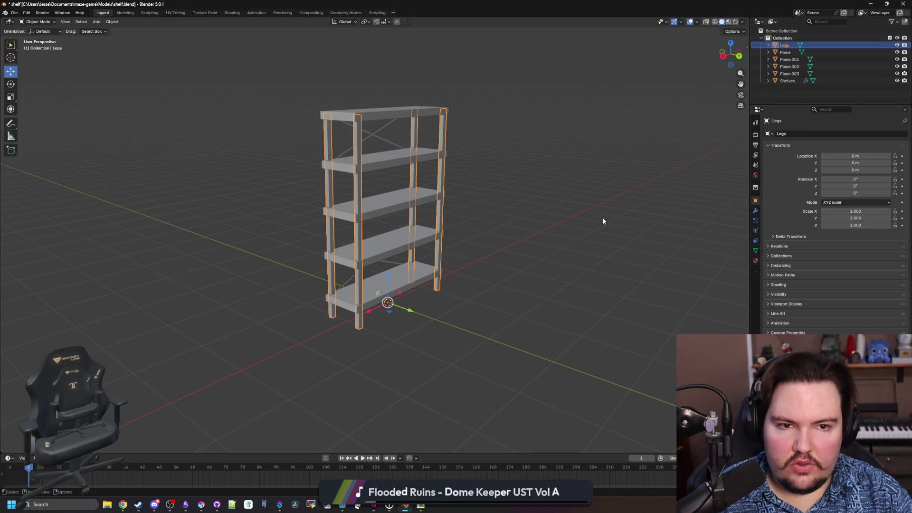
Step: Select the top X-brace plane pieces and join them into a single brace object
click(603, 218)
click(790, 67)
click(790, 74)
click(796, 67)
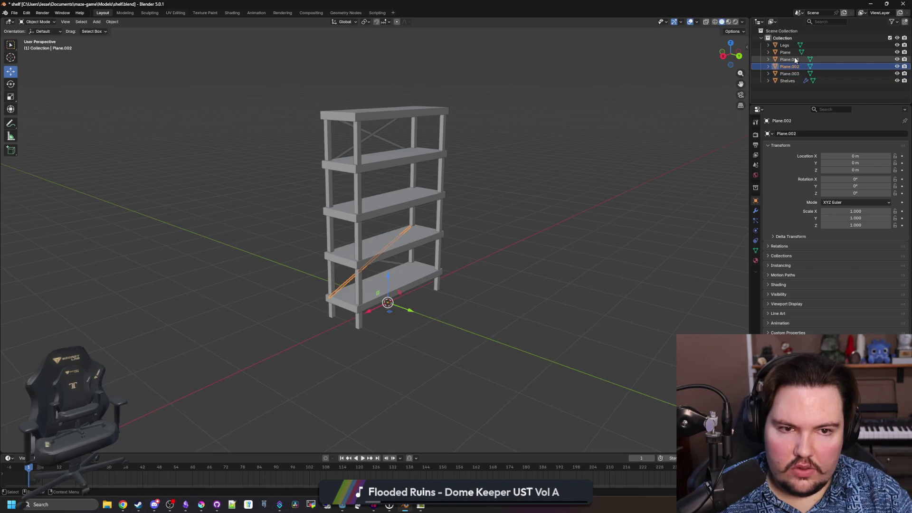
click(796, 60)
click(466, 118)
scroll(465, 119, up, 2)
click(383, 90)
shift+click(383, 91)
key(ctrl+j)
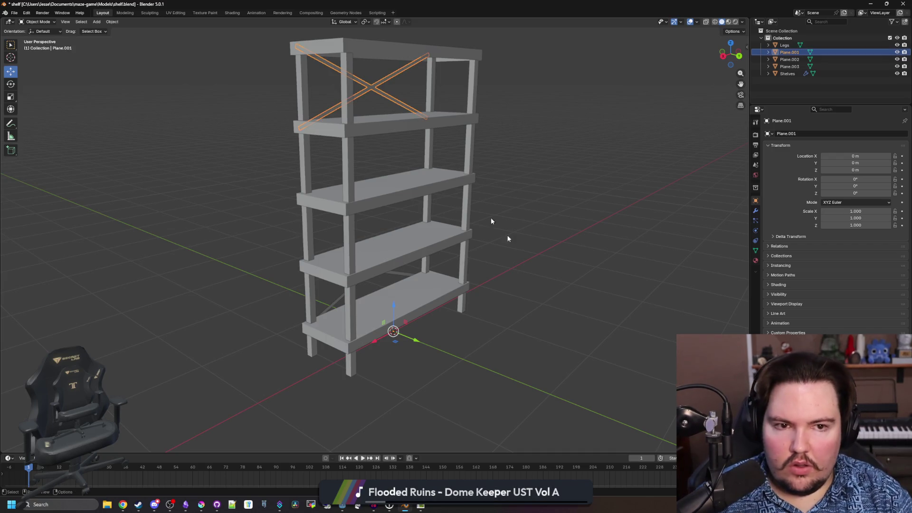
Step: Select the bottom brace and Support1, then save the file and return to Godot
click(486, 352)
click(383, 275)
click(789, 59)
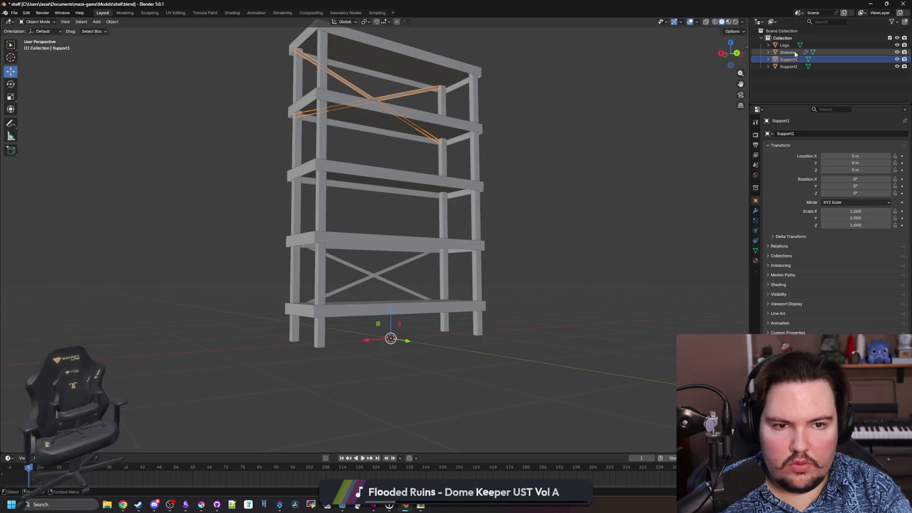
click(548, 146)
key(ctrl+s)
key(alt+Tab)
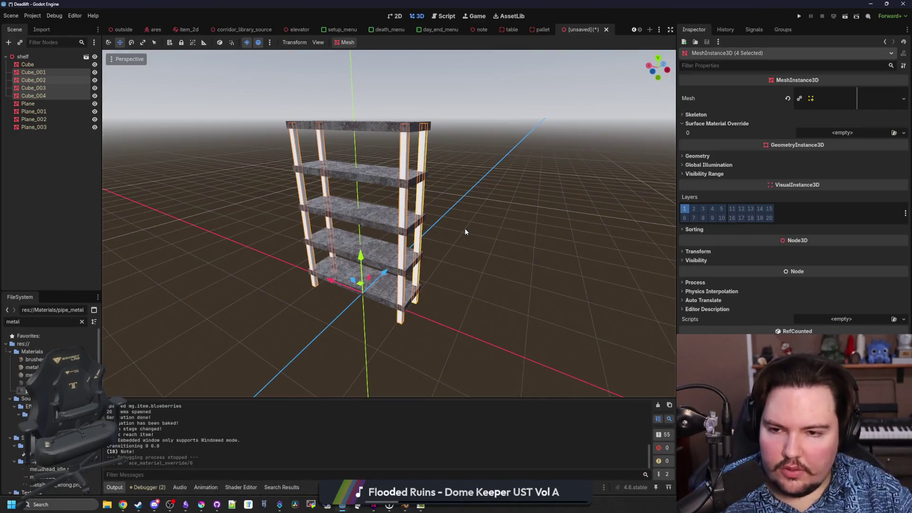
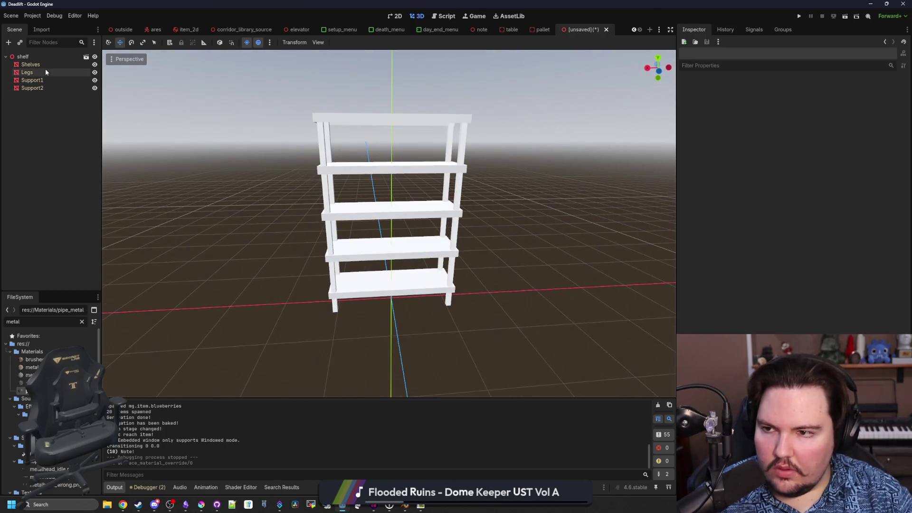
Step: Assign pipe_metal.tres as the surface material override on Shelves, Legs, Support1 and Support2
click(45, 67)
shift+click(43, 88)
drag(708, 154, 729, 127)
drag(841, 129, 843, 130)
mouse_move(617, 190)
mouse_down()
mouse_move(529, 229)
mouse_move(512, 355)
mouse_move(500, 320)
mouse_move(444, 309)
mouse_move(428, 285)
mouse_move(468, 235)
mouse_up()
scroll(468, 235, up, 3)
click(405, 506)
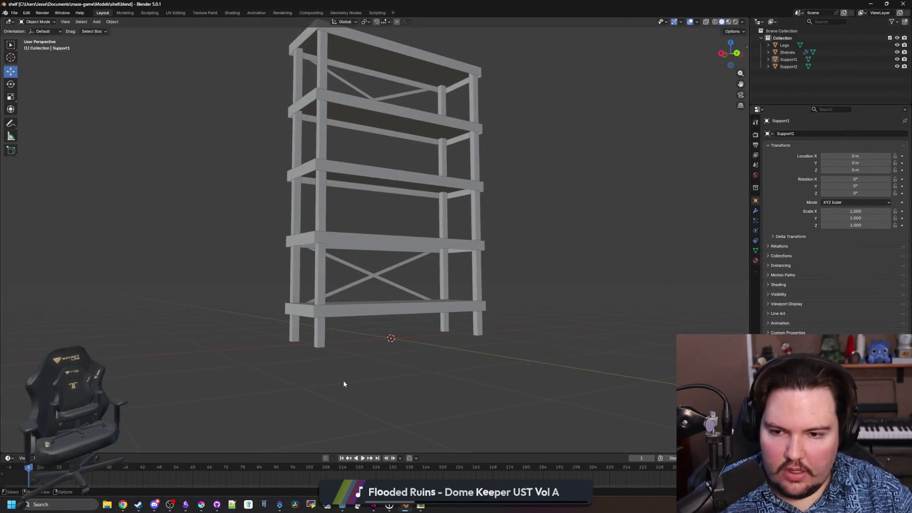
Step: Select the Shelves object in Blender and enter Edit Mode on its mesh
click(366, 314)
scroll(375, 295, up, 4)
key(Tab)
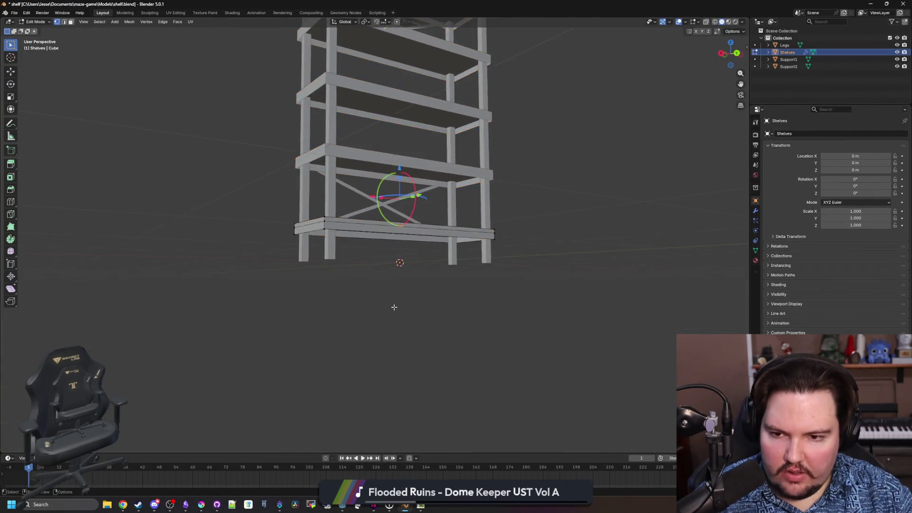
drag(391, 265, 240, 207)
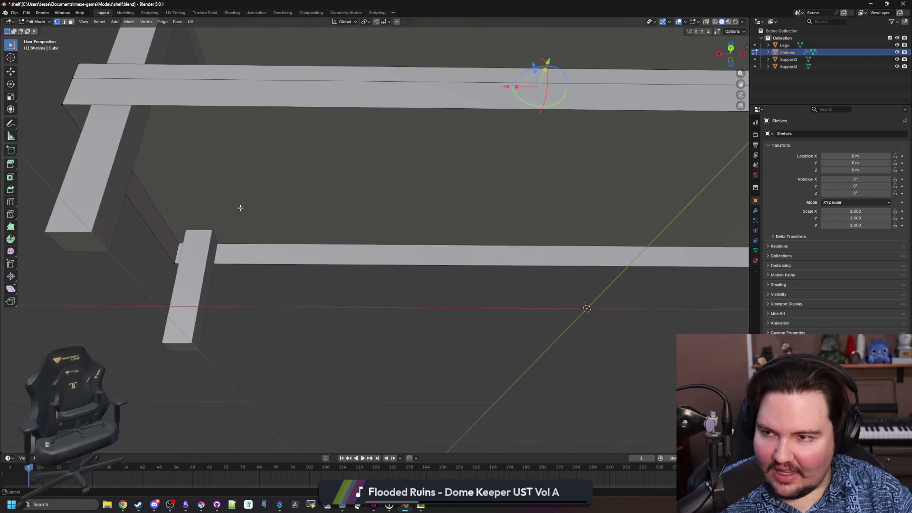
drag(60, 22, 224, 158)
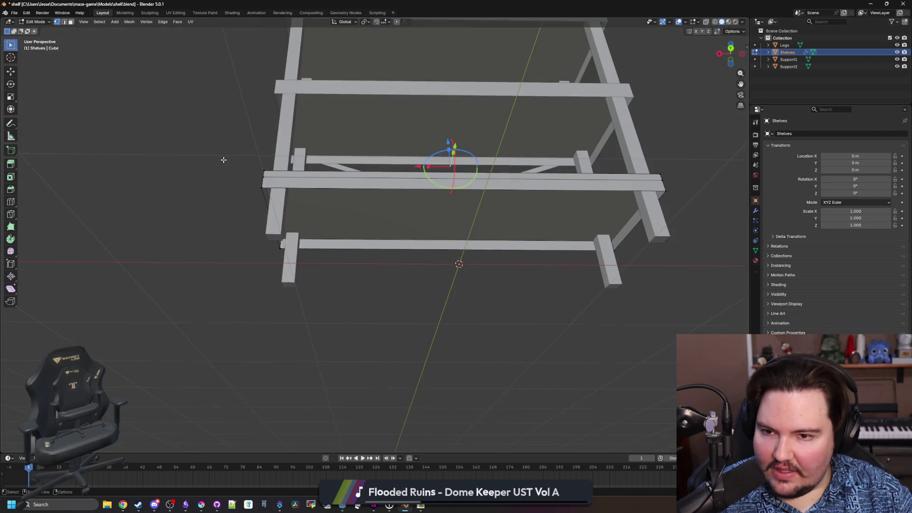
Step: Select all Shelves geometry, run a Mesh > Clean Up command, then deselect everything
key(a)
click(129, 21)
mouse_move(169, 200)
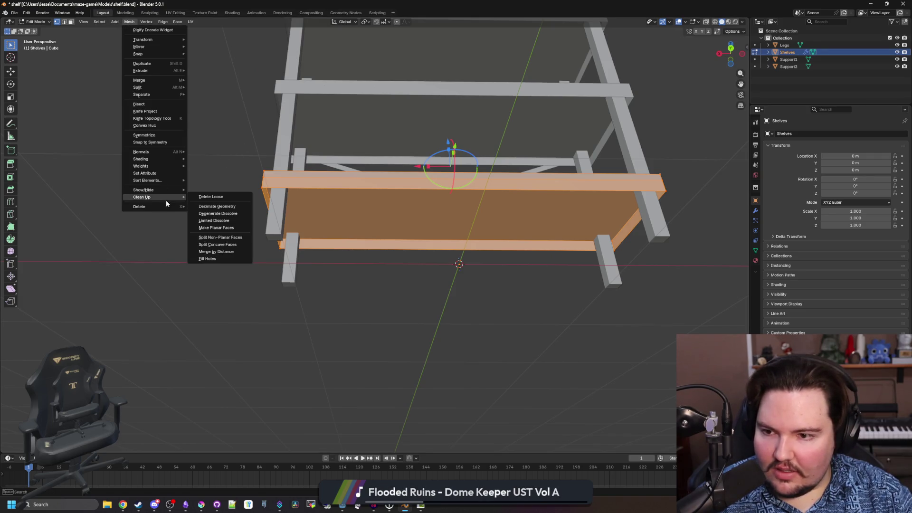
click(212, 253)
scroll(278, 300, up, 3)
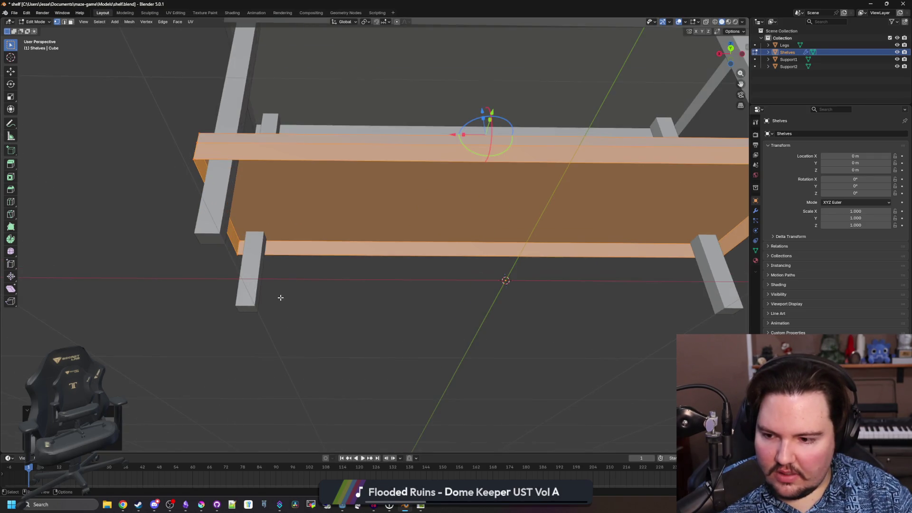
drag(279, 299, 295, 301)
key(alt+a)
scroll(301, 299, up, 3)
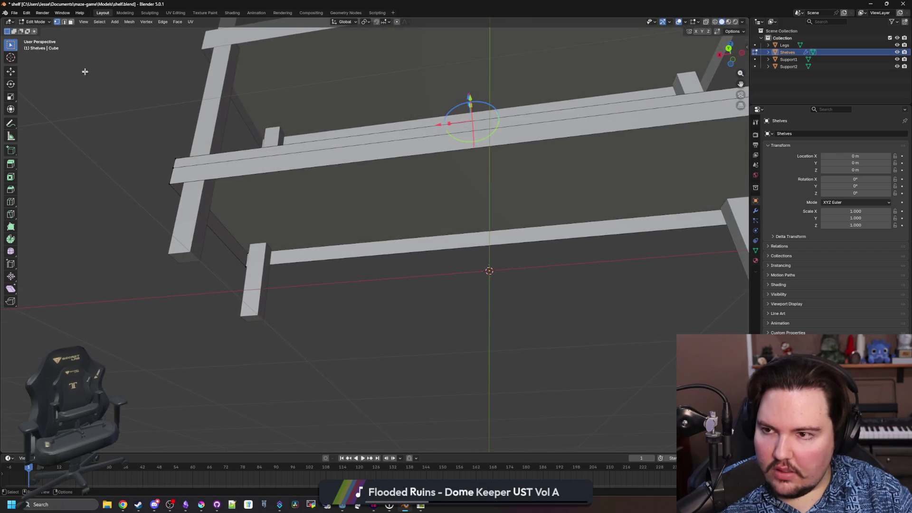
click(686, 23)
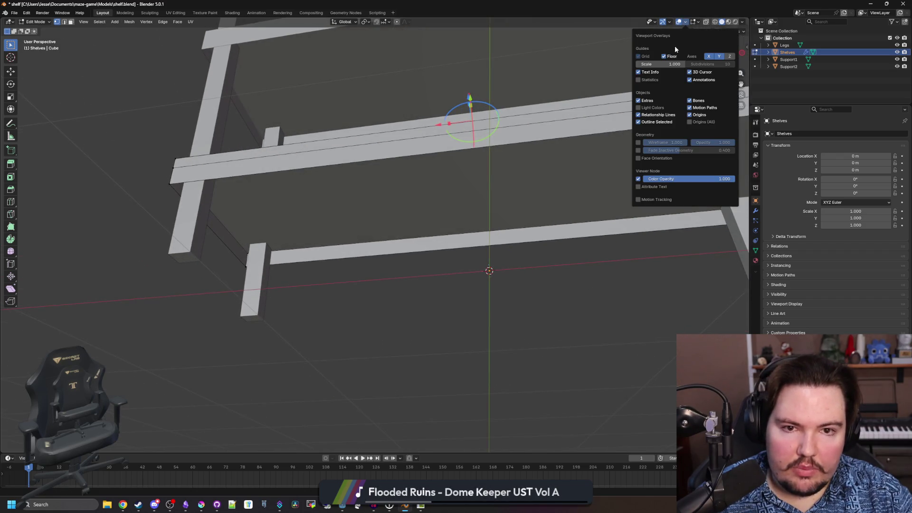
Step: Turn on the Face Orientation overlay and delete the bottom shelf's front face
click(654, 158)
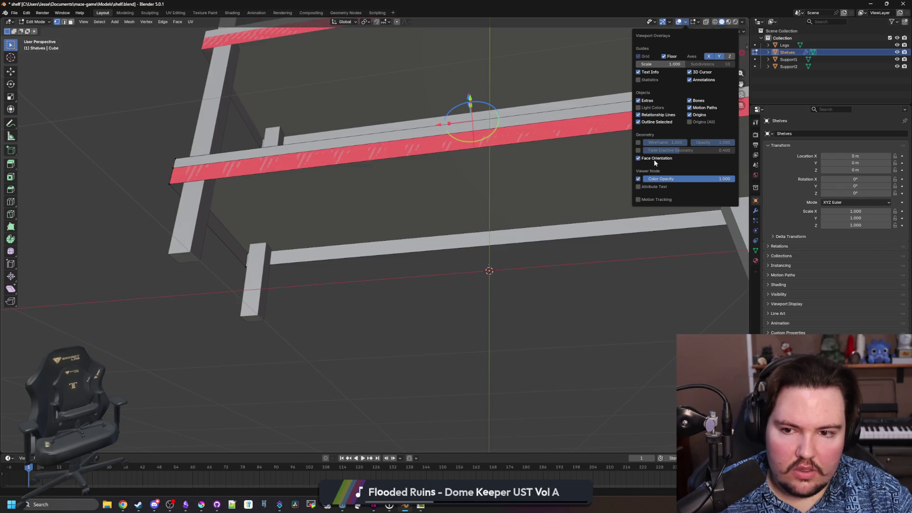
mouse_move(375, 261)
mouse_down()
mouse_move(352, 281)
mouse_move(214, 202)
mouse_move(223, 211)
mouse_move(242, 214)
mouse_move(100, 60)
mouse_up()
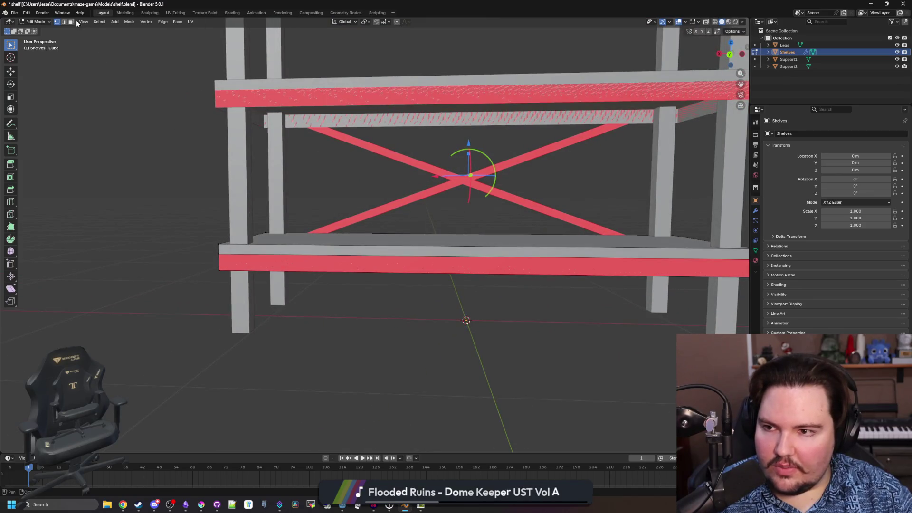
click(289, 266)
key(x)
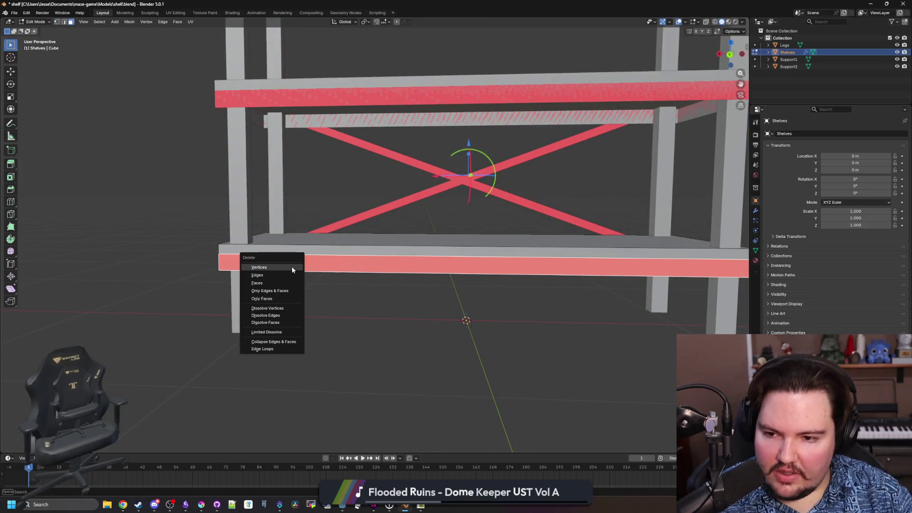
click(257, 283)
Step: Remove another bottom shelf face and flip the normal of a red inward-facing front face
mouse_move(263, 285)
mouse_down()
mouse_move(390, 249)
mouse_move(455, 280)
mouse_move(526, 261)
mouse_move(358, 277)
mouse_move(398, 269)
mouse_up()
click(389, 249)
key(x)
click(390, 249)
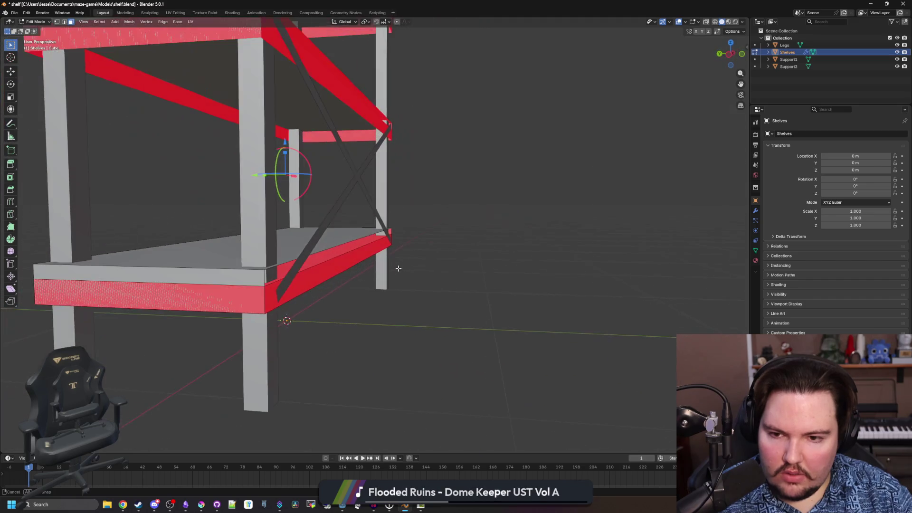
click(227, 294)
key(alt+n)
click(226, 294)
Step: Select the next red front shelf face and flip its normal
mouse_move(227, 293)
mouse_down()
mouse_move(444, 268)
mouse_move(438, 289)
mouse_up()
click(444, 269)
key(x)
click(438, 289)
key(x)
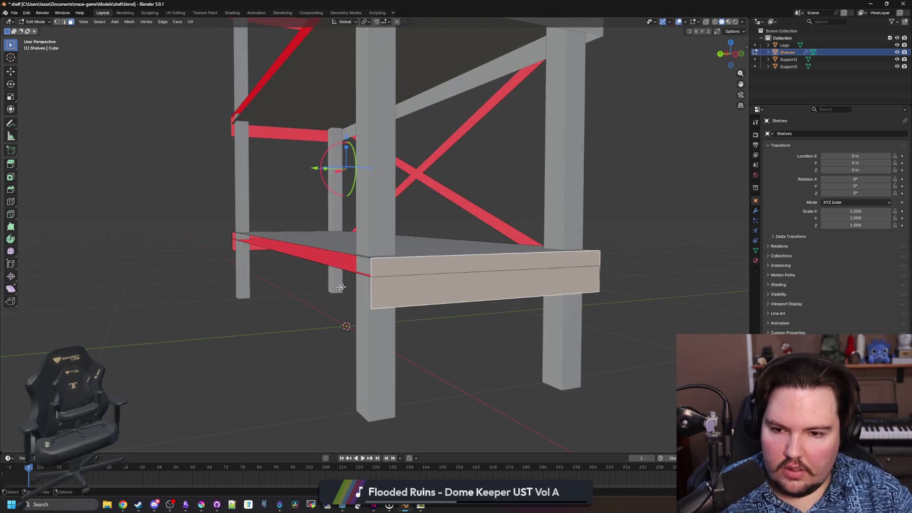
key(alt+n)
click(395, 279)
Step: Recalculate the normals of the remaining front shelf faces
drag(394, 279, 248, 263)
click(274, 250)
click(350, 261)
key(alt+n)
click(483, 242)
Step: Select the lower shelf's front-left corner vertex and its long bottom edge
drag(483, 242, 69, 42)
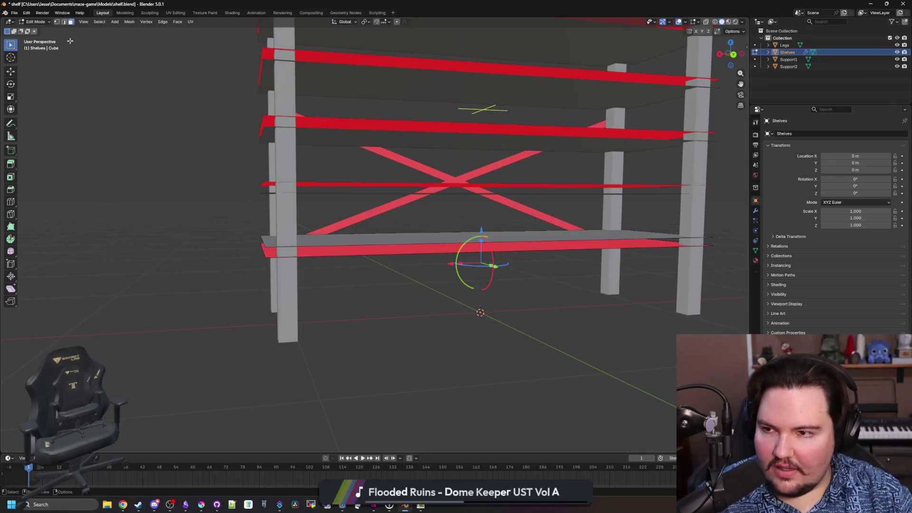
click(266, 257)
mouse_move(708, 235)
mouse_down()
mouse_move(305, 302)
mouse_move(418, 285)
mouse_move(413, 290)
mouse_up()
click(430, 306)
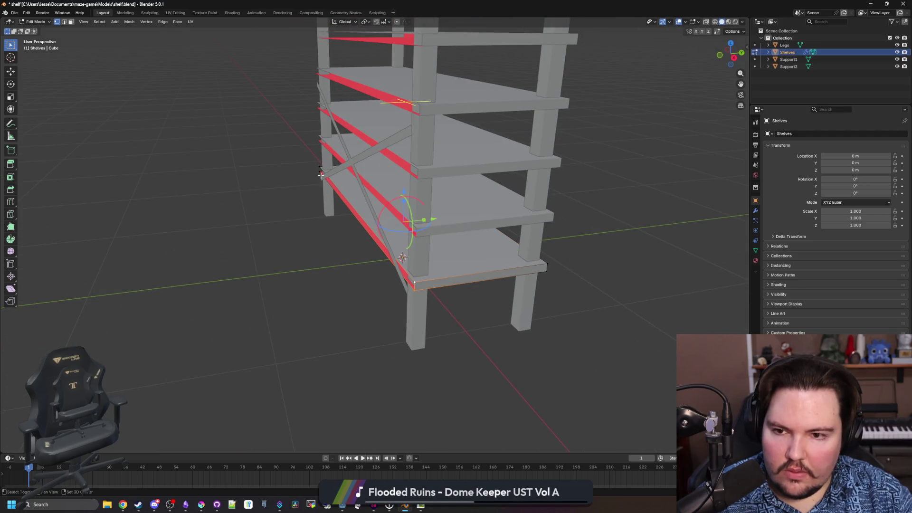
Step: Move the selected shelf boards along Z into a tighter stack at new heights
mouse_move(320, 175)
mouse_down()
mouse_move(361, 228)
mouse_move(263, 326)
mouse_up()
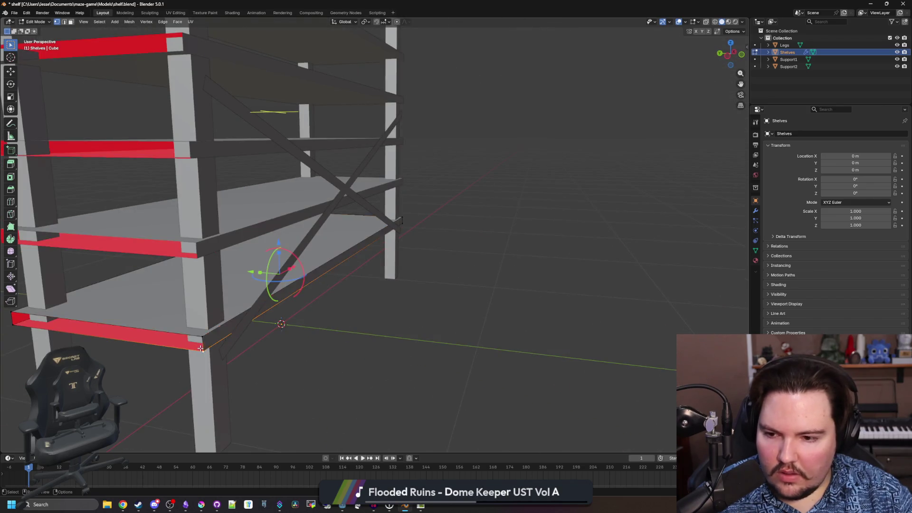
drag(200, 349, 284, 346)
mouse_move(525, 311)
mouse_down()
mouse_move(464, 260)
mouse_move(387, 261)
mouse_move(293, 320)
mouse_up()
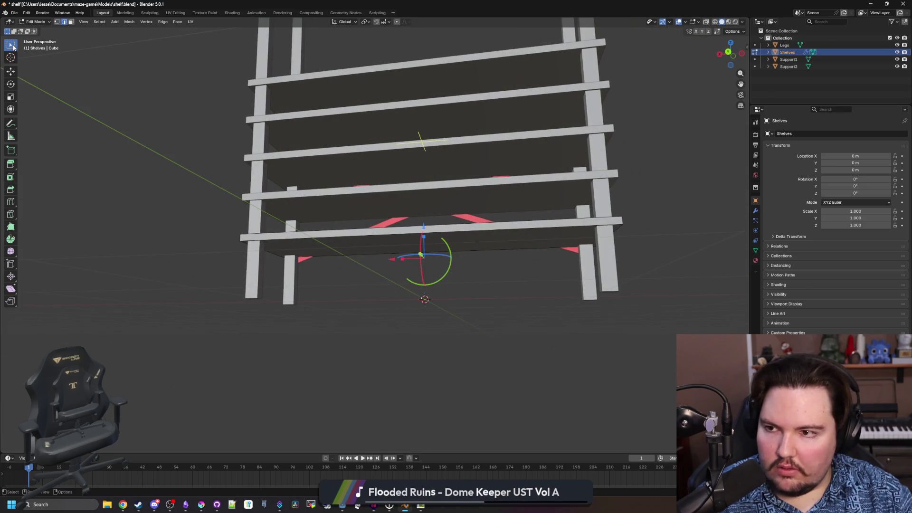
drag(285, 275, 385, 276)
drag(222, 228, 409, 276)
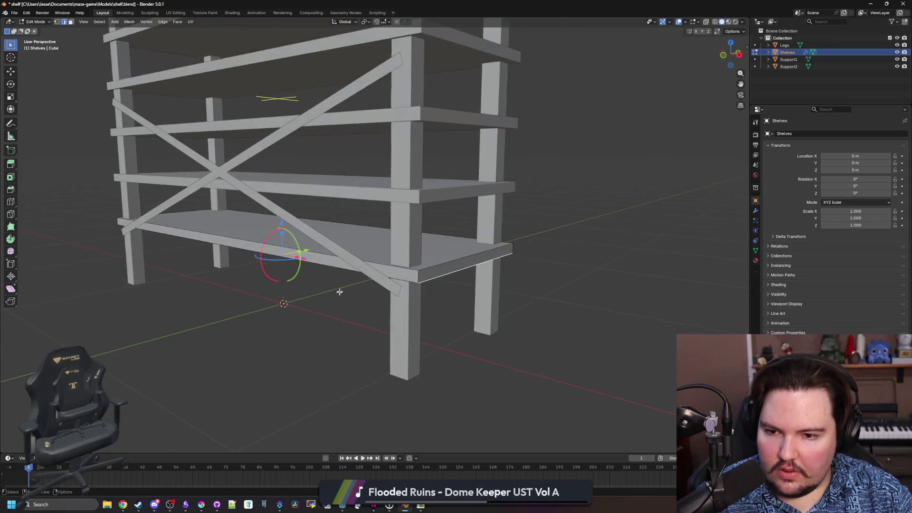
scroll(415, 275, up, 2)
scroll(336, 296, down, 3)
mouse_move(121, 235)
mouse_down()
mouse_move(336, 295)
mouse_move(495, 266)
mouse_move(493, 277)
mouse_move(470, 256)
mouse_up()
scroll(470, 257, down, 2)
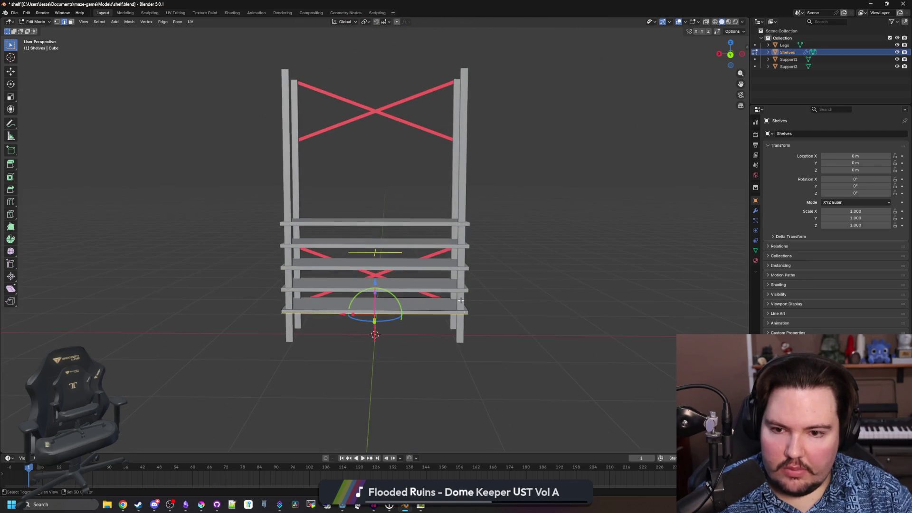
scroll(470, 256, up, 3)
key(g)
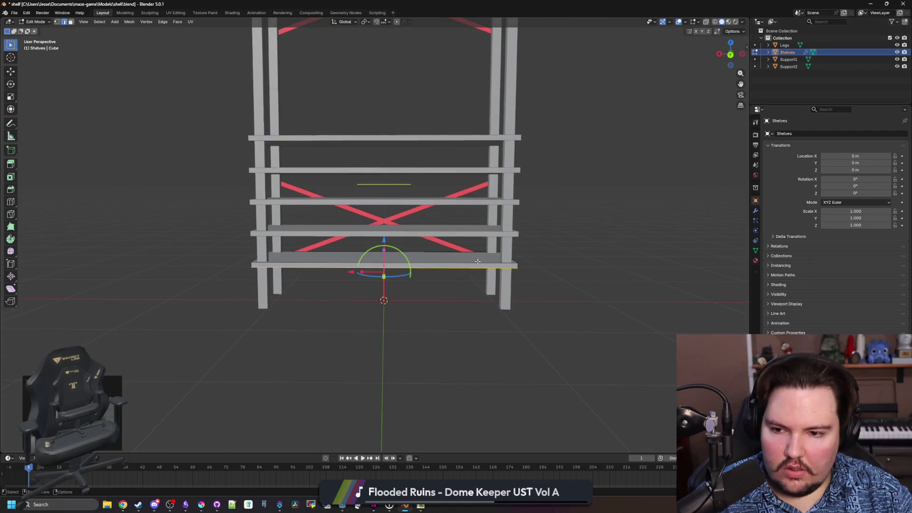
click(433, 293)
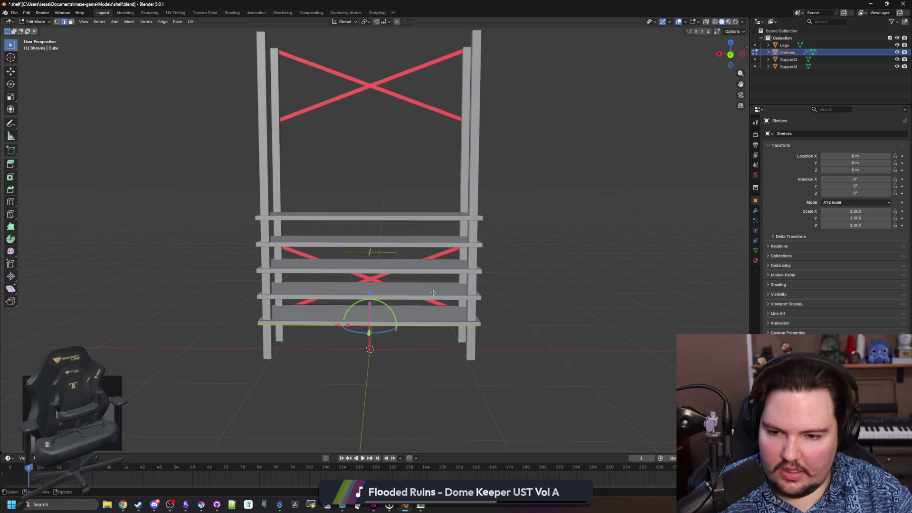
key(g)
key(z)
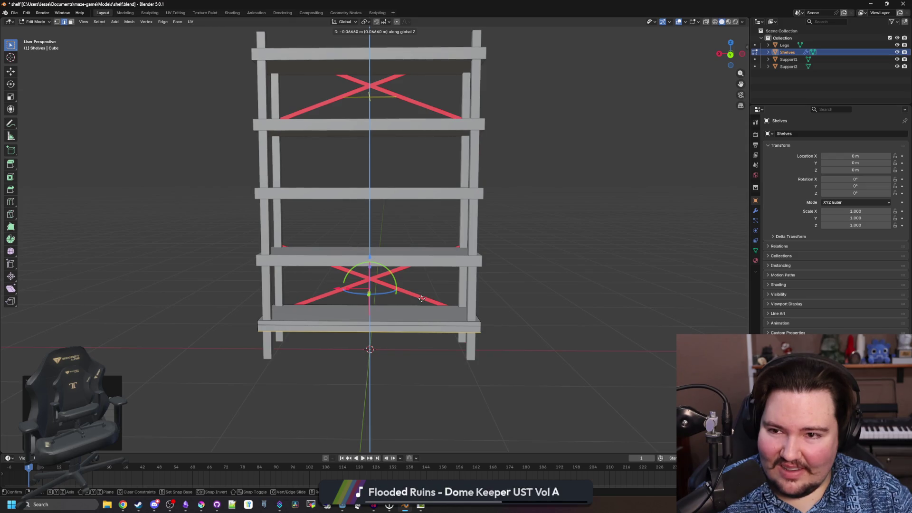
click(420, 299)
Step: Delete the large underside face of the bottom shelf, leaving only its edges
mouse_move(420, 300)
mouse_down()
mouse_move(408, 285)
mouse_move(434, 271)
mouse_move(391, 194)
mouse_up()
scroll(391, 194, up, 4)
mouse_move(508, 341)
mouse_down()
mouse_move(483, 216)
mouse_move(472, 230)
mouse_move(487, 276)
mouse_move(537, 312)
mouse_move(544, 245)
mouse_move(425, 274)
mouse_up()
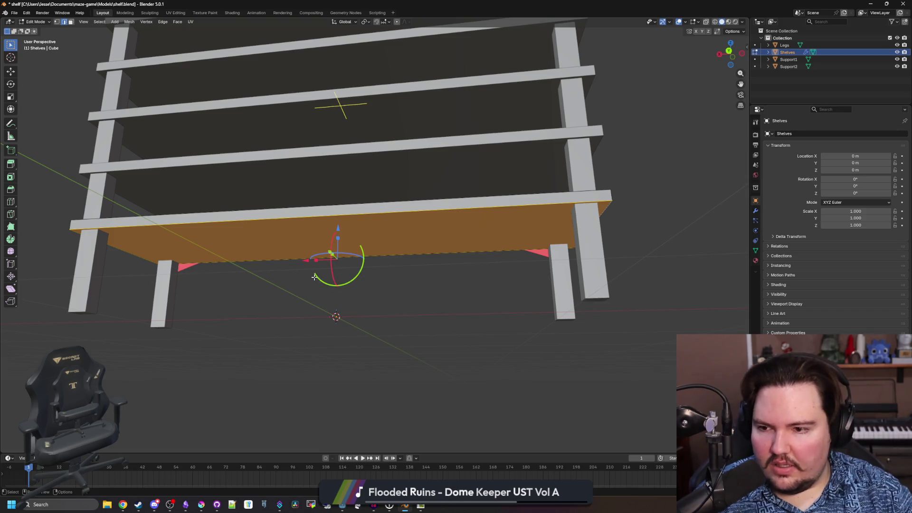
drag(324, 271, 160, 160)
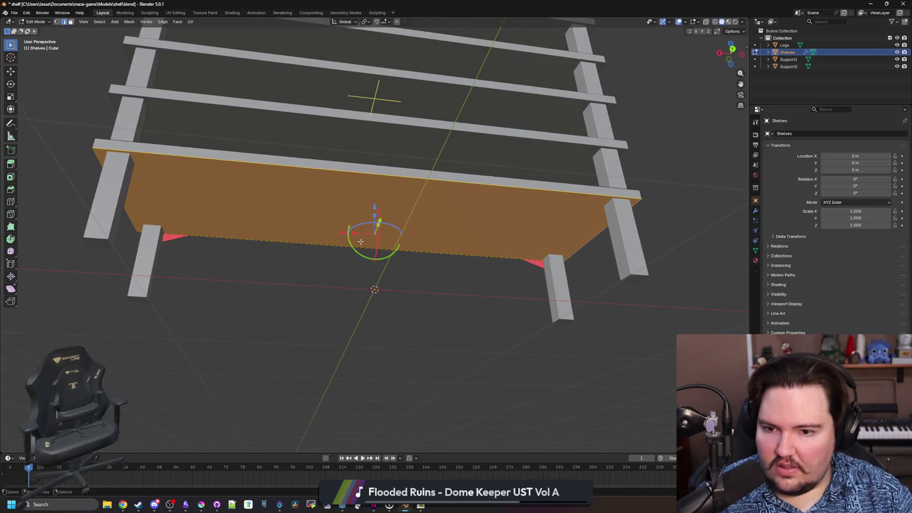
drag(374, 207, 374, 237)
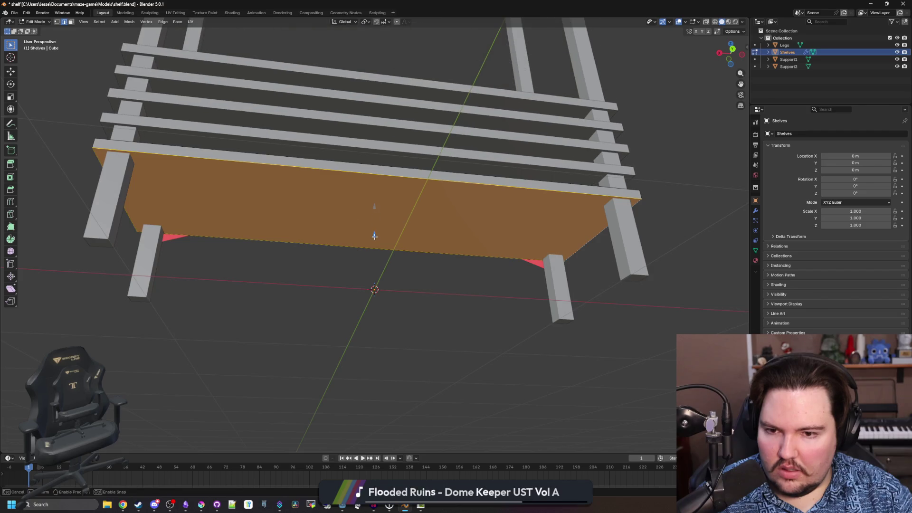
key(ctrl+x)
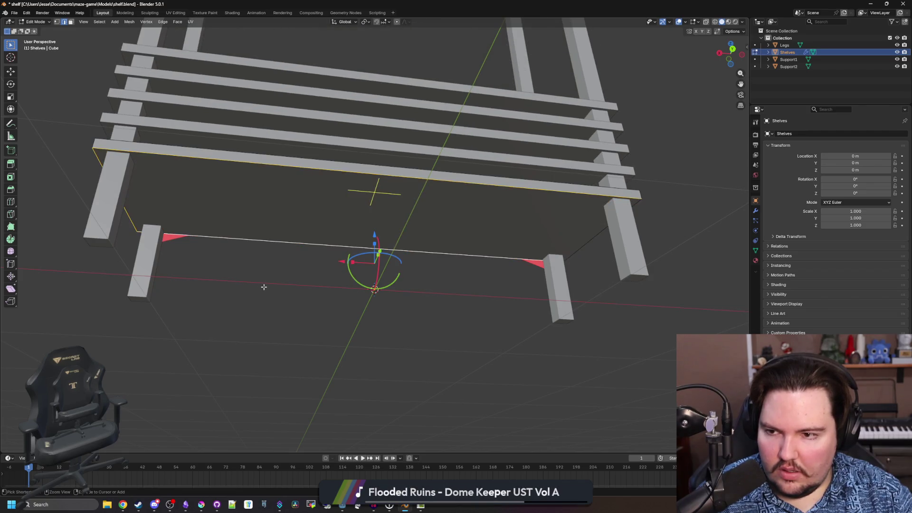
Step: Select the bottom shelf's lower front edge and start a downward Z extrusion, then cancel it
alt+click(264, 287)
click(220, 193)
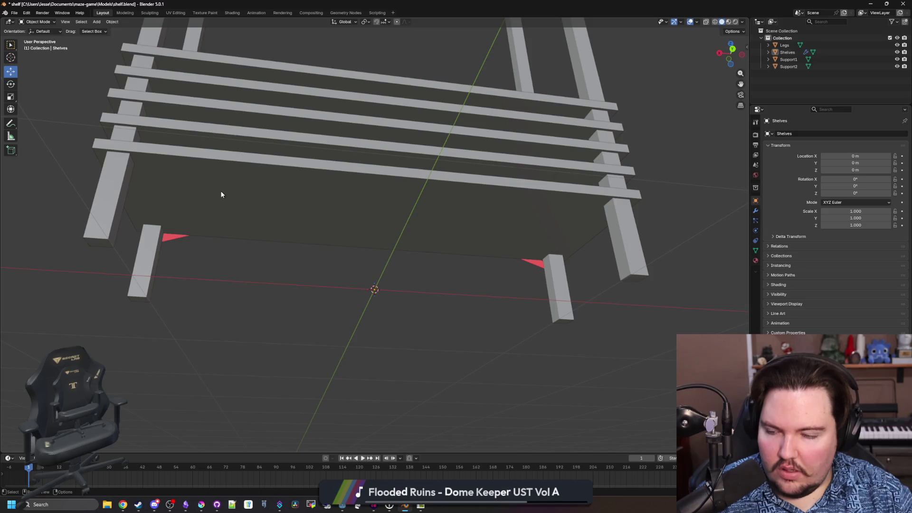
click(193, 164)
click(200, 153)
click(244, 240)
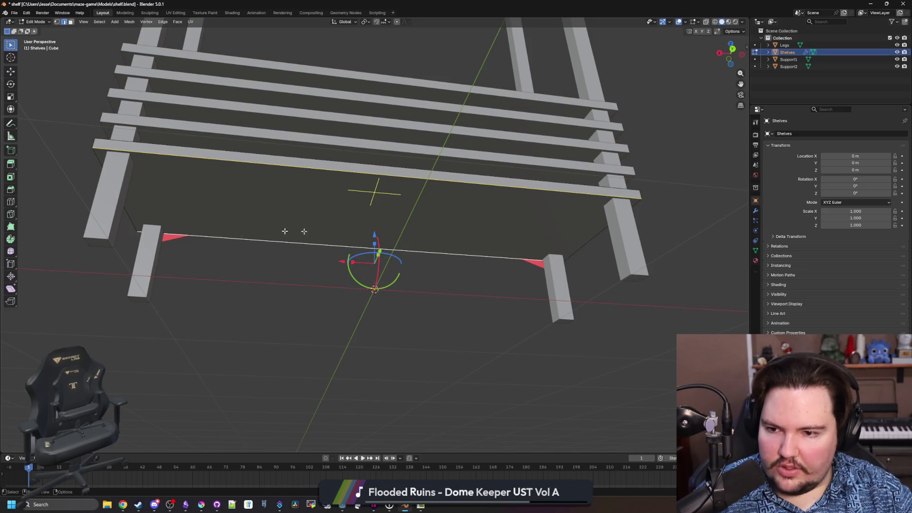
key(e)
key(z)
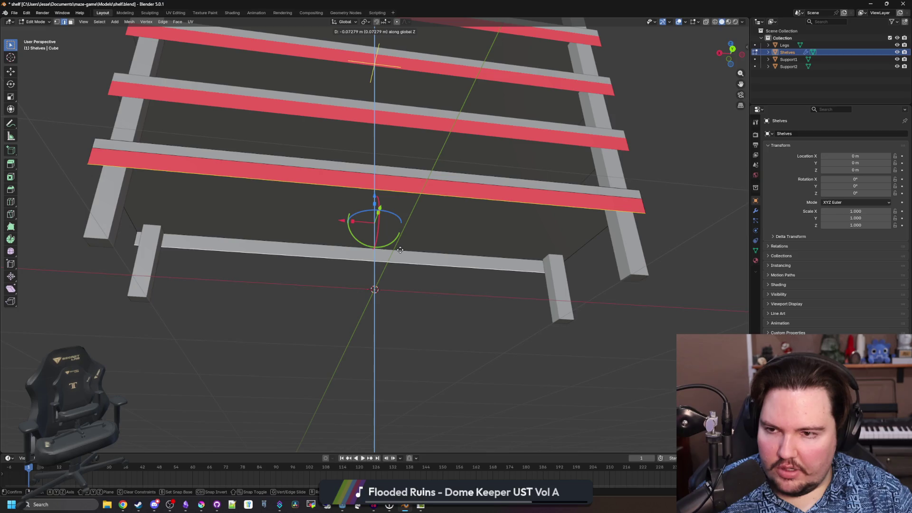
key(Escape)
Step: Commit the pending bottom-face change, cancel its downward extension, and reframe the bottom shelf
mouse_move(383, 210)
mouse_down()
mouse_move(318, 247)
mouse_move(240, 347)
mouse_move(309, 273)
mouse_move(207, 393)
mouse_up()
scroll(241, 347, up, 3)
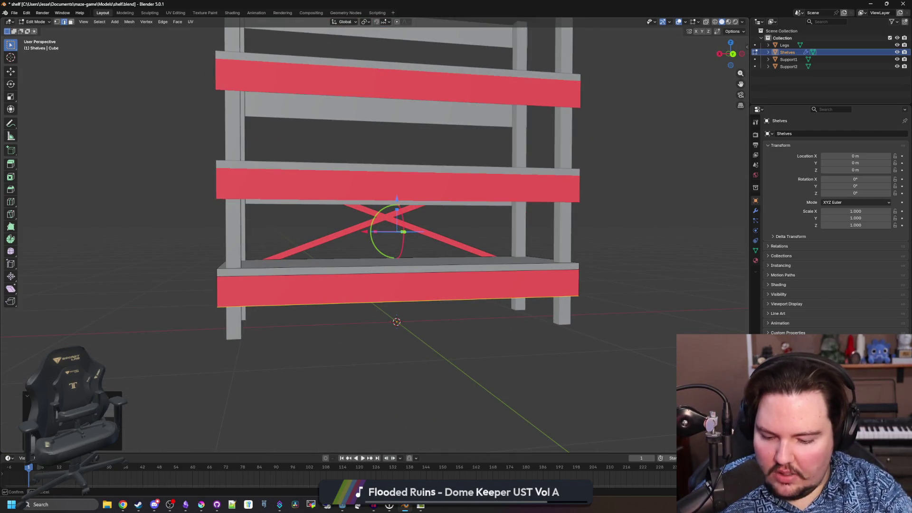
key(Return)
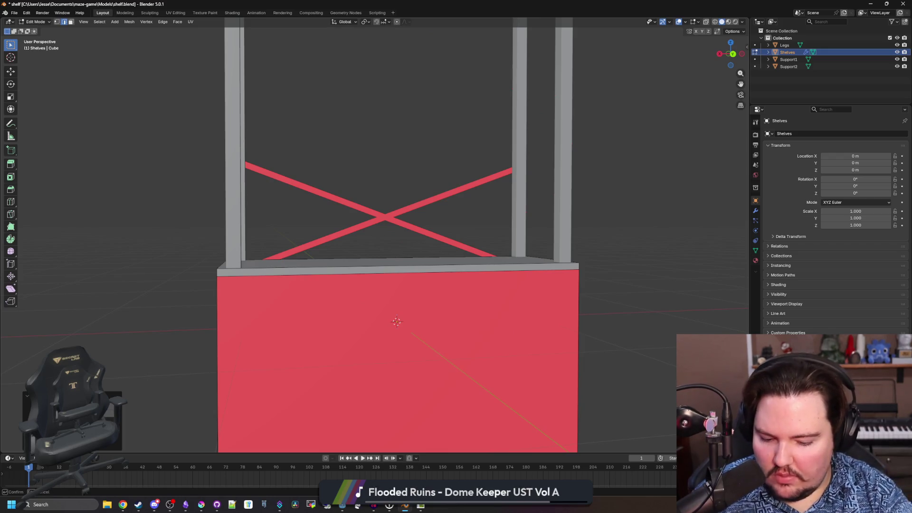
key(Escape)
scroll(308, 356, down, 5)
mouse_move(315, 322)
mouse_down()
mouse_move(254, 357)
mouse_move(259, 289)
mouse_move(260, 362)
mouse_move(266, 342)
mouse_up()
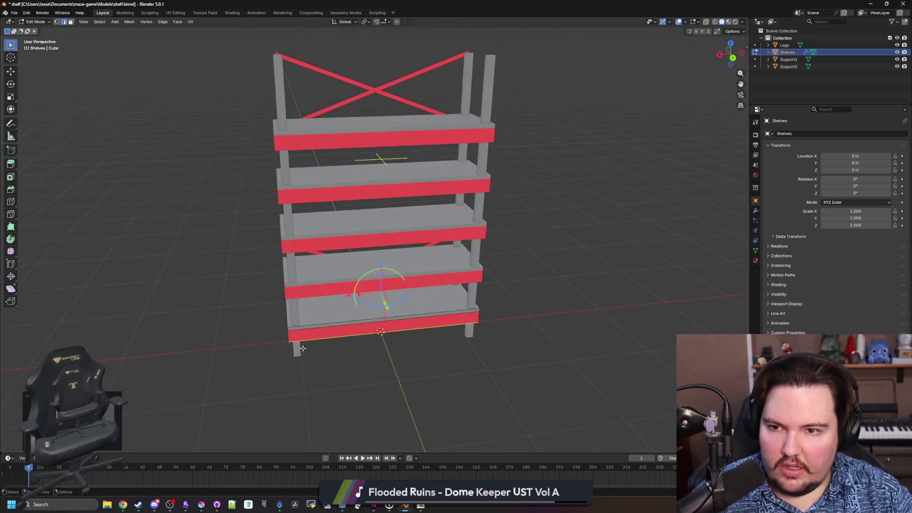
scroll(272, 318, up, 5)
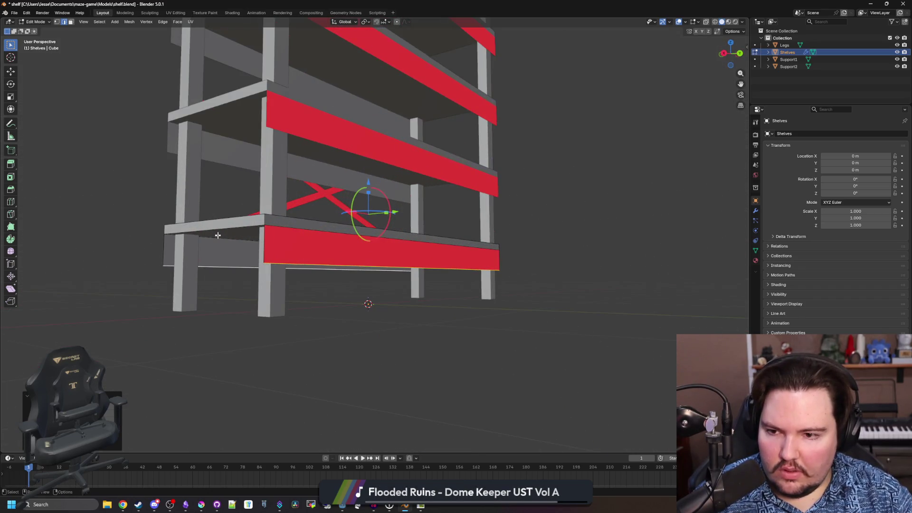
drag(218, 236, 380, 266)
Step: Lower the bottom shelf's front face along Z and select the whole bottom shelf piece
key(g)
key(z)
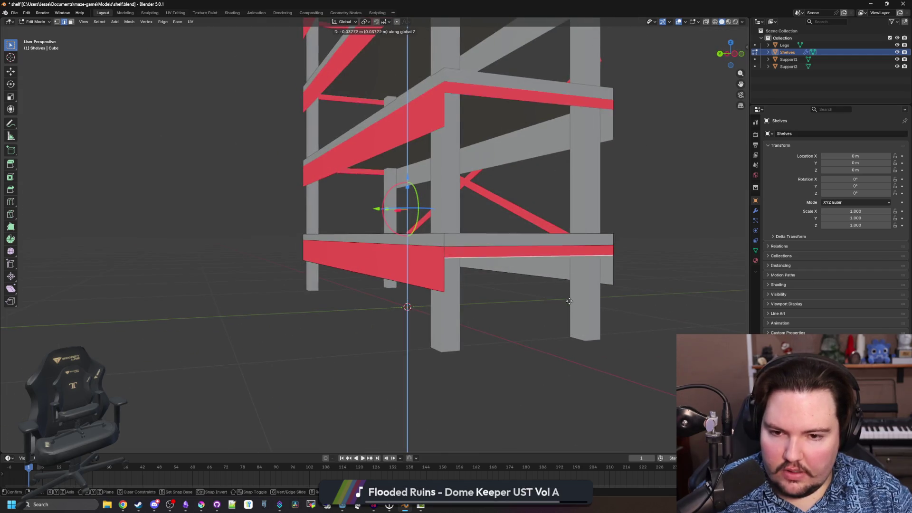
click(292, 341)
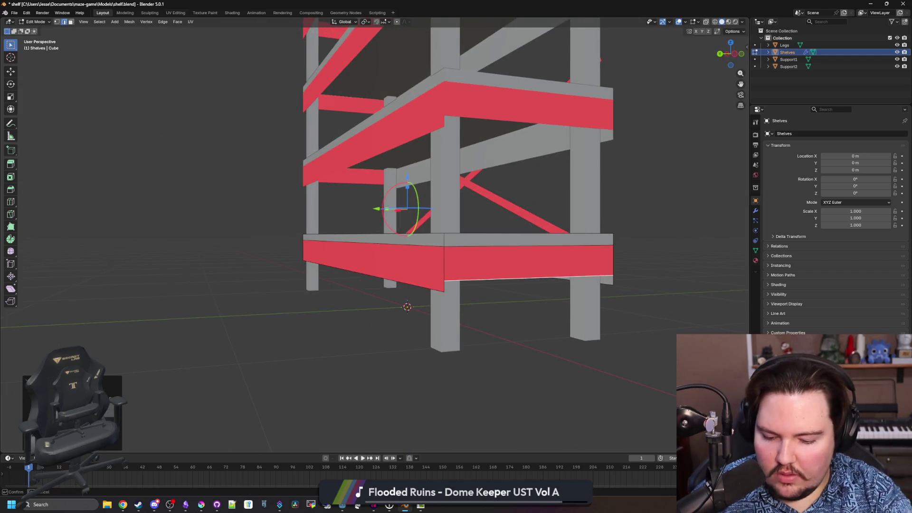
key(Return)
key(ctrl+l)
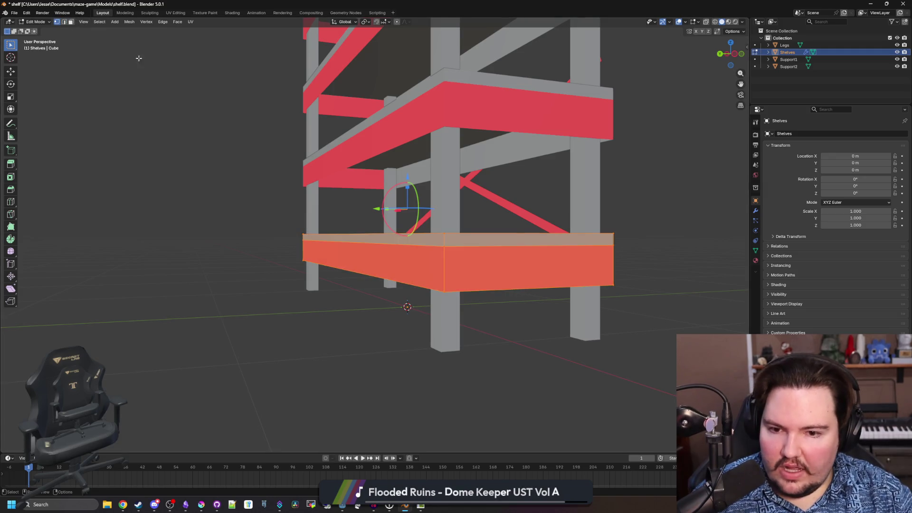
click(129, 21)
Step: Merge the bottom shelf's duplicate vertices with Merge by Distance
mouse_move(183, 197)
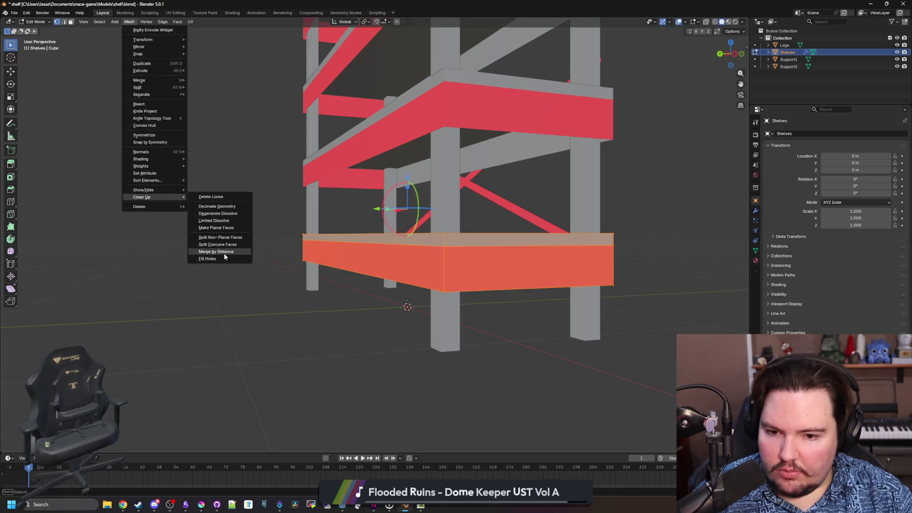
click(223, 255)
click(238, 312)
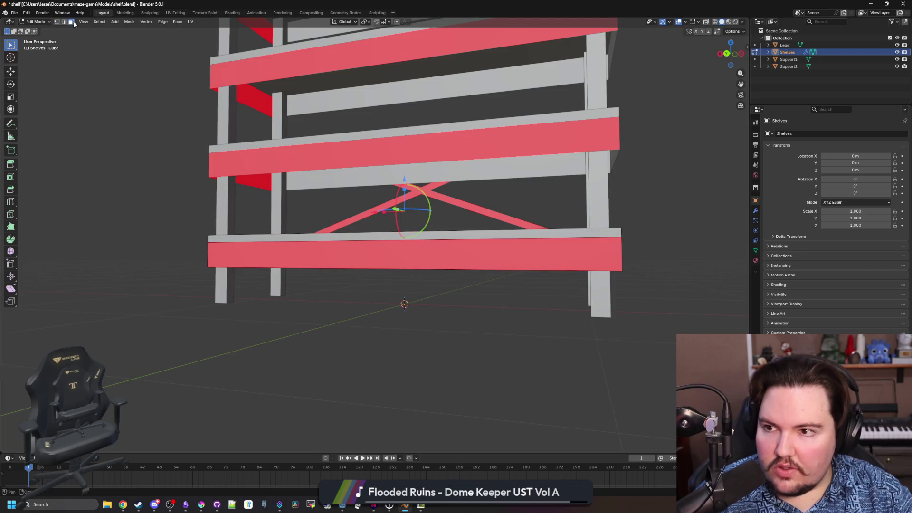
key(ctrl+z)
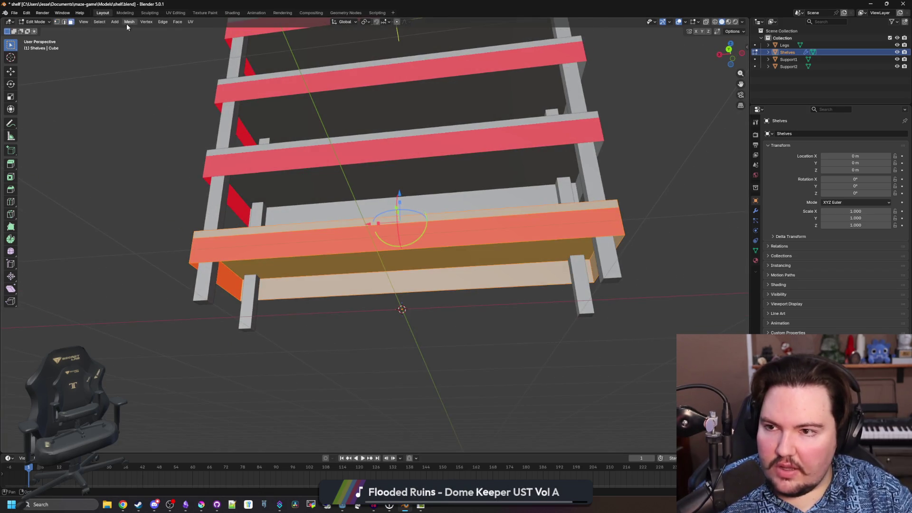
Step: Recalculate the bottom shelf normals outside, return to Object Mode, and reselect Shelves
click(129, 22)
mouse_move(168, 151)
click(205, 161)
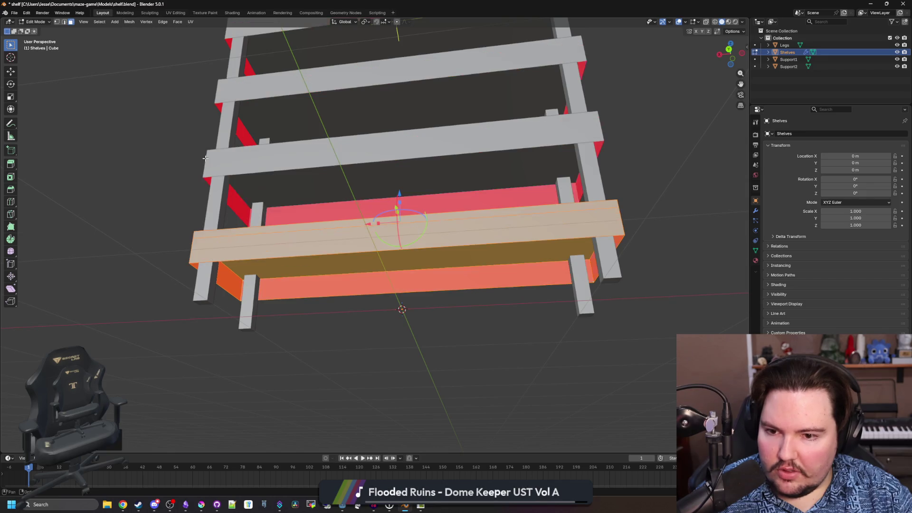
key(Tab)
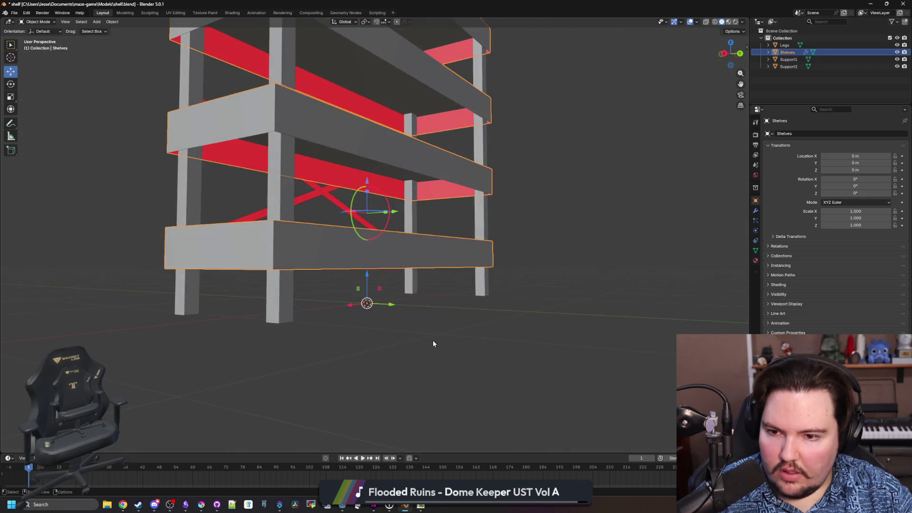
click(433, 344)
scroll(384, 315, up, 3)
click(393, 301)
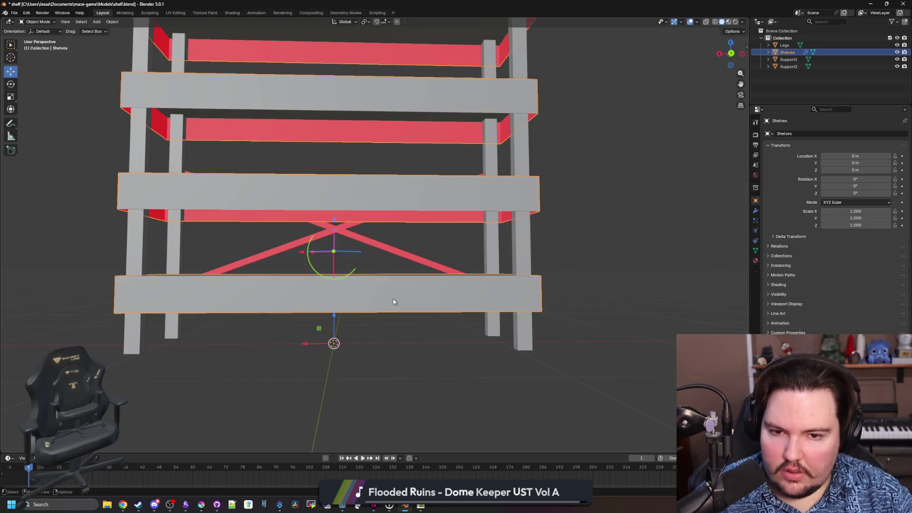
Step: Set the Shelves Array relative Z offset to 3, then 4, then drag it down to about 3.75
scroll(393, 301, down, 4)
click(756, 211)
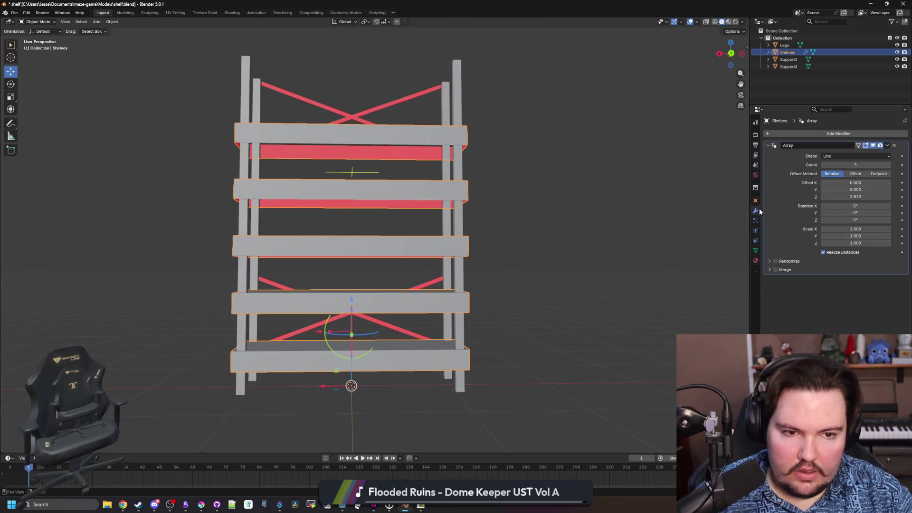
drag(640, 175, 637, 229)
click(854, 196)
text(3)
key(Return)
click(854, 197)
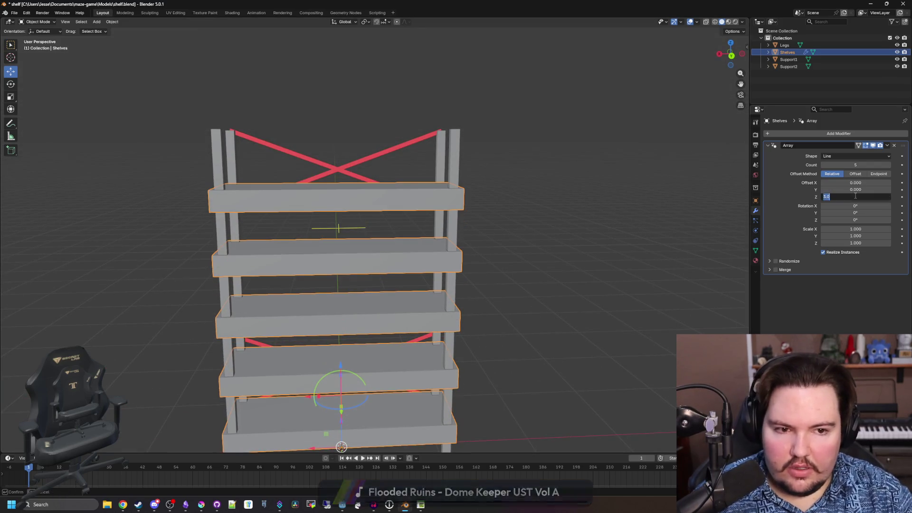
text(4)
key(Return)
scroll(584, 300, up, 2)
scroll(584, 300, up, 8)
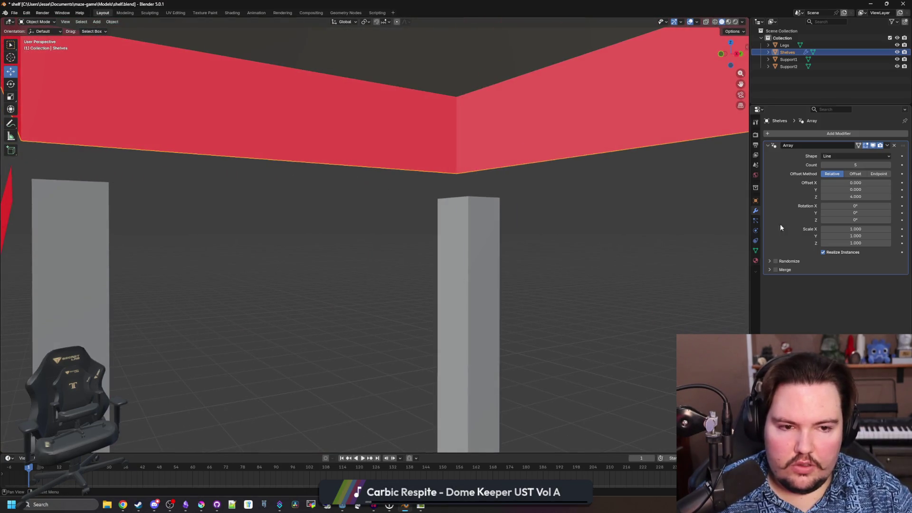
drag(855, 196, 842, 196)
Step: Enter Edit Mode on the Shelves mesh and clear the current selection
scroll(544, 287, down, 10)
drag(412, 328, 529, 287)
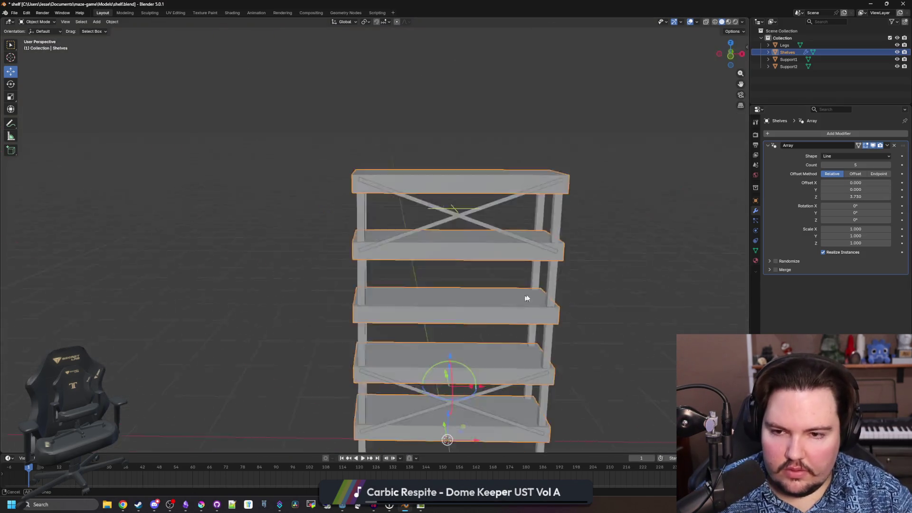
scroll(592, 278, up, 3)
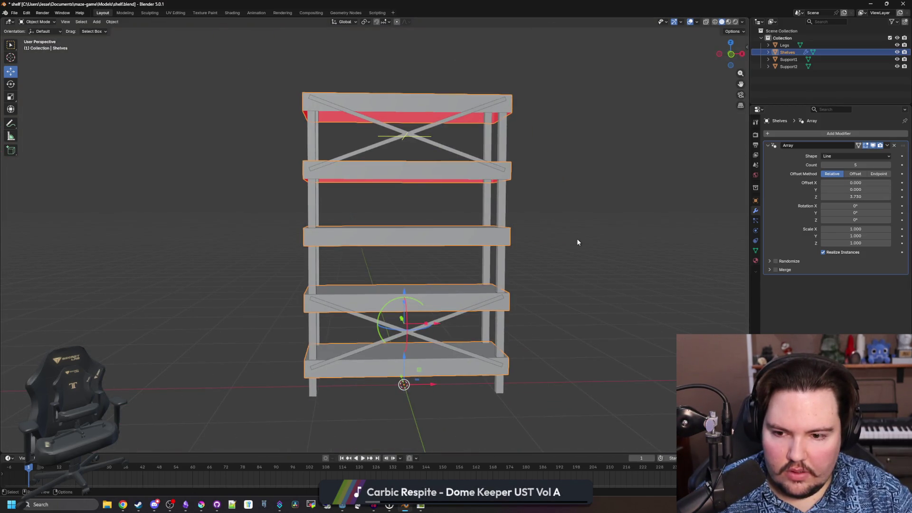
mouse_move(566, 337)
mouse_down()
mouse_move(477, 308)
mouse_move(397, 295)
mouse_move(366, 301)
mouse_up()
key(Tab)
scroll(304, 316, up, 3)
key(alt+a)
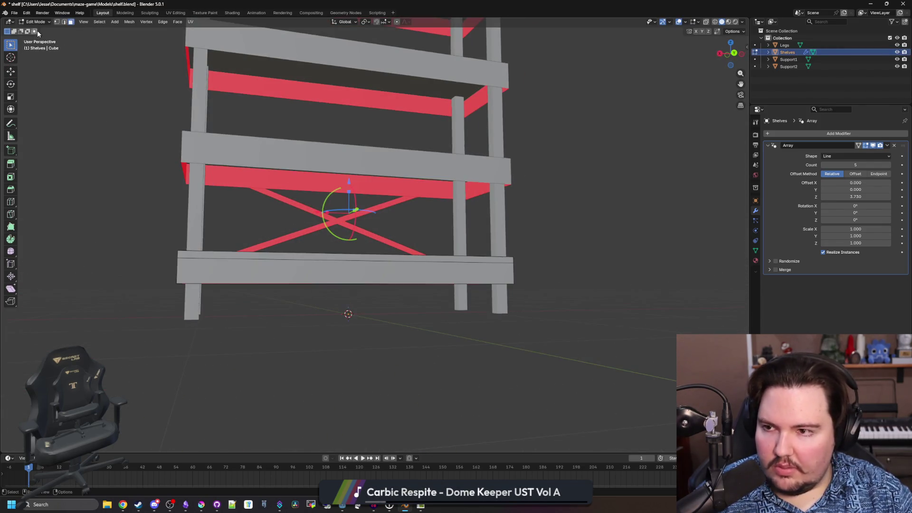
mouse_move(95, 180)
mouse_down()
mouse_move(174, 306)
mouse_move(122, 271)
mouse_up()
Step: In X-ray, box-select the bottom shelf's lower edge, move it along Z, then return to Object Mode
key(alt+z)
key(b)
mouse_move(332, 309)
mouse_down()
mouse_move(456, 317)
mouse_move(435, 316)
mouse_up()
key(g)
key(z)
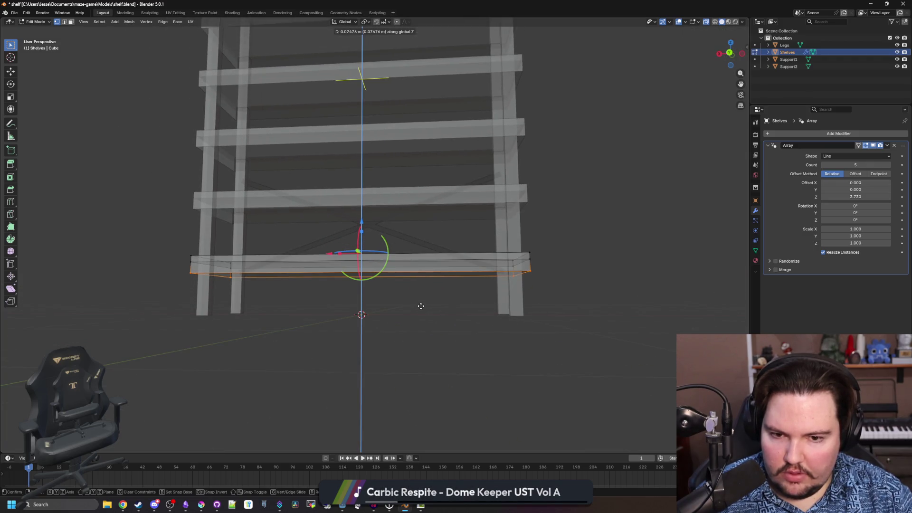
click(421, 306)
mouse_move(420, 305)
mouse_down()
mouse_move(305, 358)
mouse_move(358, 347)
mouse_move(309, 345)
mouse_up()
key(KP_1)
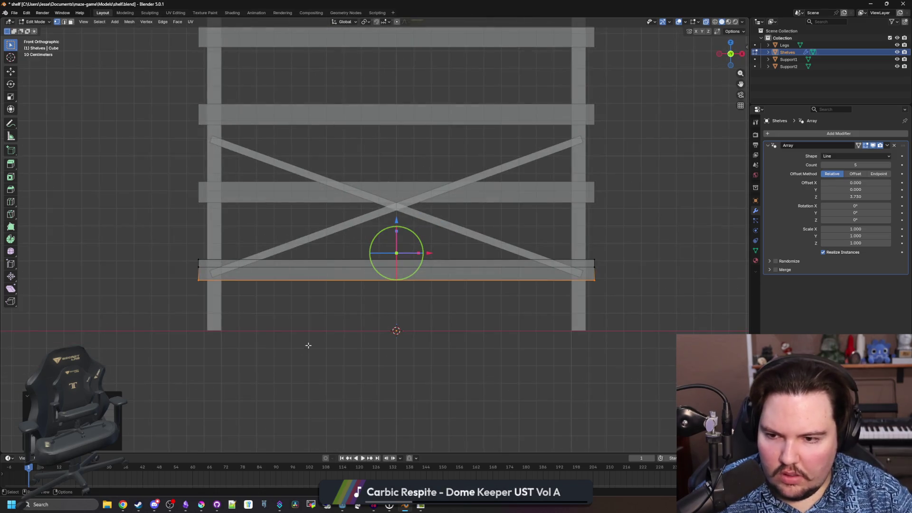
scroll(465, 337, up, 8)
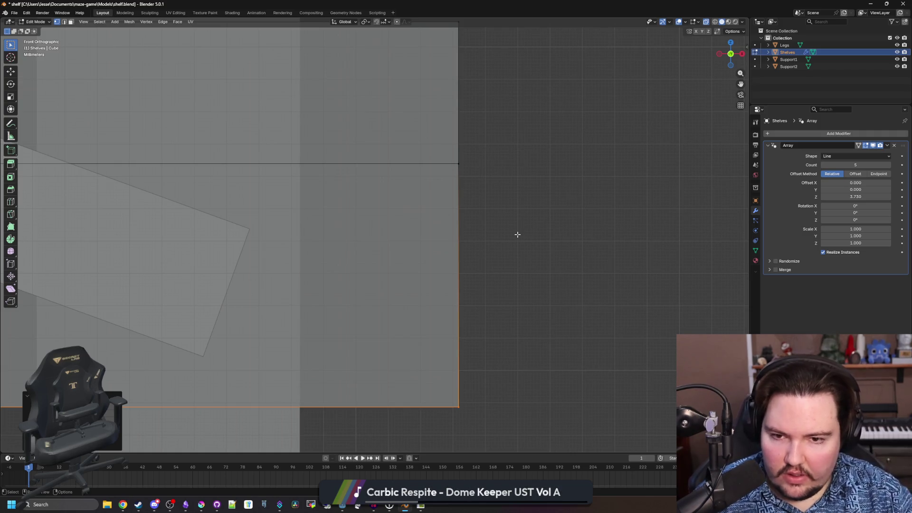
scroll(518, 235, down, 8)
scroll(479, 356, down, 2)
key(Tab)
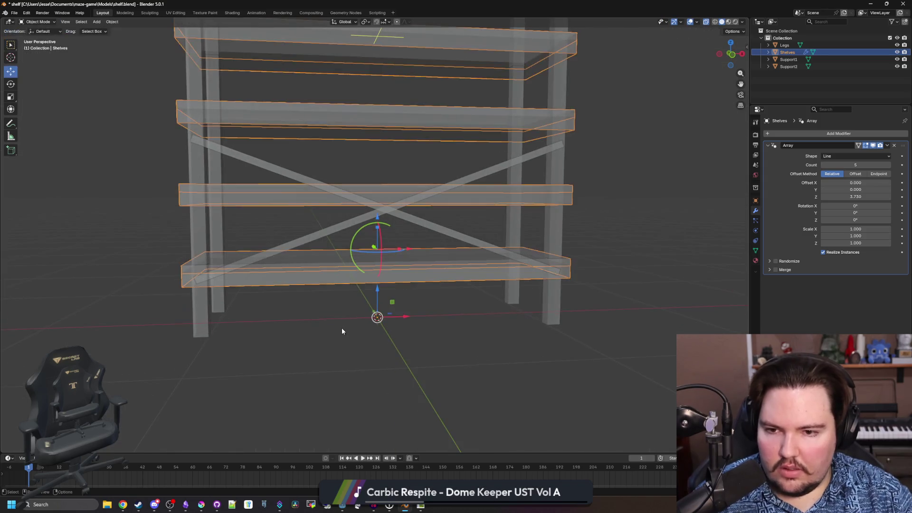
Step: Raise the Shelves array Z offset to 4.070 to space the shelves further apart
click(341, 328)
click(394, 178)
scroll(401, 267, up, 3)
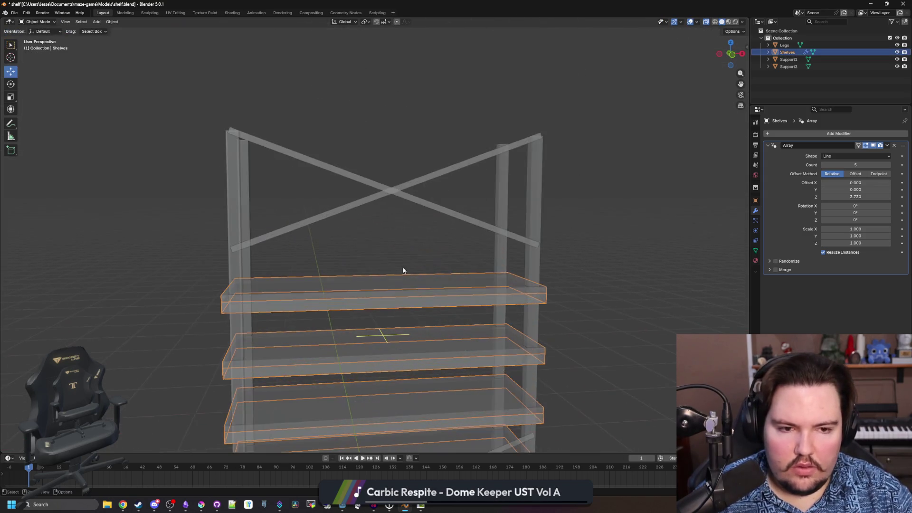
mouse_move(856, 196)
mouse_down()
mouse_move(902, 196)
mouse_move(869, 196)
mouse_move(882, 197)
mouse_up()
mouse_move(618, 238)
mouse_down()
mouse_move(572, 240)
mouse_move(516, 138)
mouse_move(521, 203)
mouse_up()
drag(850, 196, 844, 196)
scroll(422, 236, down, 5)
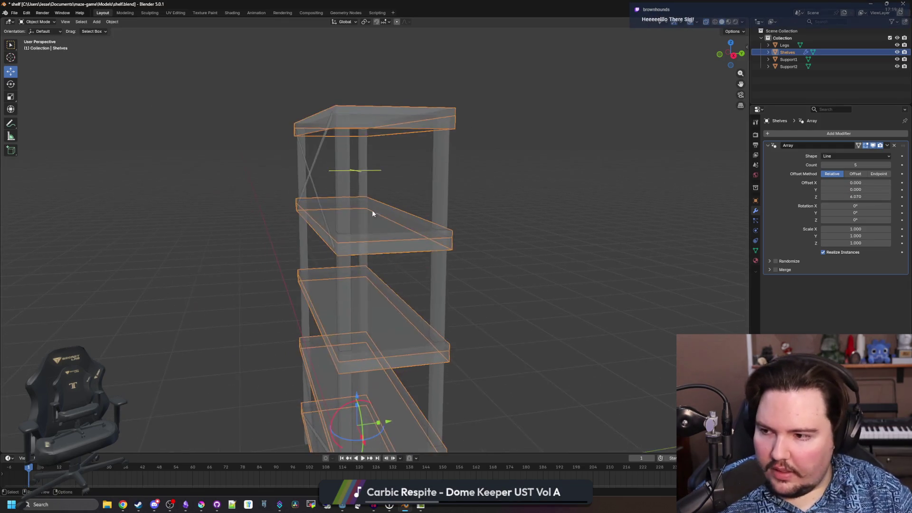
drag(379, 214, 291, 235)
Step: Move the upper X brace Support1 vertically so it fits the top bay
key(Tab)
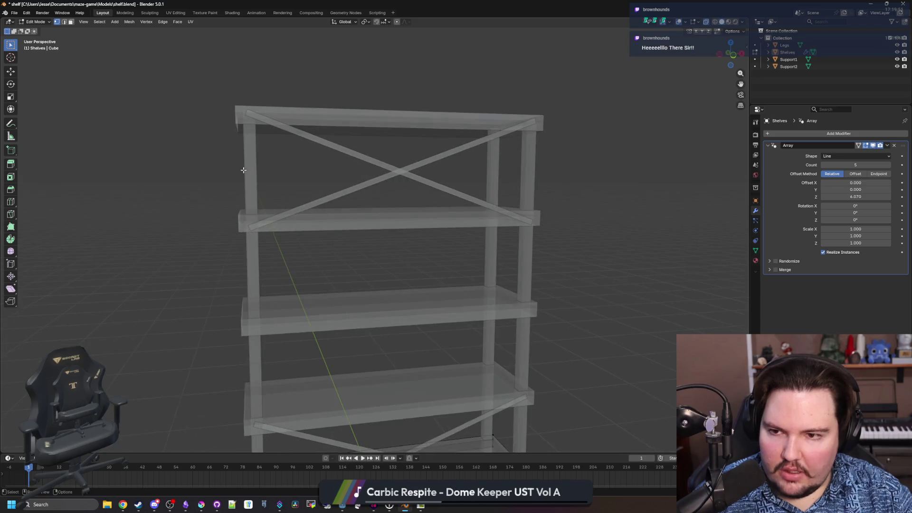
key(Tab)
click(413, 177)
key(g)
key(z)
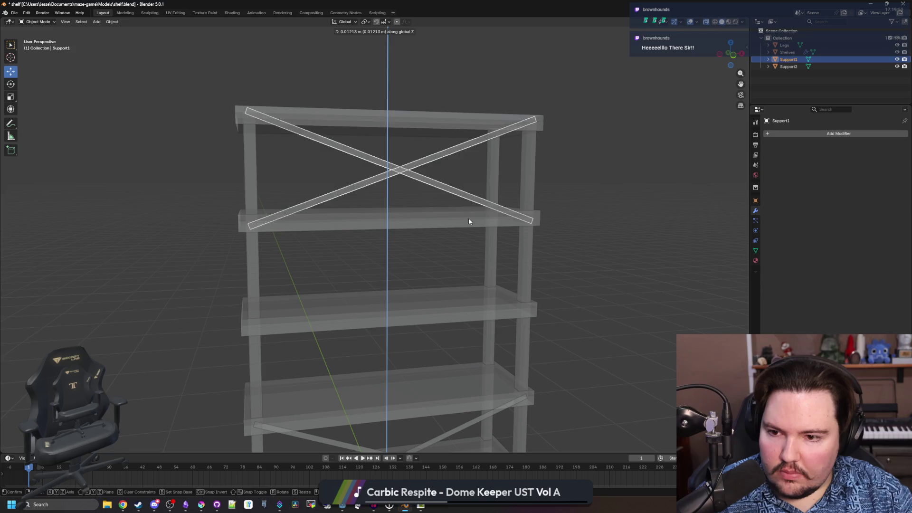
click(469, 218)
scroll(461, 160, down, 4)
Step: Start a vertical move on Support2, cancel it, and save the shelf file
click(397, 267)
key(g)
key(z)
key(Escape)
click(611, 261)
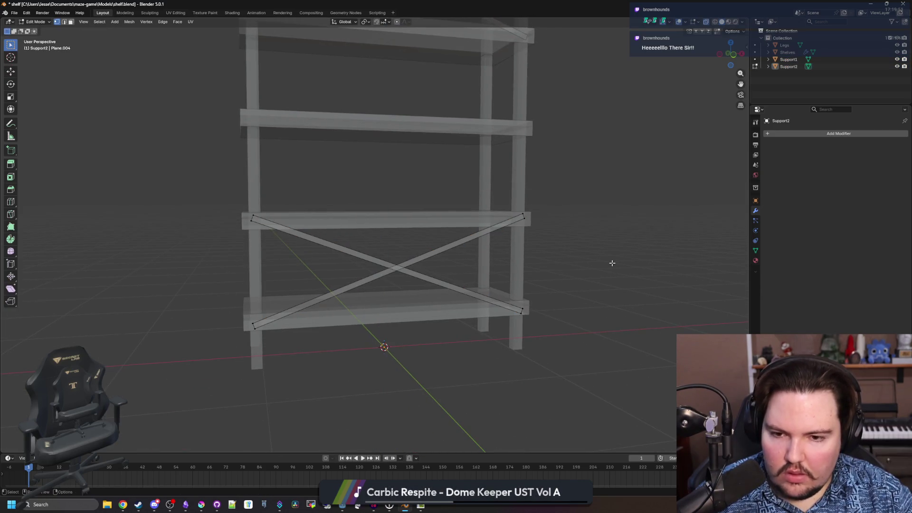
scroll(580, 258, down, 4)
key(ctrl+s)
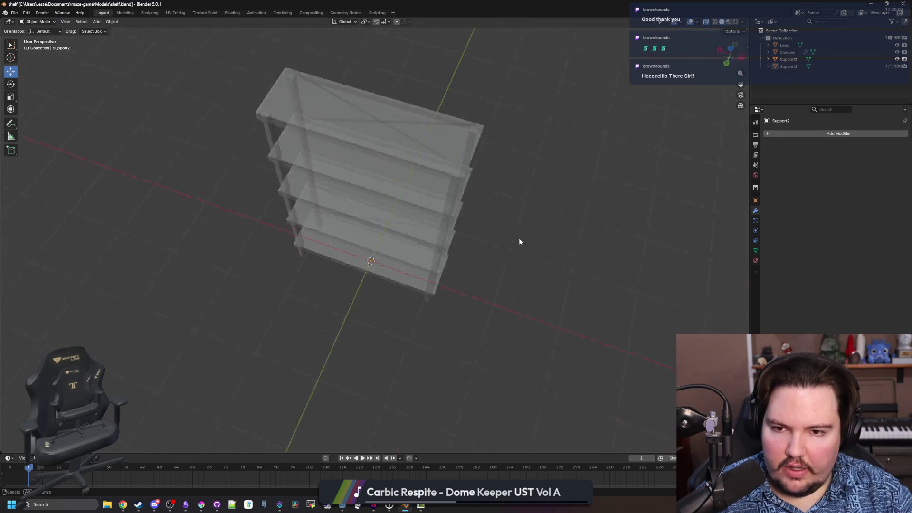
key(alt+Tab)
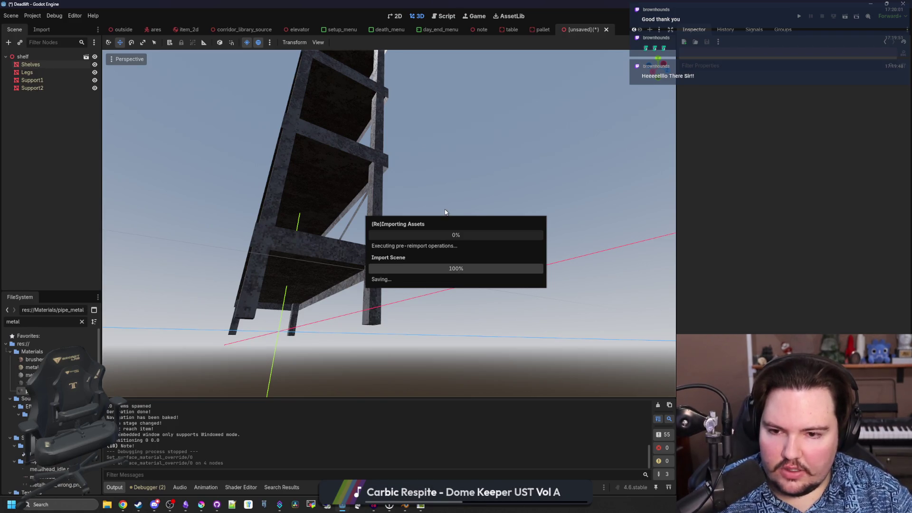
Step: Inspect the reimported shelf and drop table.gd onto its root node in the Scene tree
mouse_move(445, 209)
mouse_down()
mouse_move(325, 244)
mouse_move(381, 265)
mouse_move(375, 239)
mouse_move(376, 252)
mouse_move(401, 258)
mouse_up()
scroll(326, 244, down, 5)
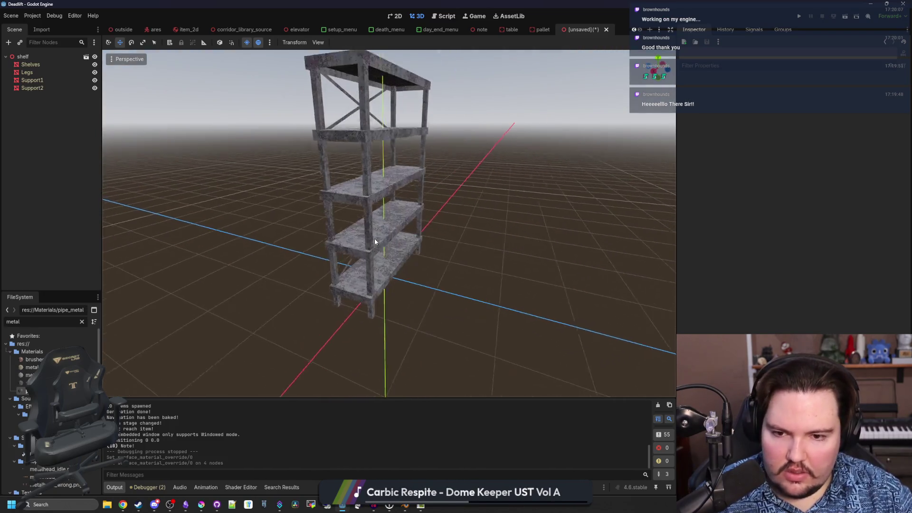
scroll(374, 239, up, 5)
scroll(401, 258, down, 3)
mouse_move(325, 238)
mouse_down()
mouse_move(393, 300)
mouse_move(429, 280)
mouse_move(266, 214)
mouse_up()
scroll(392, 299, down, 3)
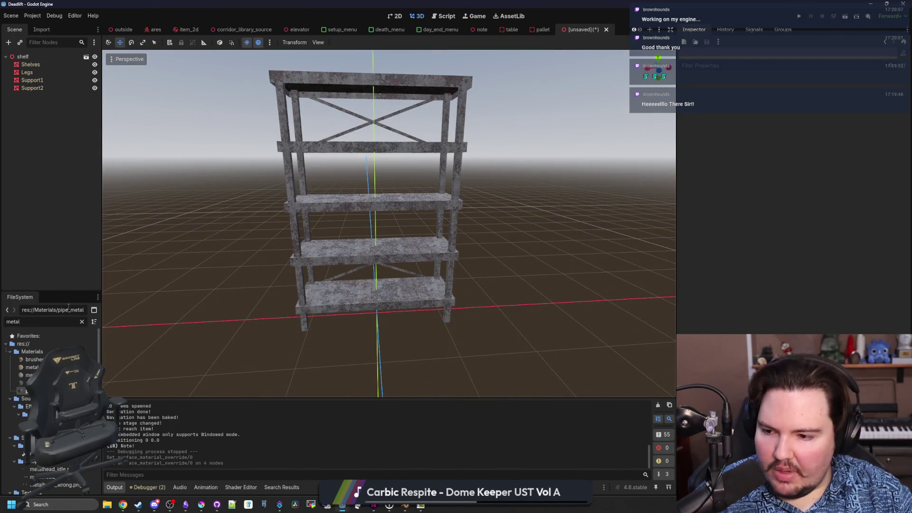
click(82, 321)
text(tab)
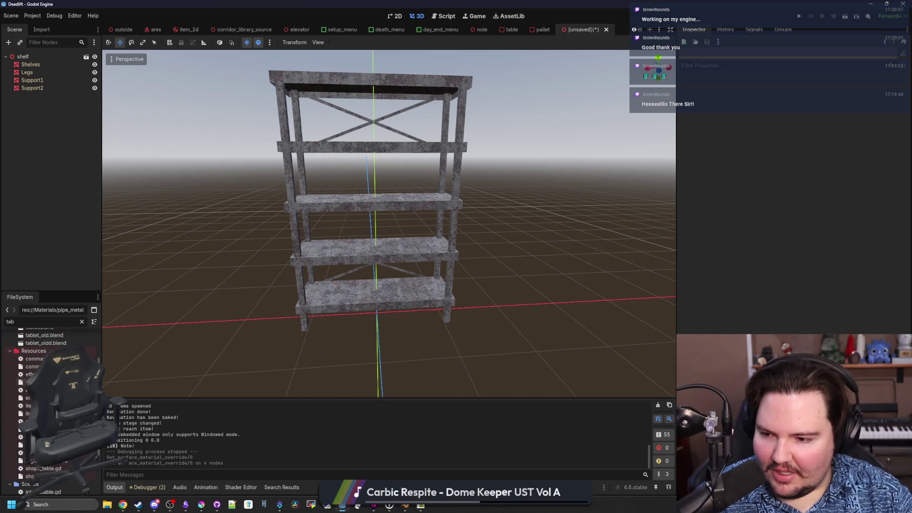
scroll(48, 404, down, 5)
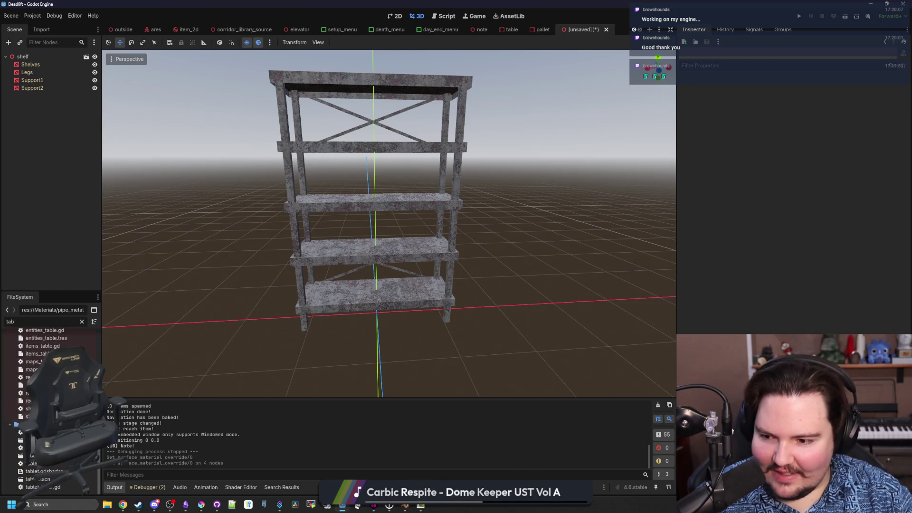
mouse_move(34, 465)
mouse_down()
mouse_move(62, 269)
mouse_move(53, 59)
mouse_up()
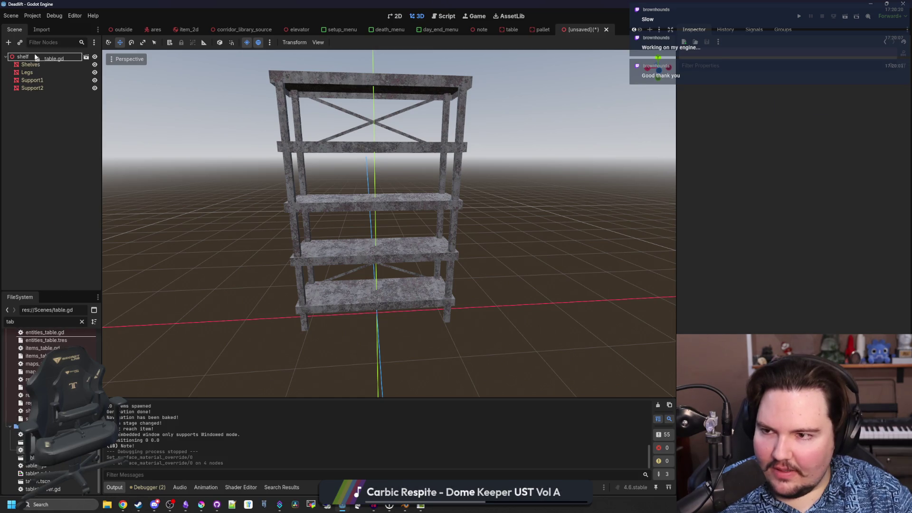
mouse_move(259, 97)
mouse_down()
mouse_move(407, 331)
mouse_move(321, 300)
mouse_move(416, 299)
mouse_move(235, 263)
mouse_move(209, 267)
mouse_up()
right_click(28, 56)
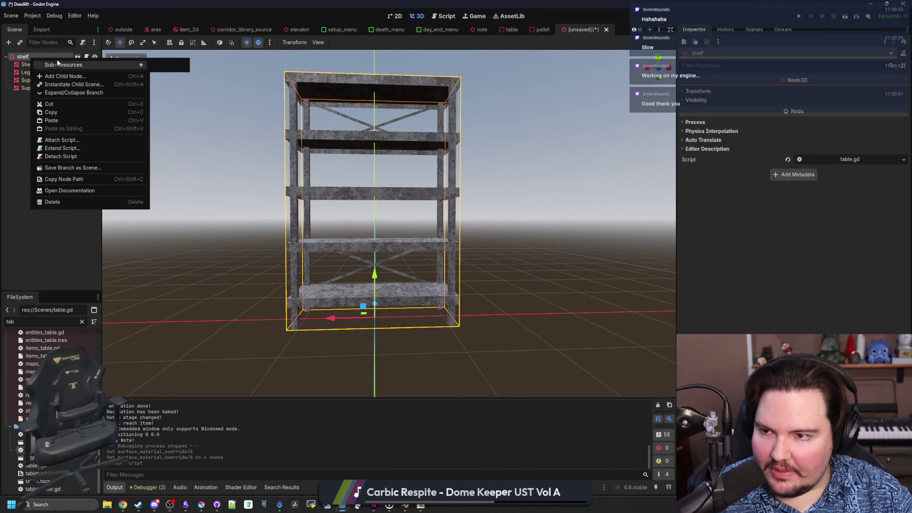
key(Escape)
click(86, 57)
click(277, 69)
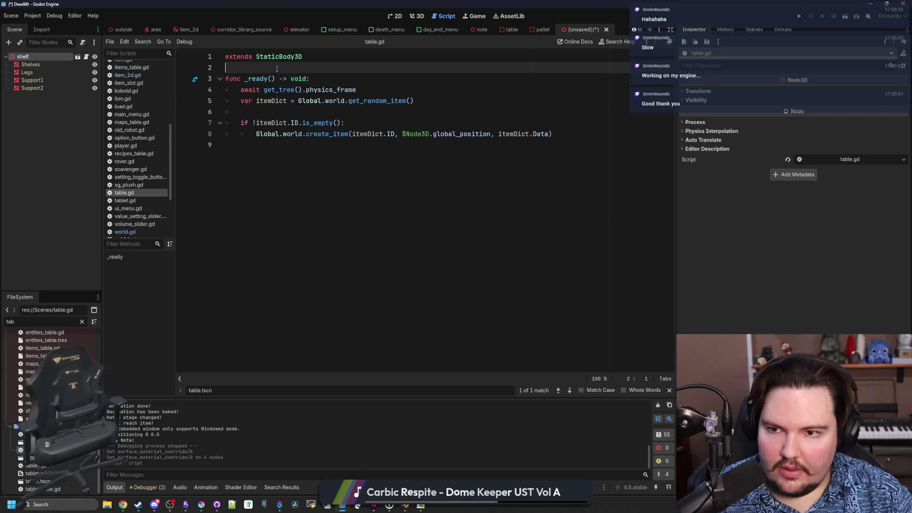
key(Return)
key(Return)
key(Up)
text(@export )
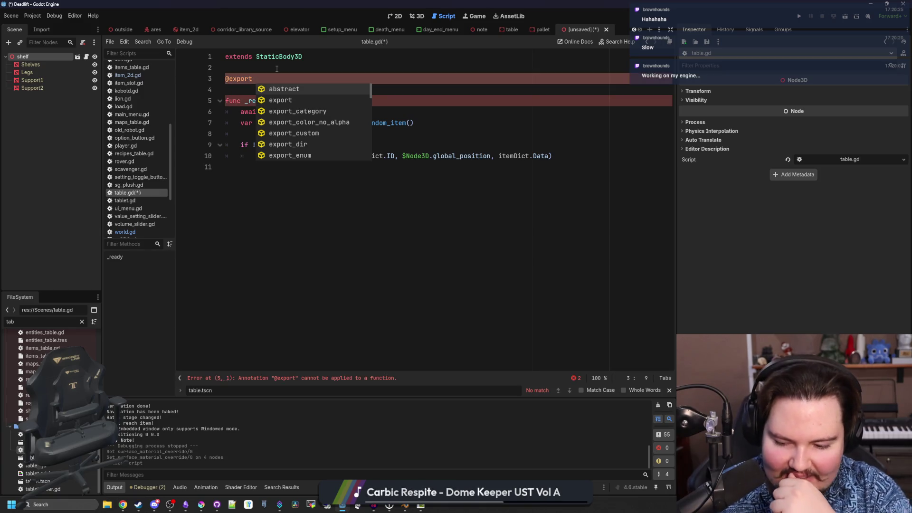
text(spawnPoint)
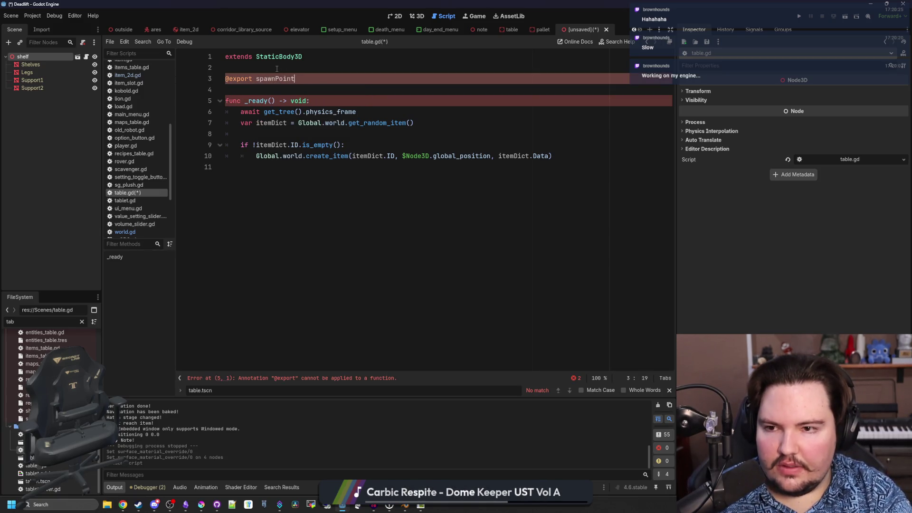
key(ctrl+BackSpace)
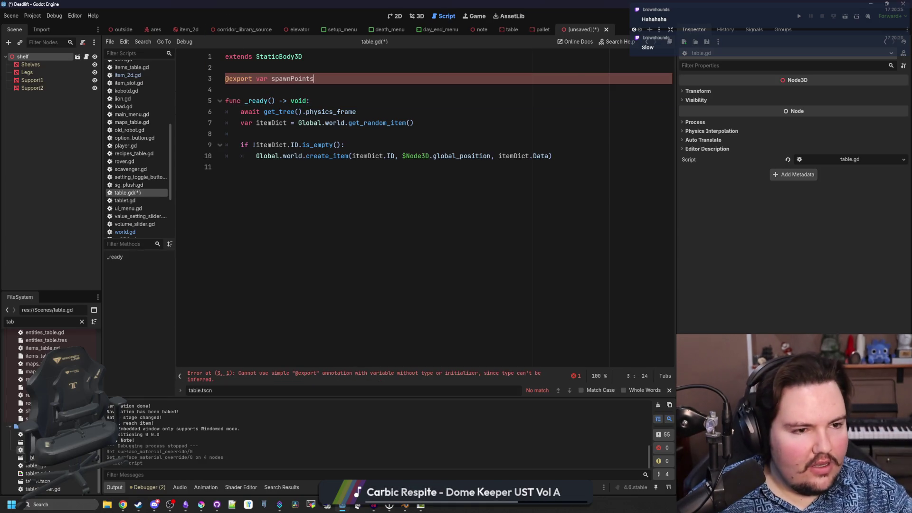
key(alt+Tab)
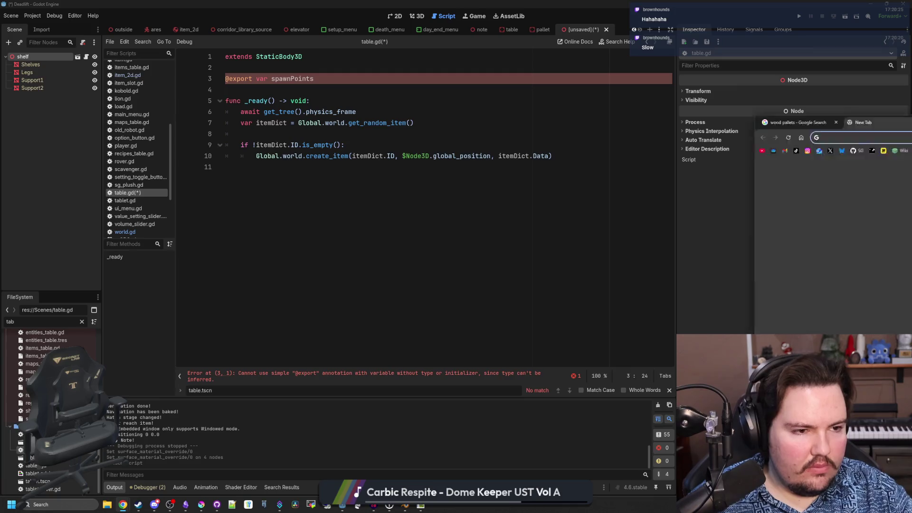
Step: Load chipplays.com, maximize Chrome, and reach the fish tank page via the earf planets page
text(chipplays.com)
key(Return)
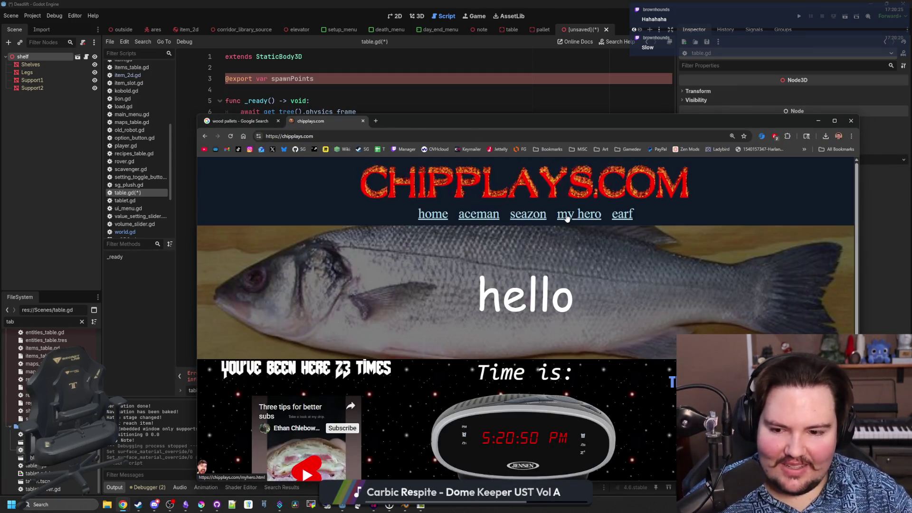
click(569, 217)
mouse_move(577, 119)
mouse_down()
mouse_move(511, 28)
mouse_move(506, 113)
mouse_up()
key(alt+Left)
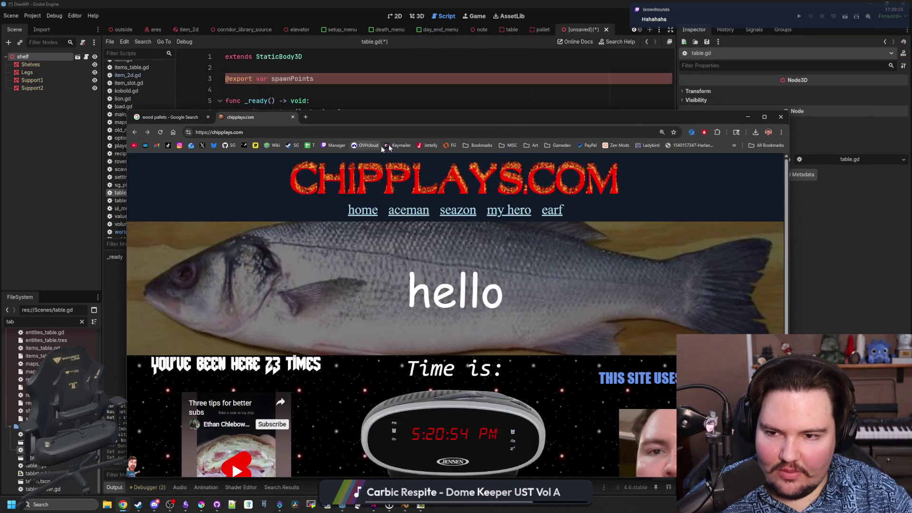
click(552, 210)
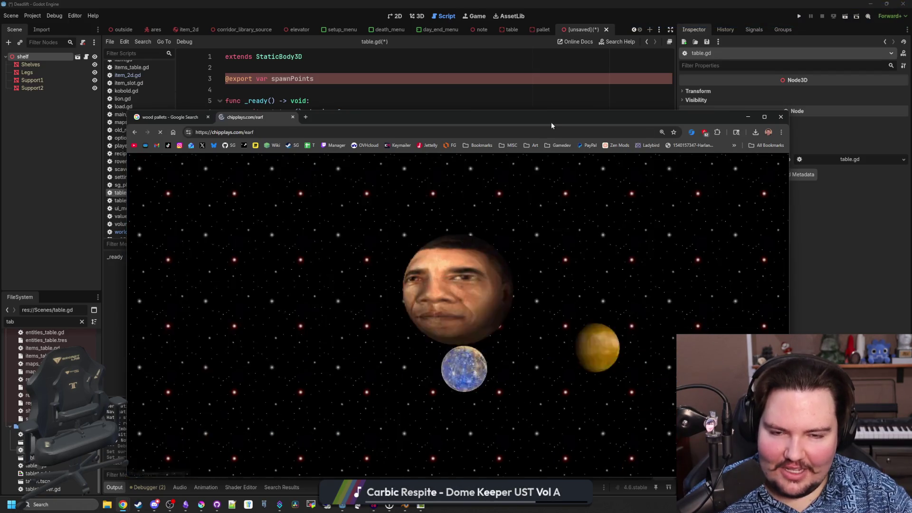
double_click(551, 121)
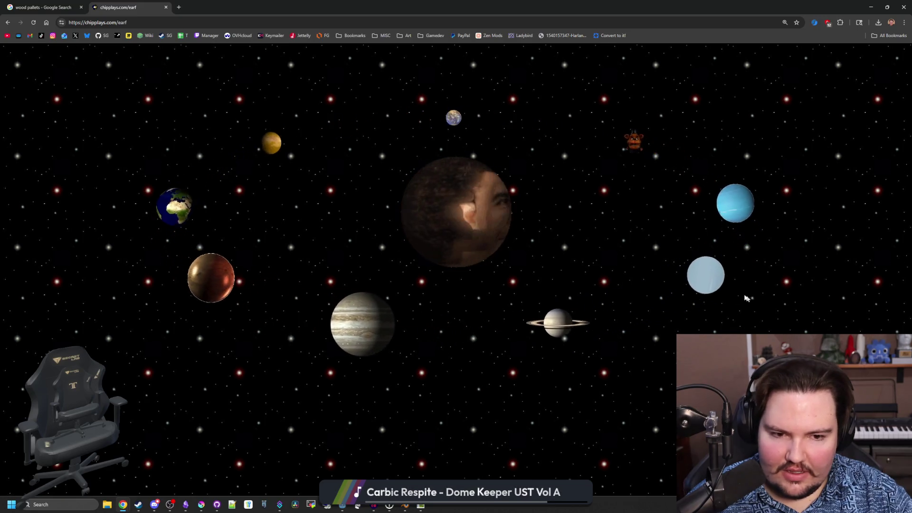
click(737, 221)
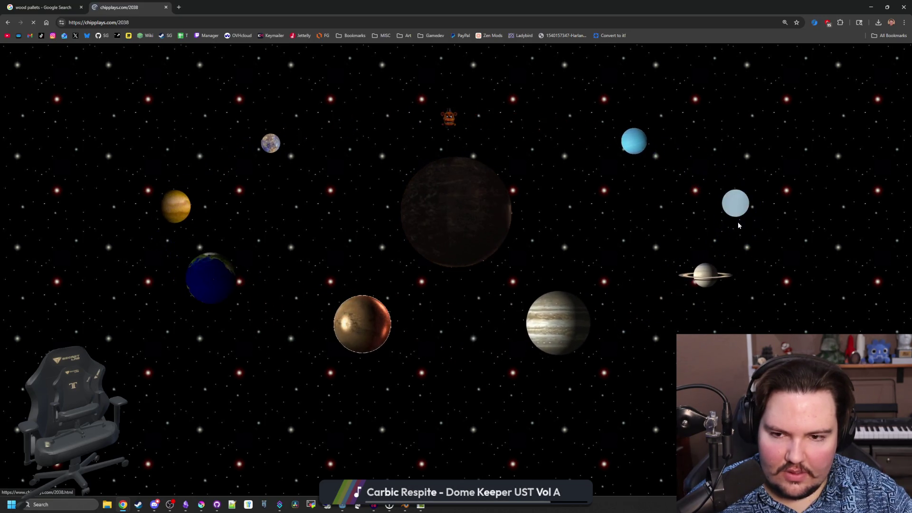
key(alt+Left)
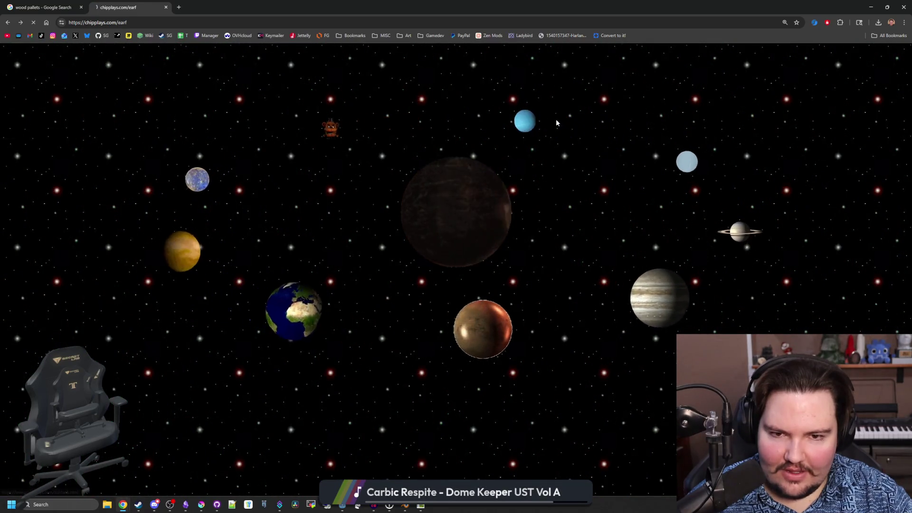
click(525, 124)
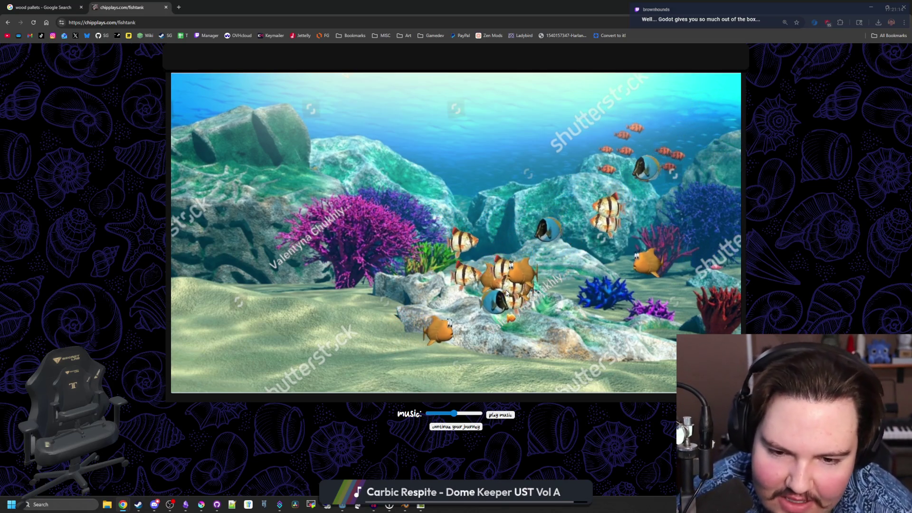
Step: Click in the fish tank, then drag Chrome down to uncover Godot's script editor
click(580, 284)
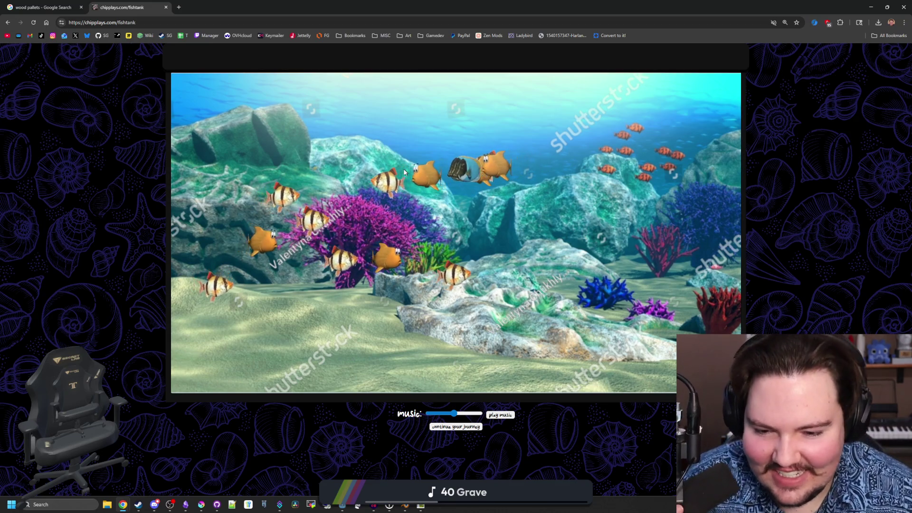
mouse_move(428, 7)
mouse_down()
mouse_move(457, 350)
mouse_move(459, 248)
mouse_up()
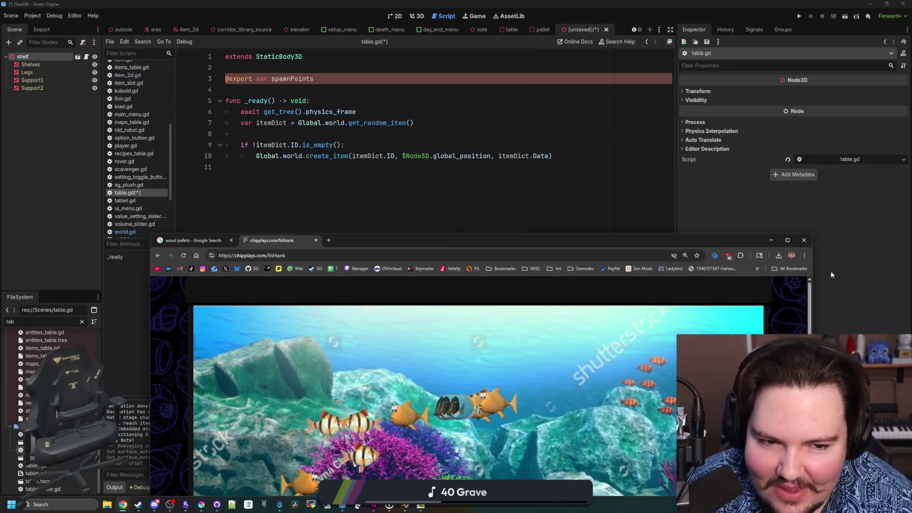
Step: Type spawnPoints as Array[Node3D] = [] in table.gd
click(807, 245)
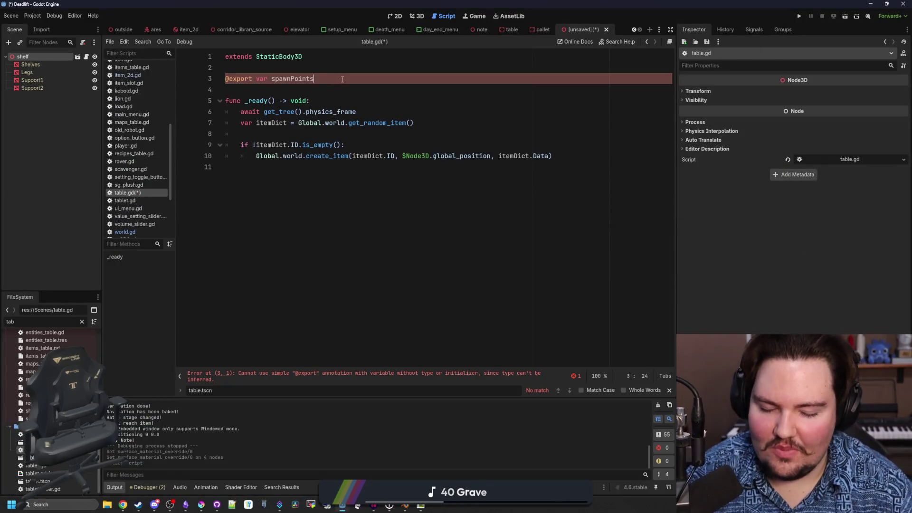
text([])
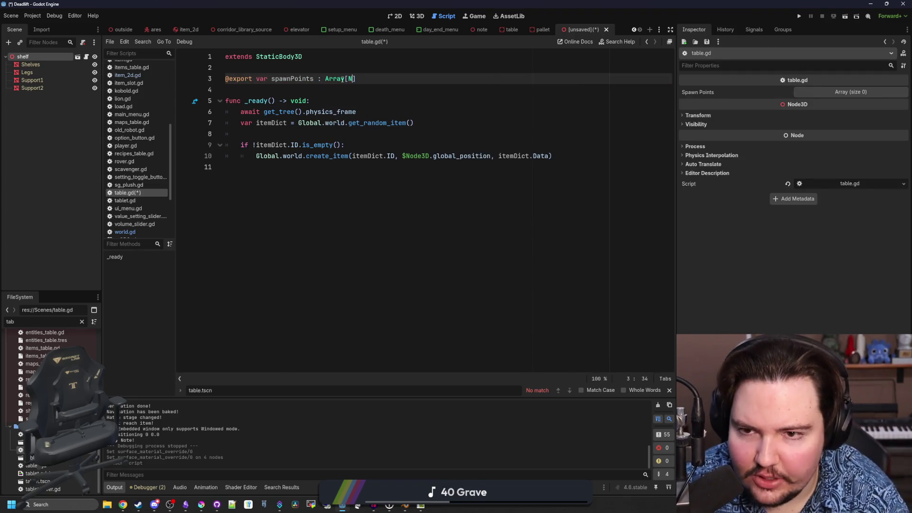
text(ode)
key(Down)
key(Down)
key(Return)
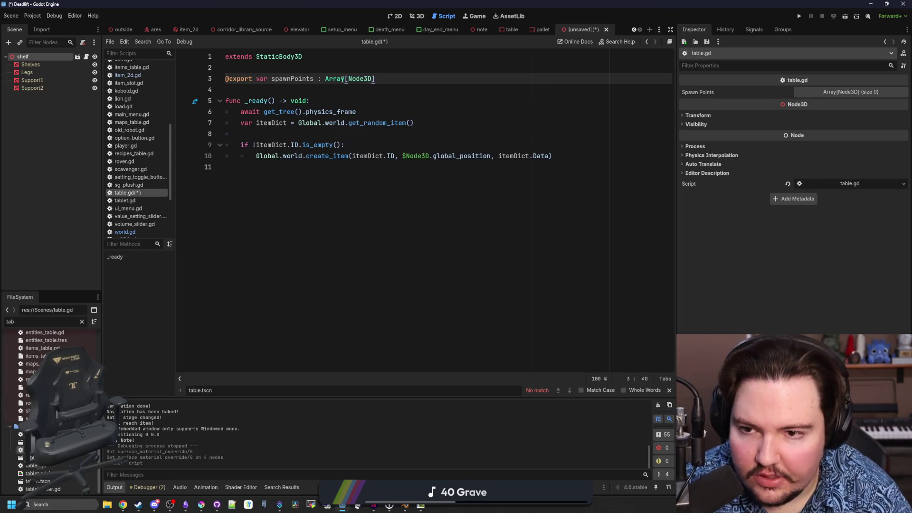
Step: Add 'for i in spawnPoints:' after the await line and indent the spawning code beneath it
click(272, 92)
click(317, 102)
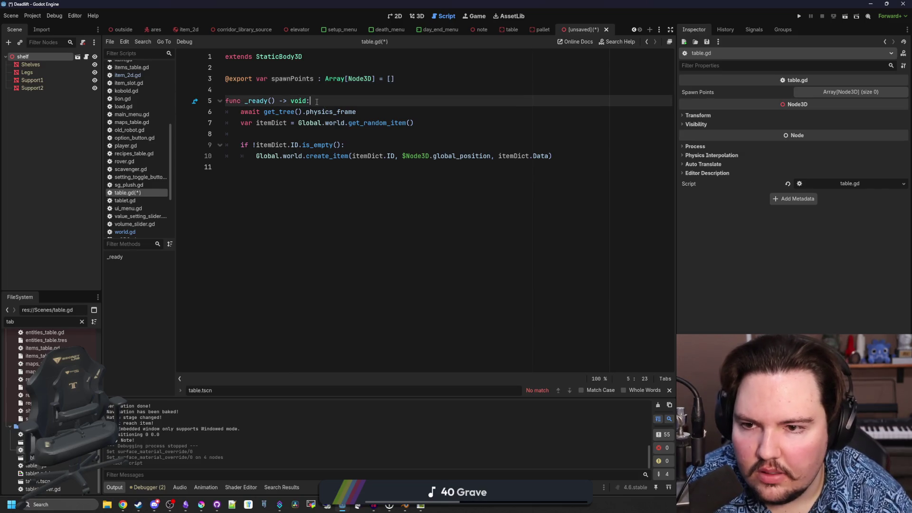
click(410, 114)
key(Return)
key(Return)
key(Up)
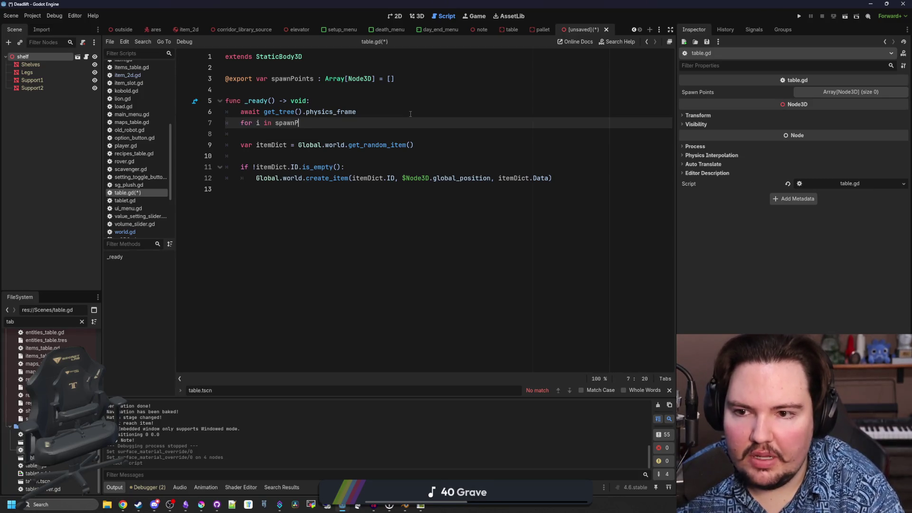
text(oinb)
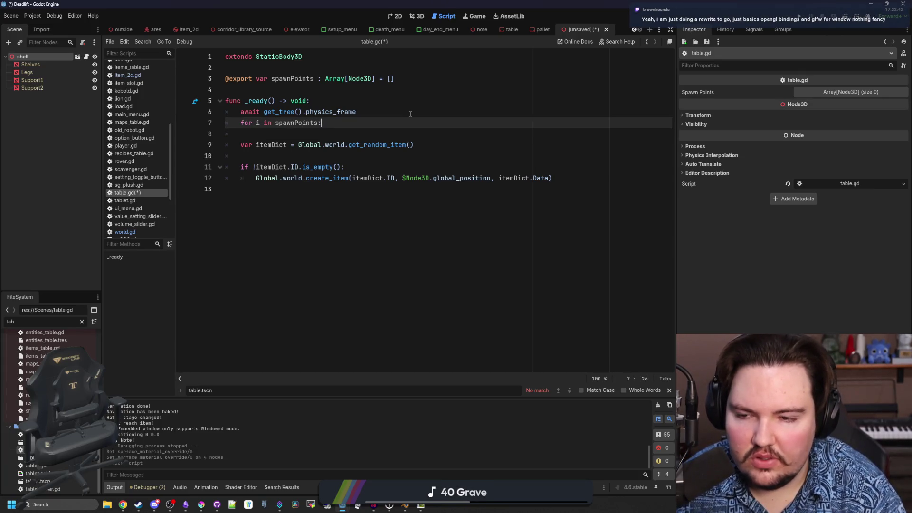
drag(579, 187, 228, 134)
key(Tab)
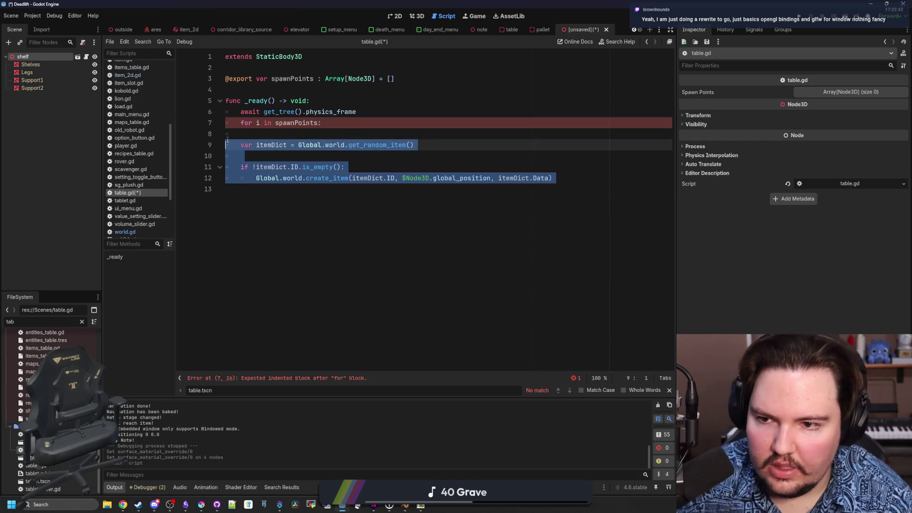
key(Left)
key(BackSpace)
Step: Add a spawnChance export and begin an 'if randi_range(0, spawnChance)' check inside the loop
click(420, 83)
key(Return)
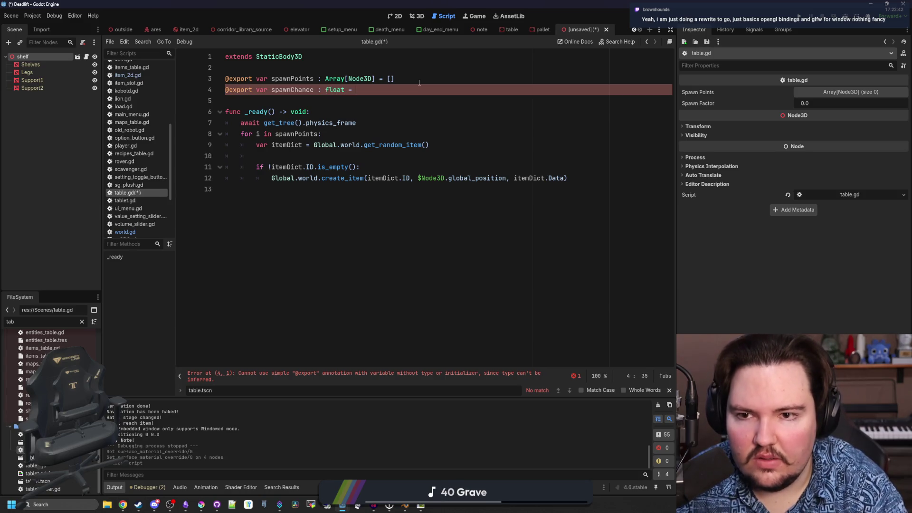
click(367, 123)
click(373, 130)
key(Return)
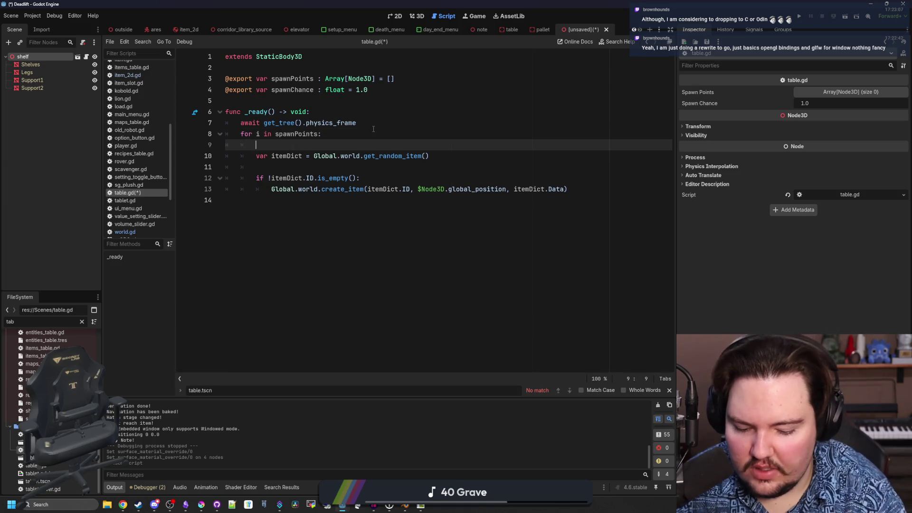
text(i_range(0, s)
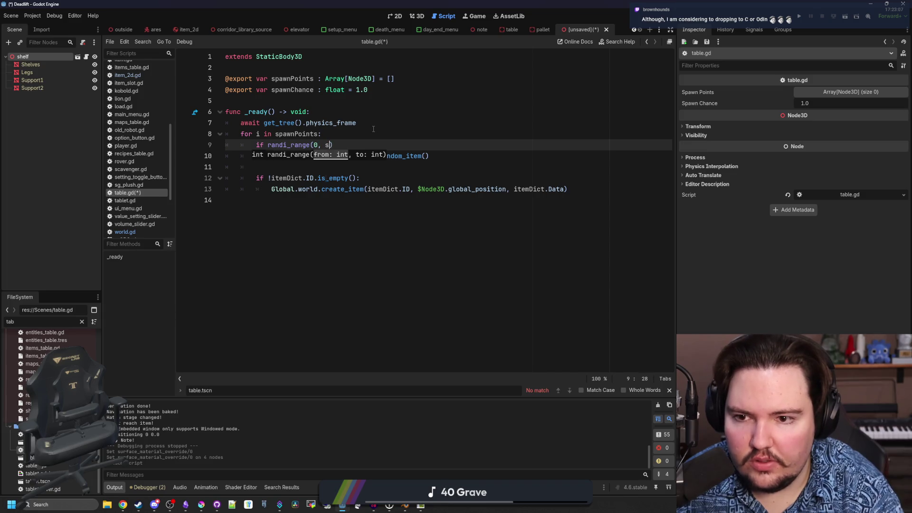
text(pawn)
key(Return)
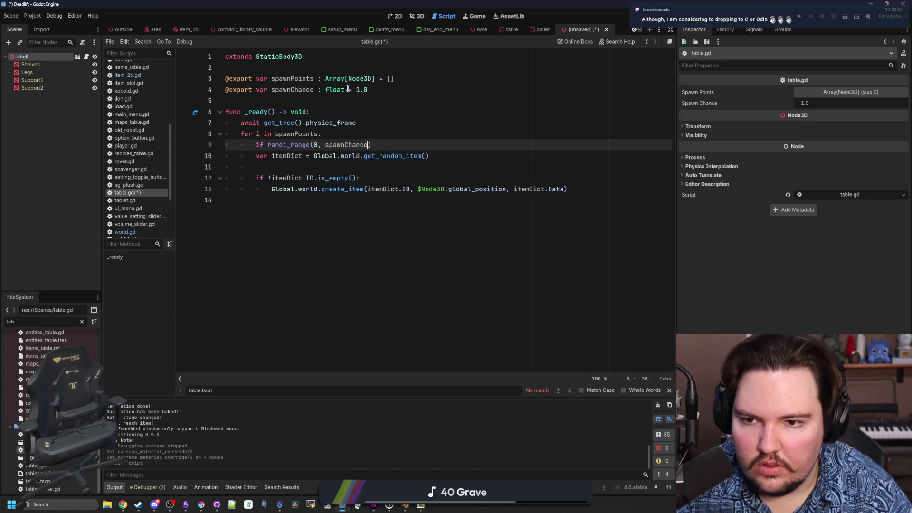
Step: Retype spawnChance as int with a whole-number default and finish the check as '== 0:'
double_click(335, 89)
text(int)
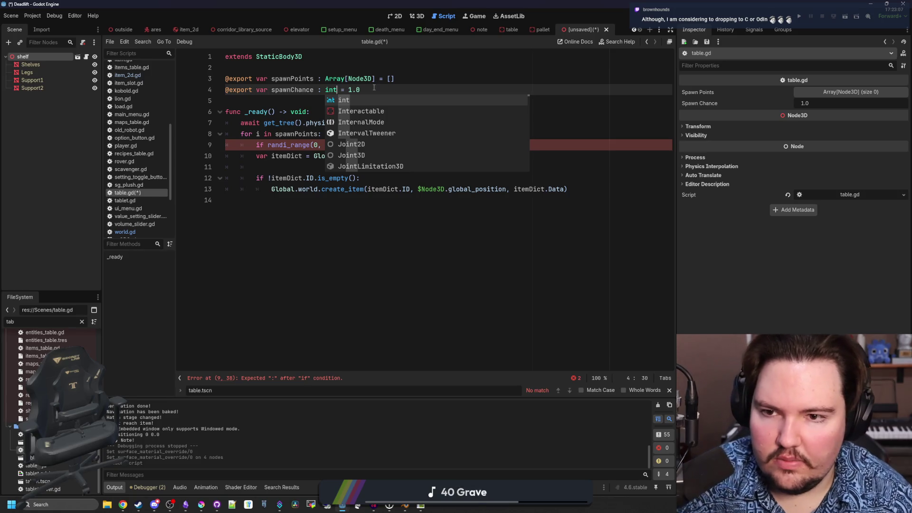
click(374, 88)
key(BackSpace)
key(BackSpace)
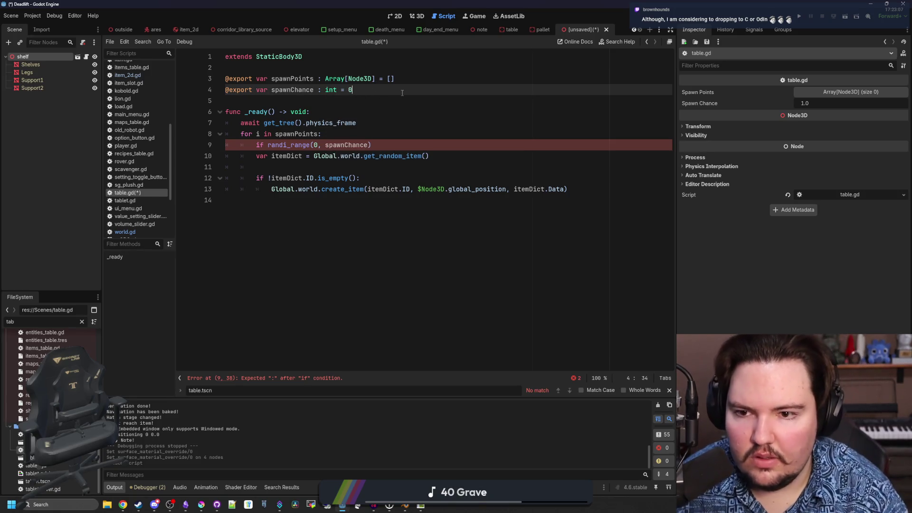
click(382, 149)
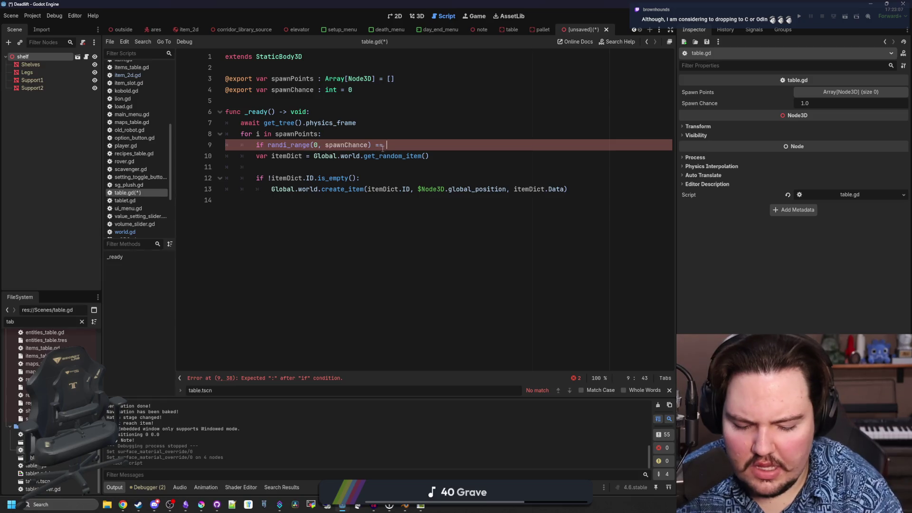
text(0)
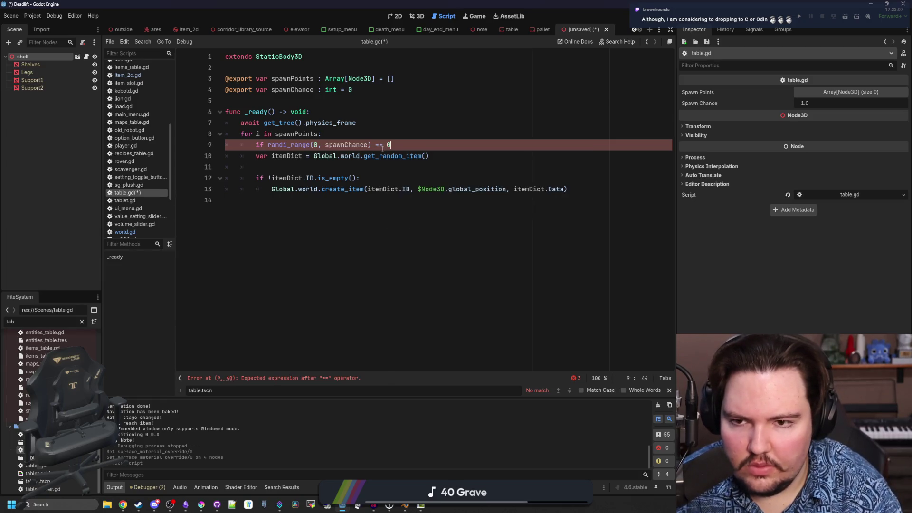
key(BackSpace)
Step: Indent lines 10–13 under the spawn chance check
drag(568, 189, 226, 155)
key(Tab)
click(349, 131)
click(358, 105)
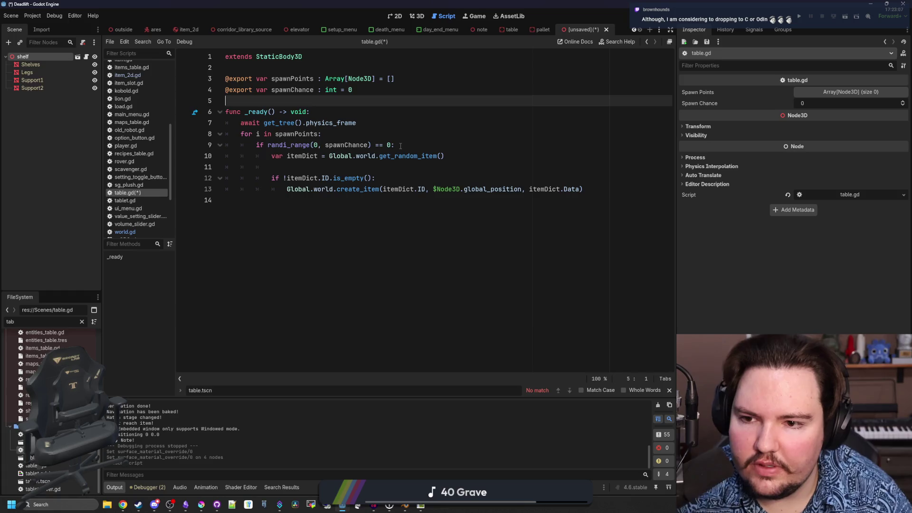
click(381, 136)
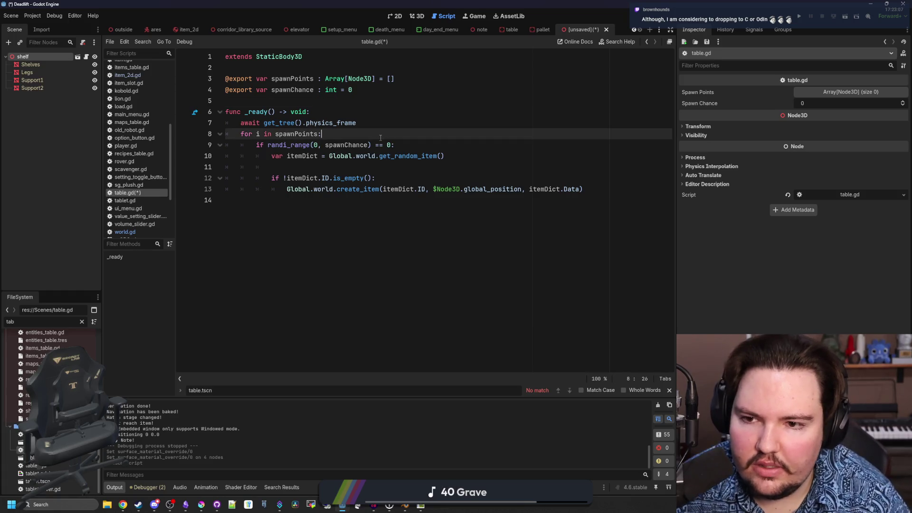
click(300, 100)
Step: Save the scene as shelf.tscn in res://Scenes and return to the 3D view
key(ctrl+s)
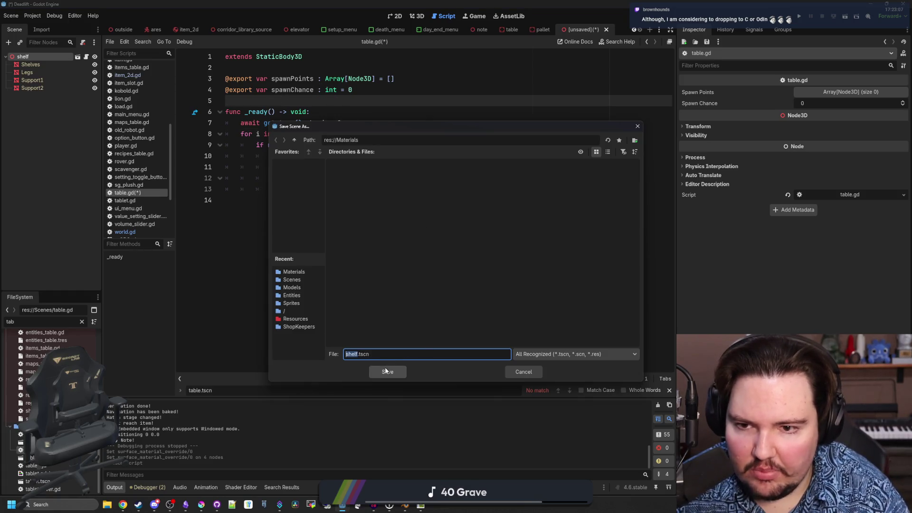
click(295, 141)
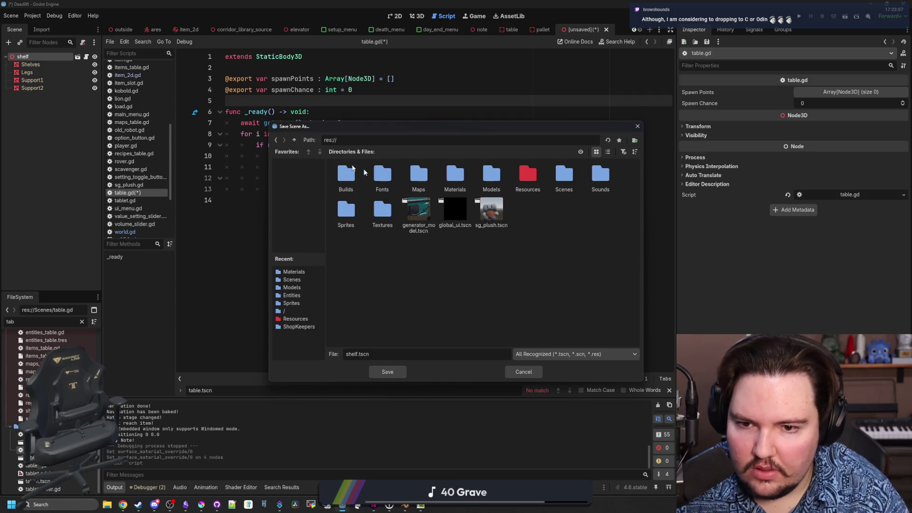
double_click(572, 192)
drag(395, 354, 318, 359)
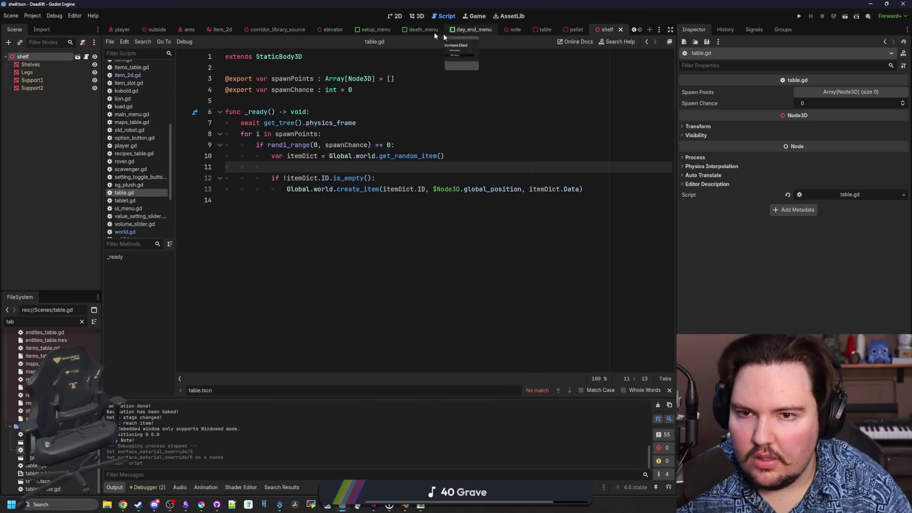
click(416, 16)
right_click(29, 56)
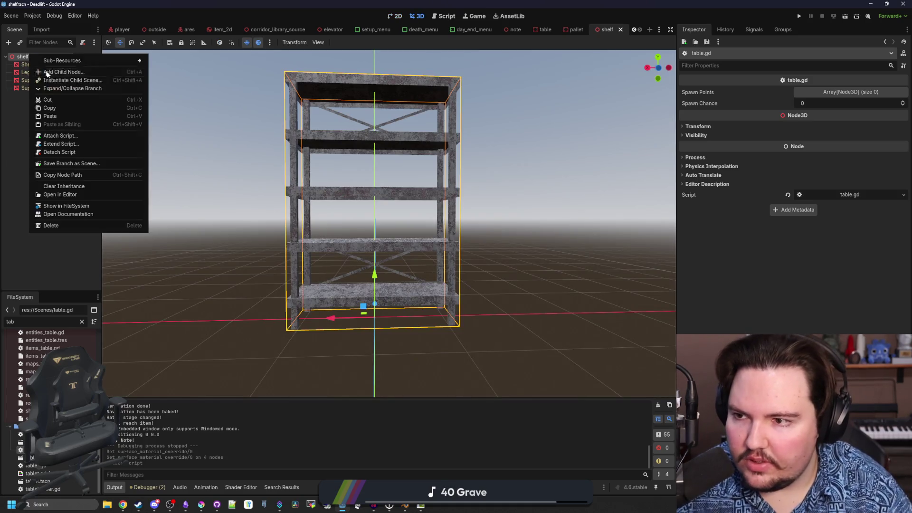
Step: Add a Node3D child to shelf, name it ItemSpawn, and move it onto the lower shelf
click(57, 73)
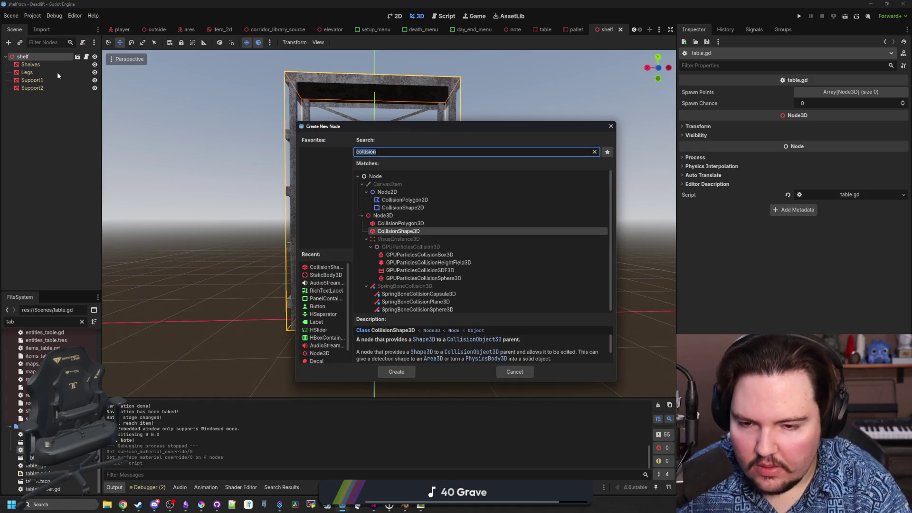
text(node3d)
key(Return)
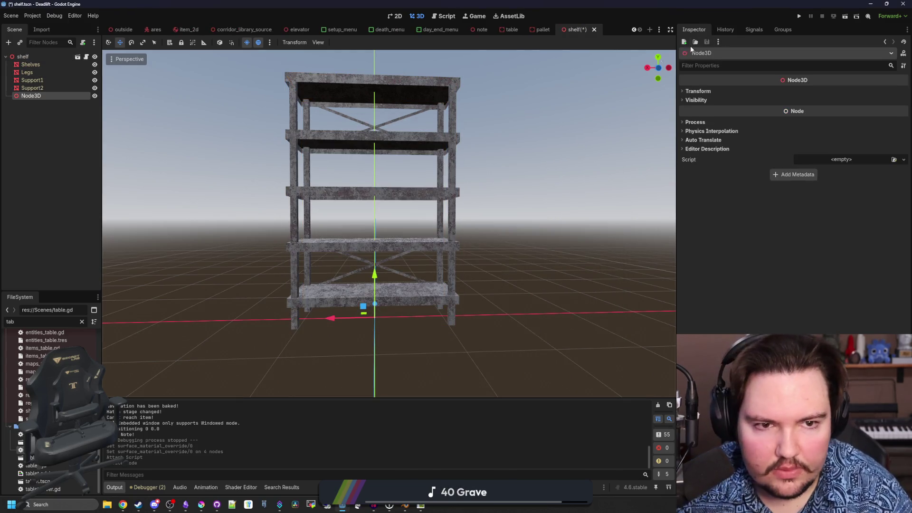
double_click(47, 96)
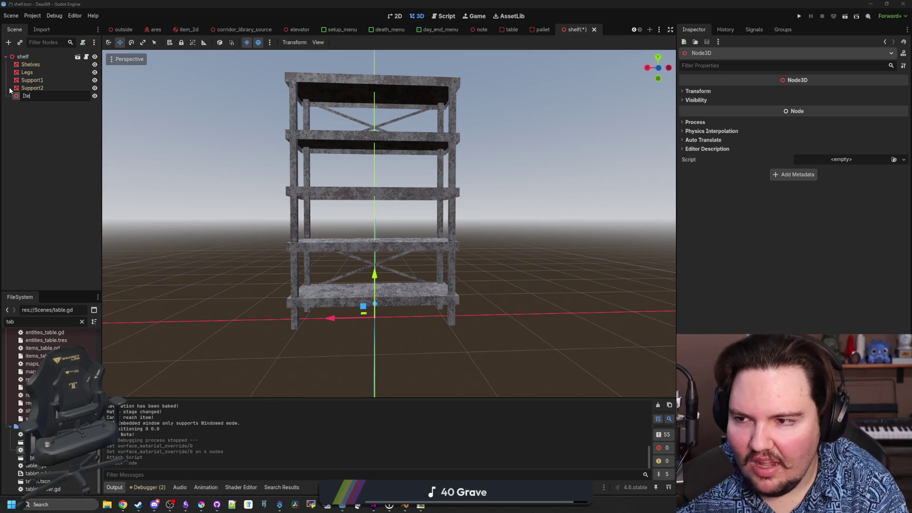
text(wn)
key(Return)
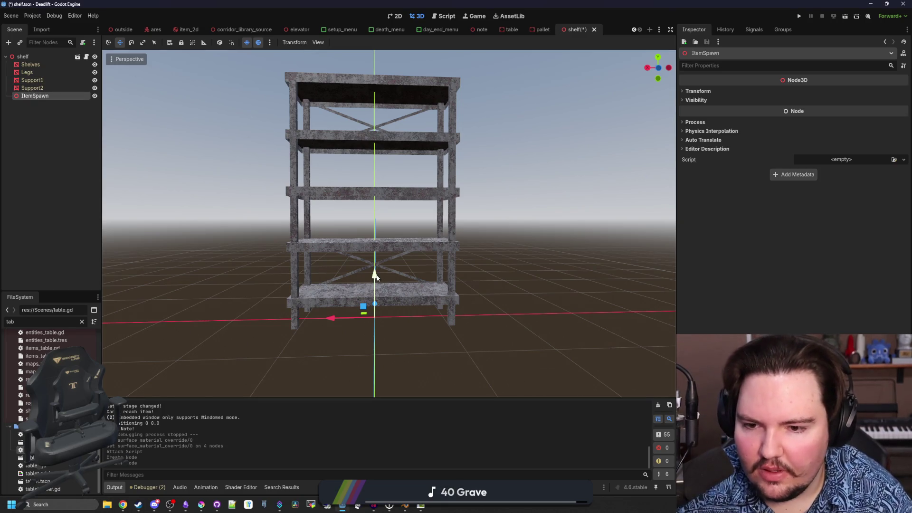
mouse_move(381, 243)
mouse_down()
mouse_move(392, 234)
mouse_move(361, 255)
mouse_up()
Step: Duplicate ItemSpawn as ItemSpawn2 and raise it to a higher shelf
scroll(388, 242, up, 3)
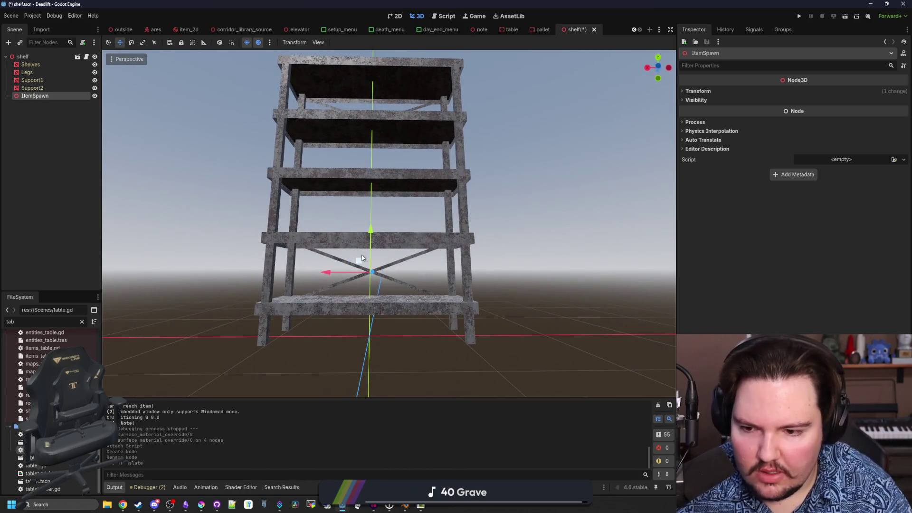
drag(386, 219, 45, 136)
right_click(45, 97)
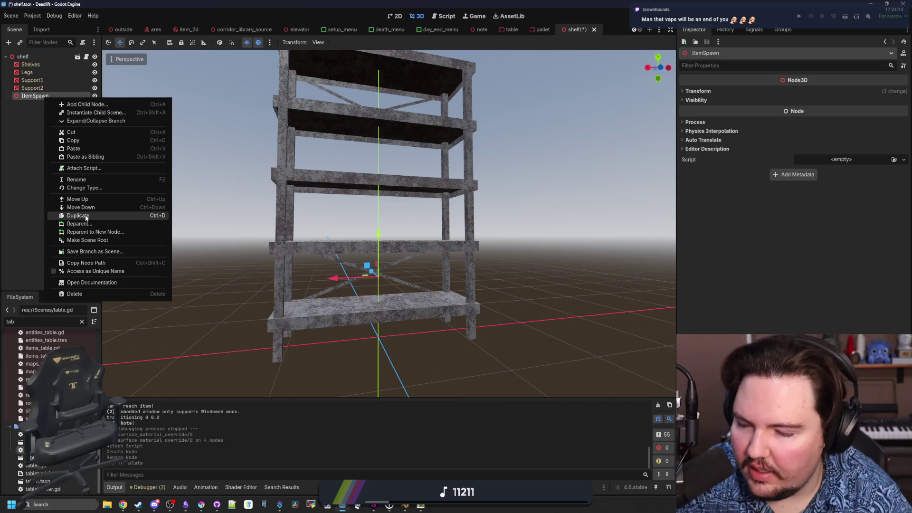
click(298, 267)
mouse_move(299, 267)
mouse_down()
mouse_move(261, 247)
mouse_move(310, 270)
mouse_move(303, 250)
mouse_move(284, 239)
mouse_up()
right_click(50, 96)
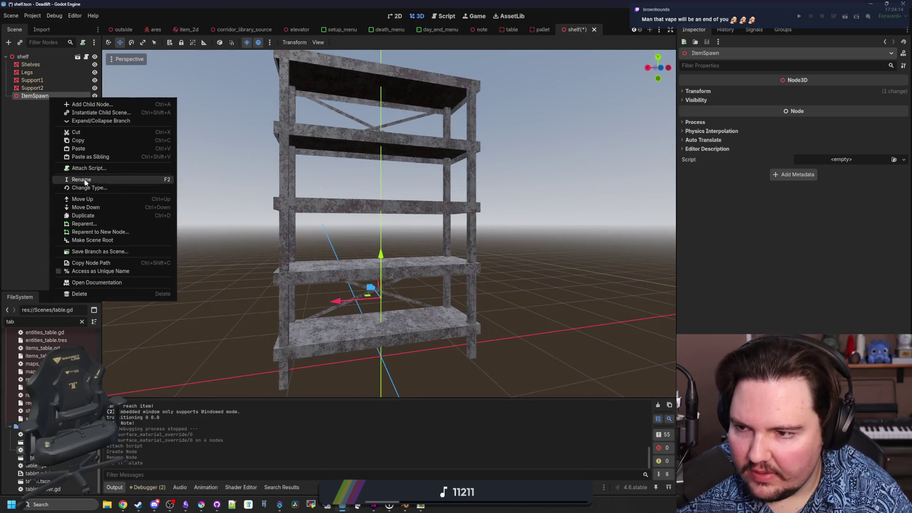
click(89, 196)
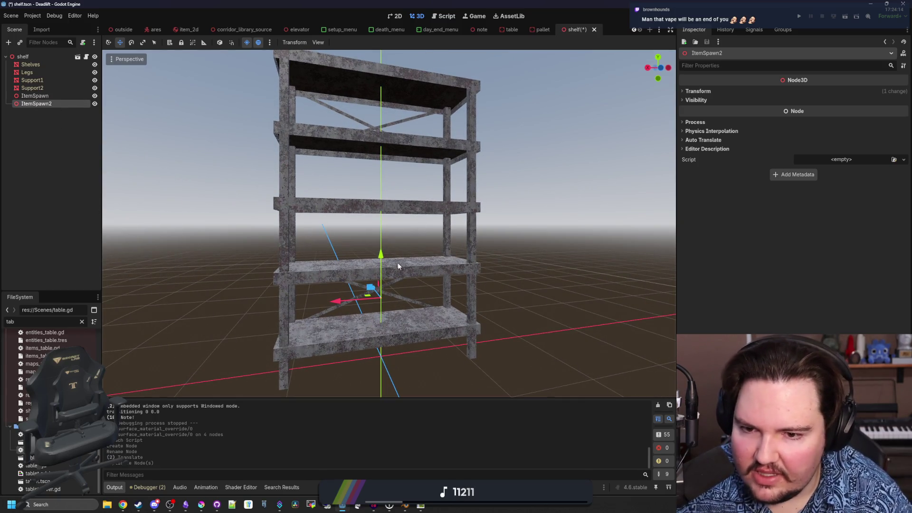
mouse_move(380, 257)
mouse_down()
mouse_move(386, 199)
mouse_move(365, 191)
mouse_up()
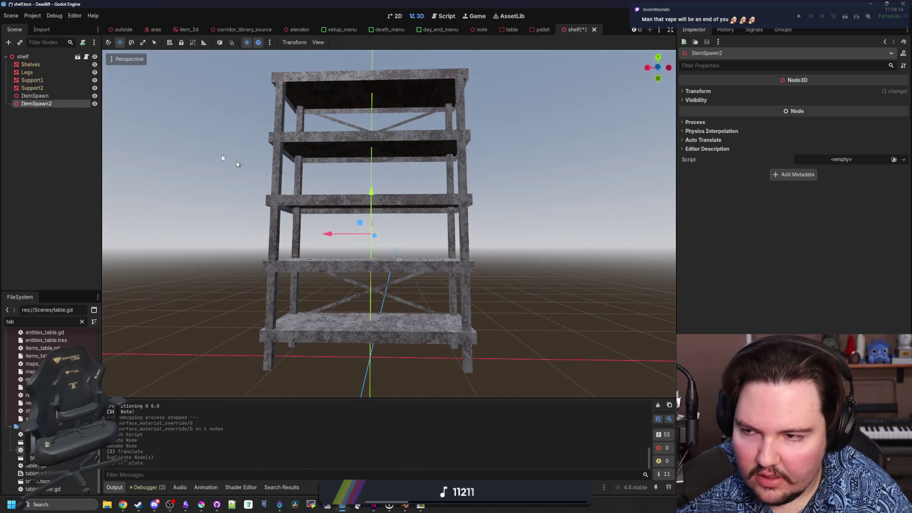
Step: Duplicate ItemSpawn2 as ItemSpawn3 and raise it up another shelf level
right_click(41, 104)
click(87, 225)
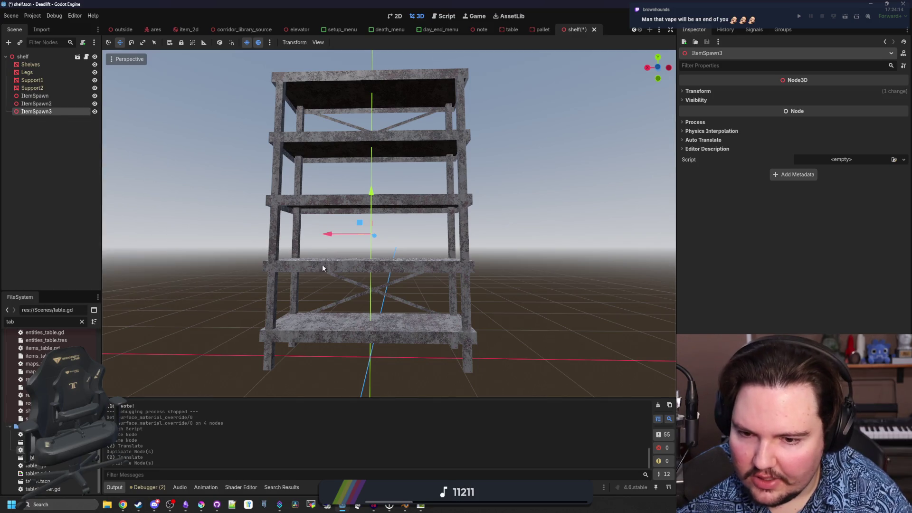
key(f)
mouse_move(375, 175)
mouse_down()
mouse_move(381, 144)
mouse_move(363, 147)
mouse_up()
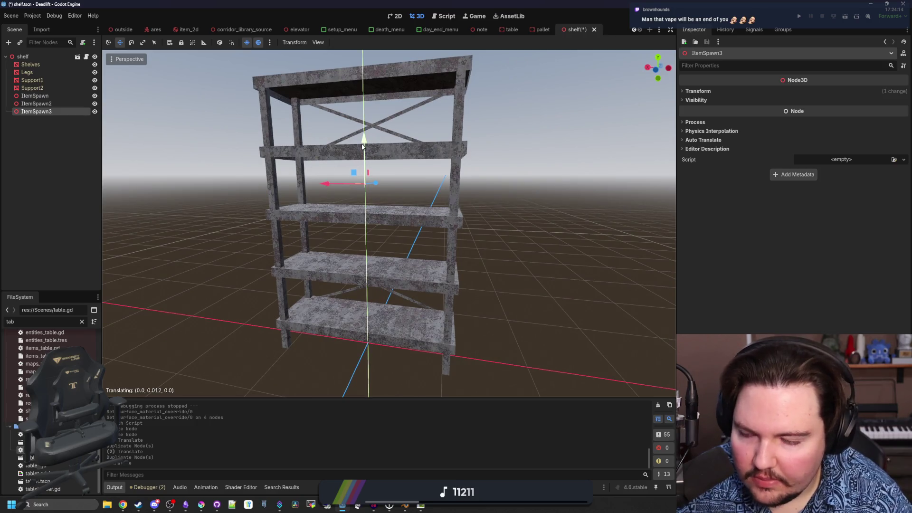
drag(230, 158, 103, 149)
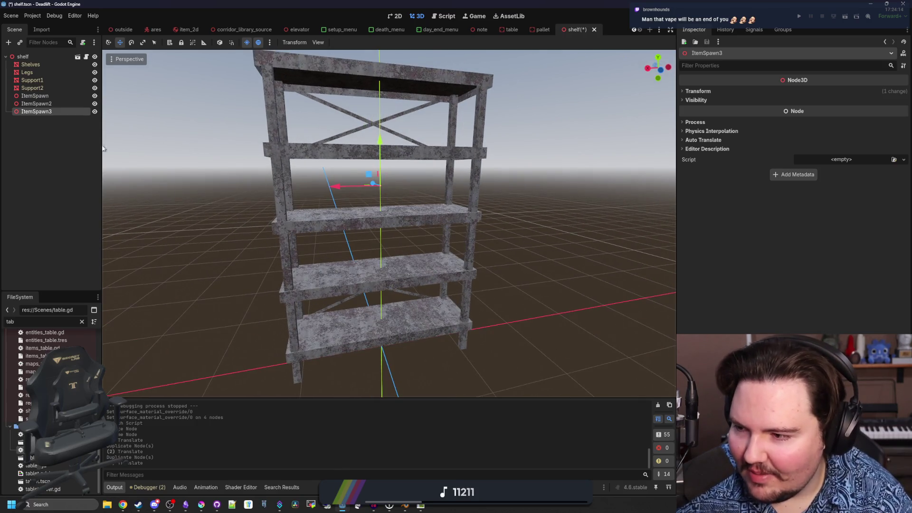
Step: Duplicate ItemSpawn3 as ItemSpawn4 and raise it further up the shelf
right_click(37, 112)
click(87, 230)
drag(366, 266, 352, 266)
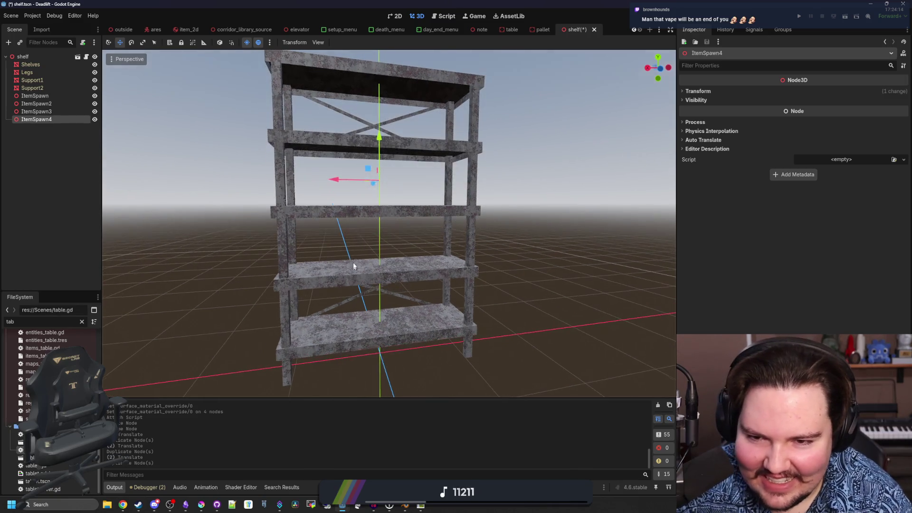
drag(379, 137, 379, 79)
key(f)
scroll(400, 199, up, 3)
drag(400, 199, 372, 182)
scroll(372, 183, down, 4)
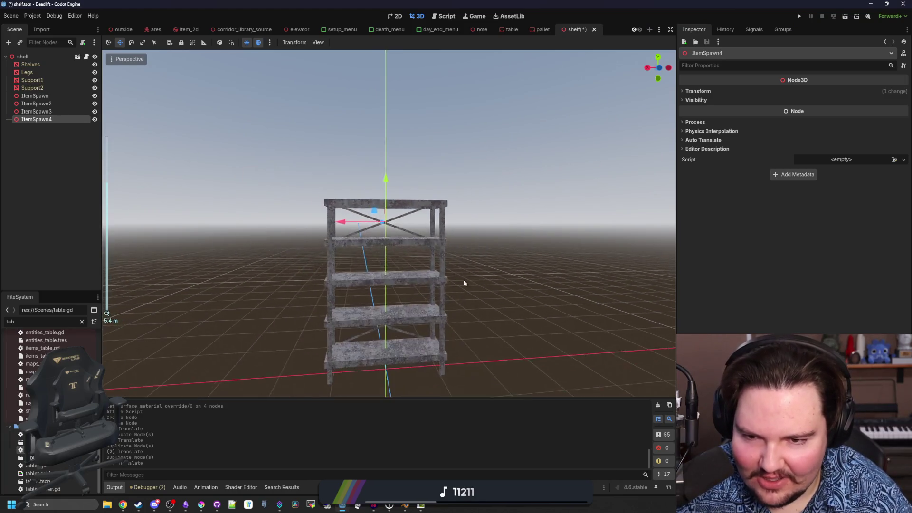
click(510, 248)
Step: Save the shelf scene, then select ItemSpawn4 and ItemSpawn to check their placement
key(ctrl+s)
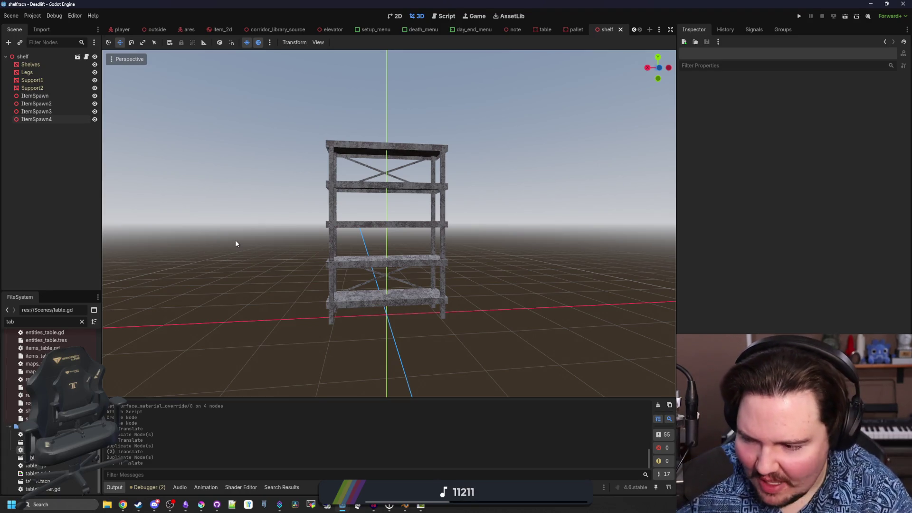
scroll(462, 254, up, 2)
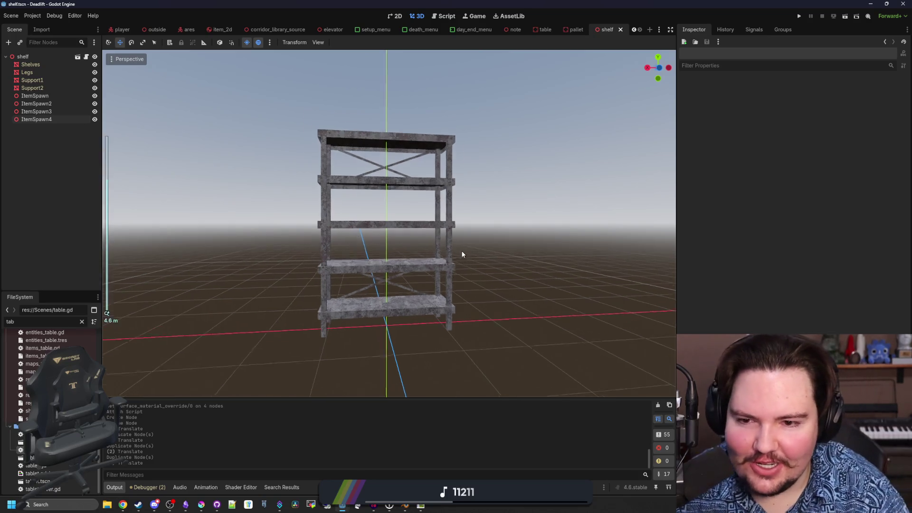
scroll(298, 207, up, 2)
mouse_move(298, 207)
mouse_down()
mouse_move(320, 259)
mouse_move(321, 341)
mouse_move(295, 285)
mouse_move(225, 231)
mouse_up()
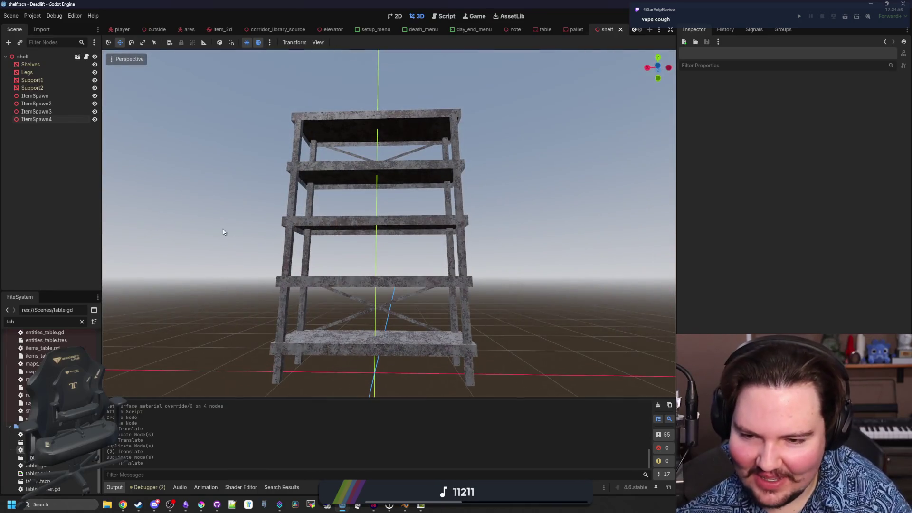
click(48, 119)
click(62, 96)
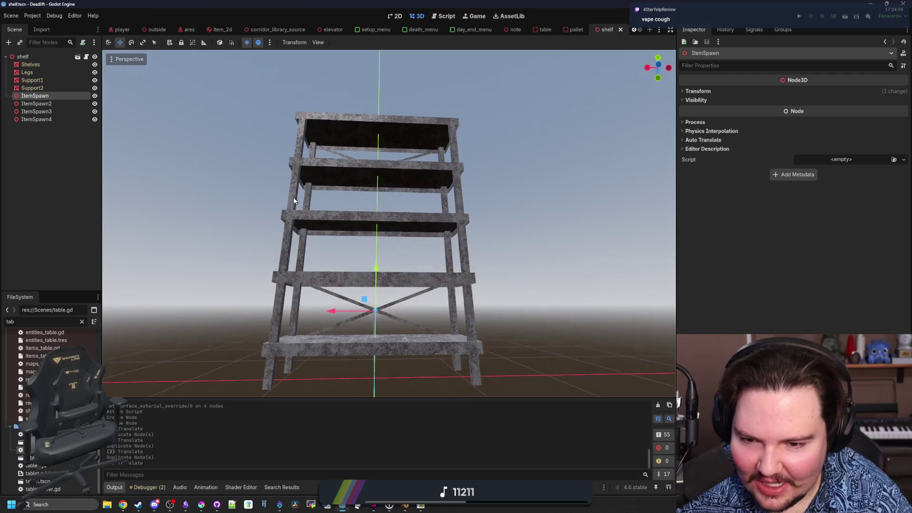
Step: Nudge ItemSpawn3 slightly upward and save the shelf scene again
drag(294, 201, 237, 201)
key(Down)
mouse_move(207, 170)
mouse_down()
mouse_move(233, 210)
mouse_move(210, 226)
mouse_move(411, 224)
mouse_move(79, 134)
mouse_up()
key(Down)
drag(373, 160, 373, 160)
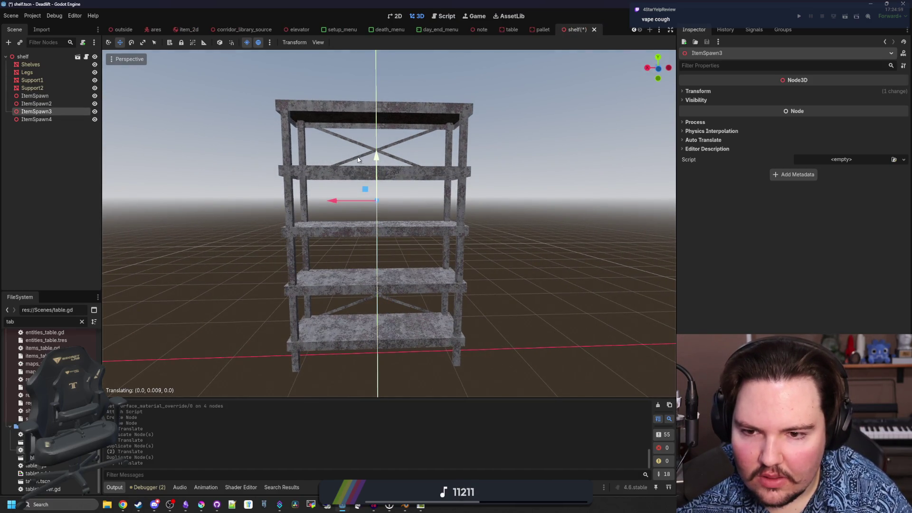
click(490, 219)
scroll(475, 219, down, 4)
key(ctrl+s)
click(43, 56)
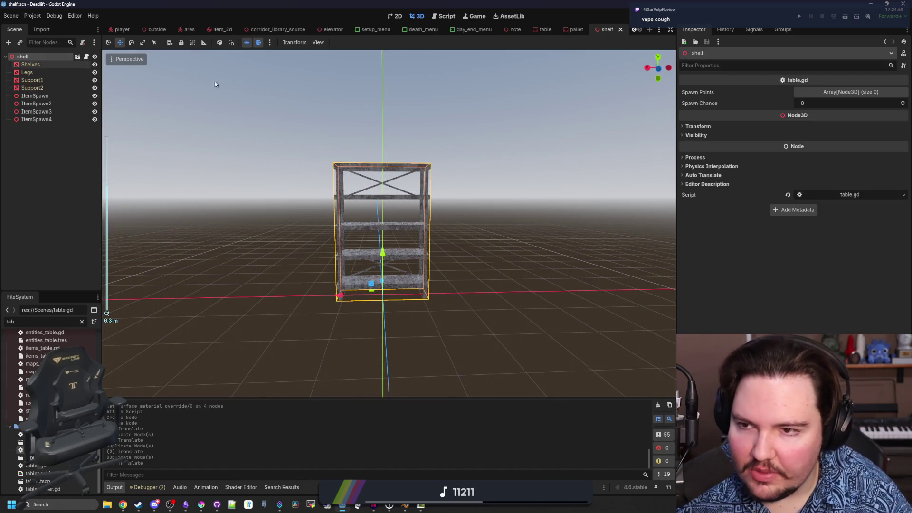
Step: Give the shelf four Spawn Points, assigning ItemSpawn, ItemSpawn3 and ItemSpawn4, and save the scene
click(818, 93)
text(4)
key(Return)
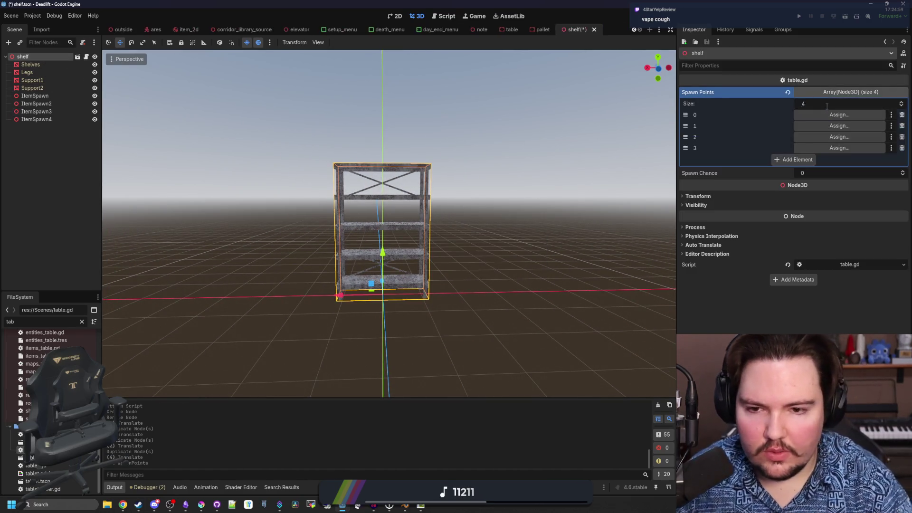
mouse_move(52, 97)
mouse_down()
mouse_move(817, 115)
mouse_move(65, 104)
mouse_move(840, 125)
mouse_up()
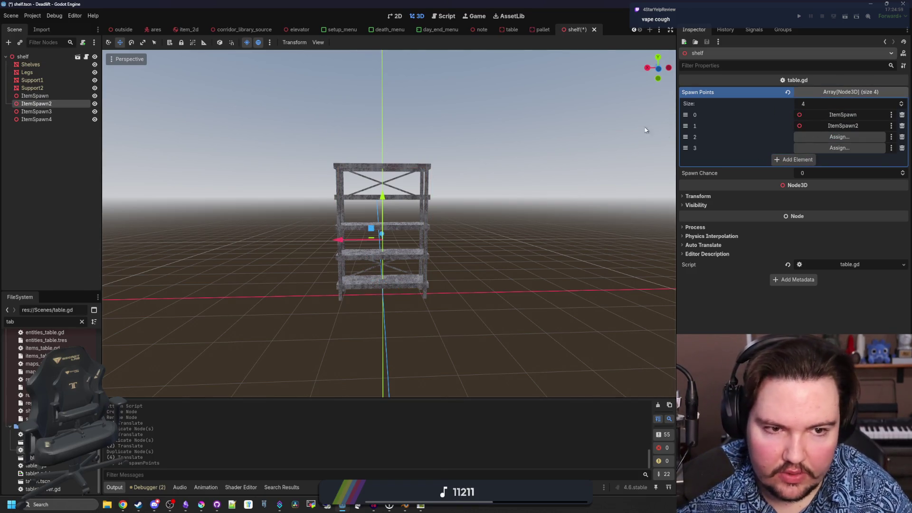
mouse_move(50, 112)
mouse_down()
mouse_move(267, 138)
mouse_move(840, 136)
mouse_up()
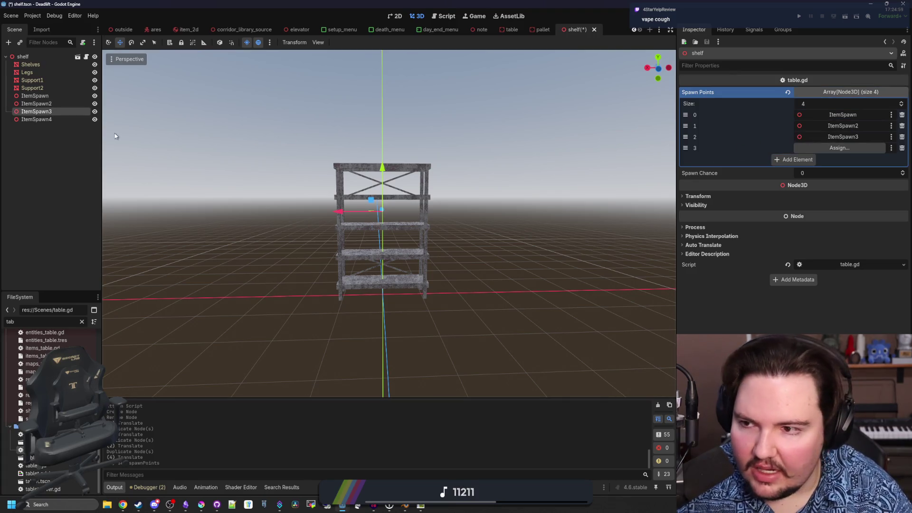
drag(47, 121, 840, 147)
scroll(518, 193, up, 2)
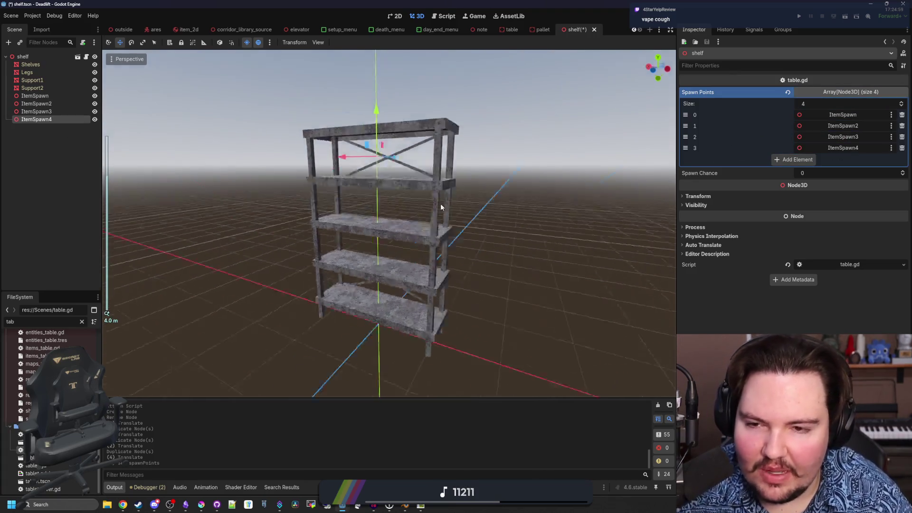
scroll(347, 214, down, 3)
scroll(434, 225, up, 4)
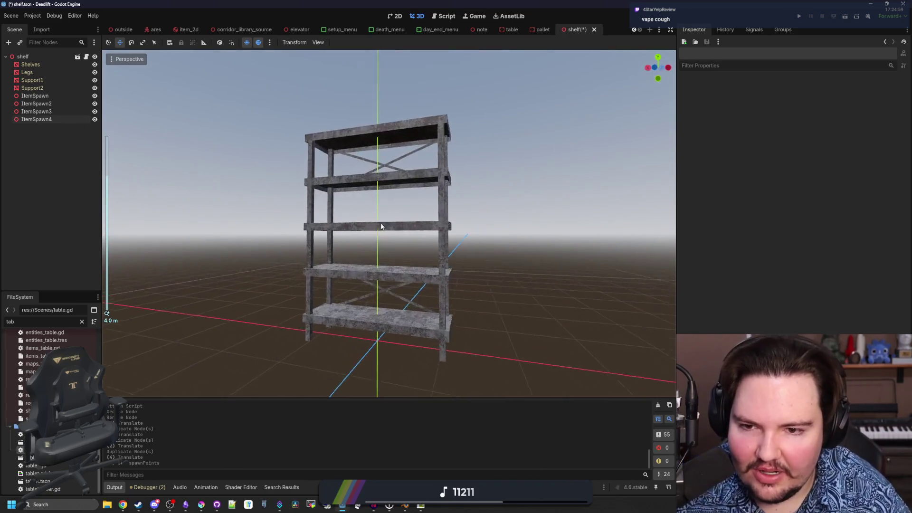
key(ctrl+s)
scroll(466, 234, down, 3)
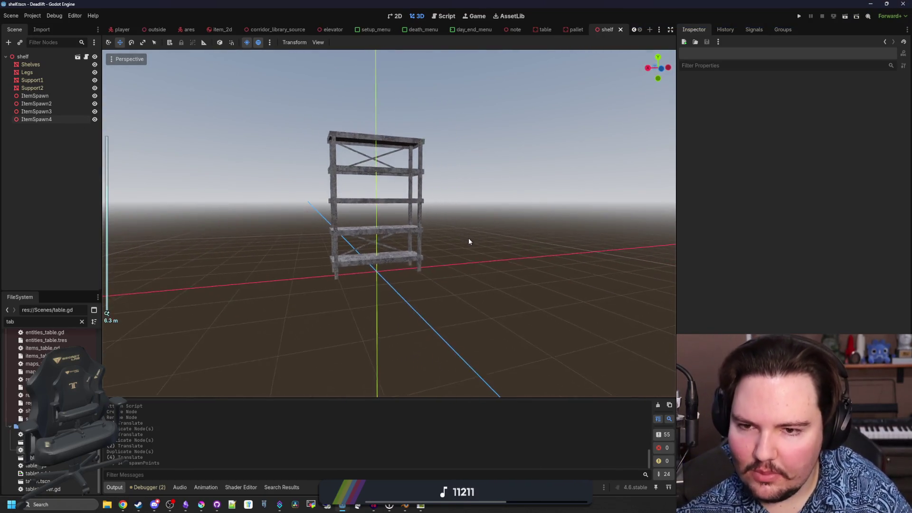
Step: Set the shelf root's Spawn Chance to 1 and save the shelf scene
click(45, 58)
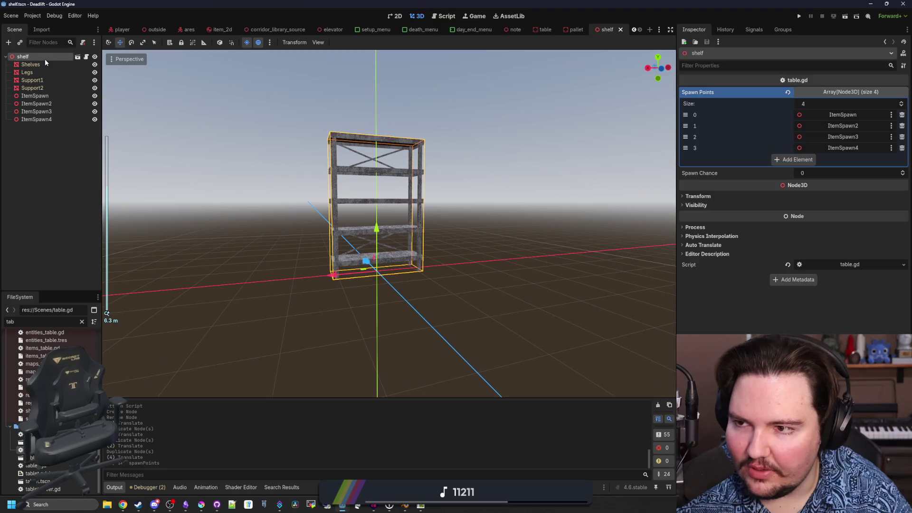
click(833, 172)
key(ctrl+s)
click(497, 198)
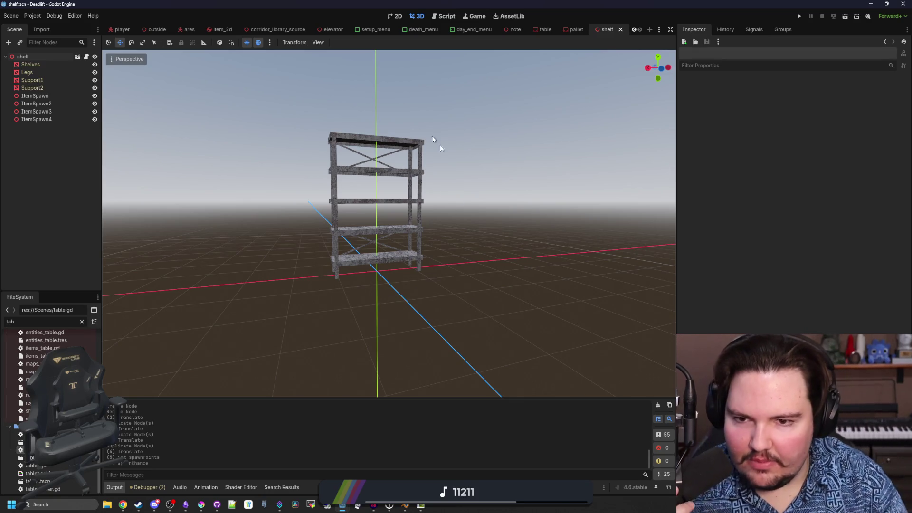
scroll(486, 215, up, 3)
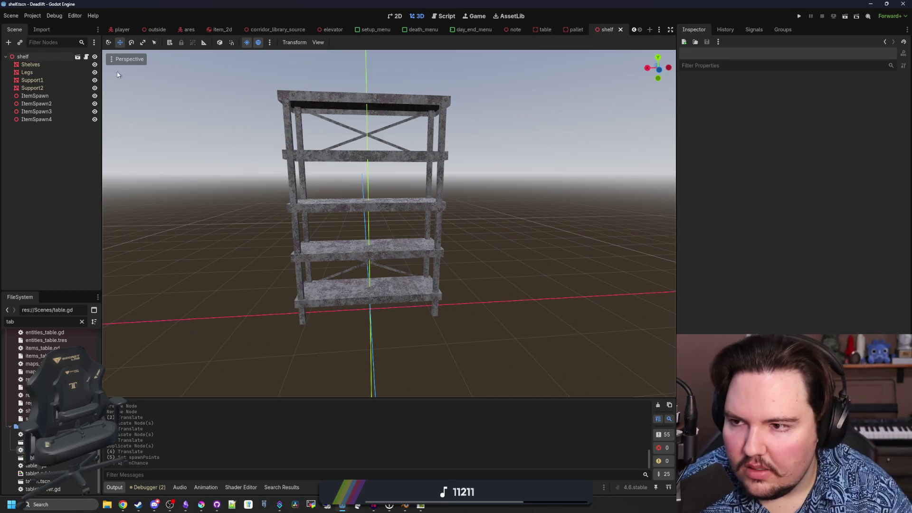
click(34, 64)
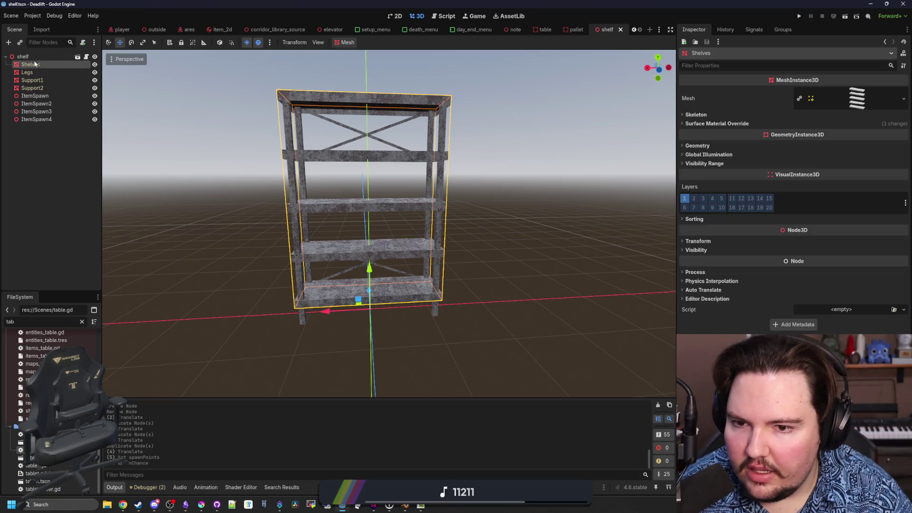
Step: Create a single convex collision body for the Shelves mesh, then undo it
click(346, 43)
click(368, 55)
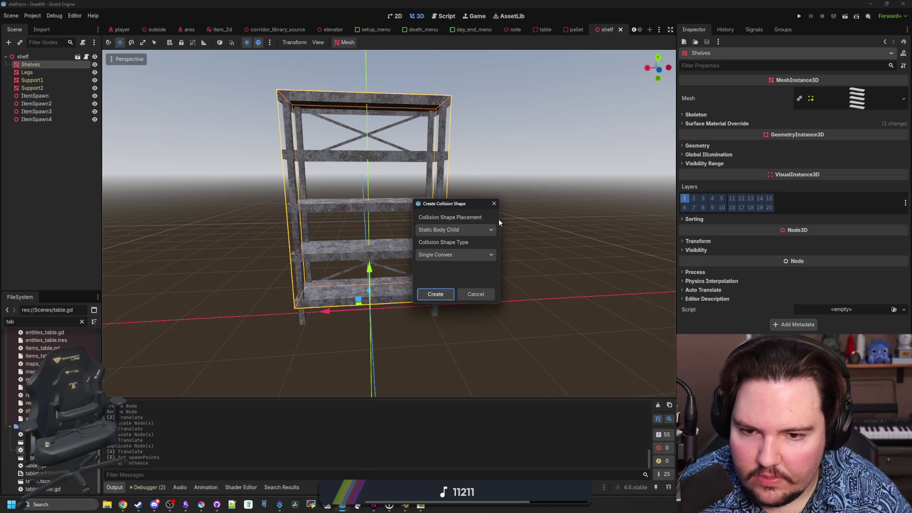
click(436, 295)
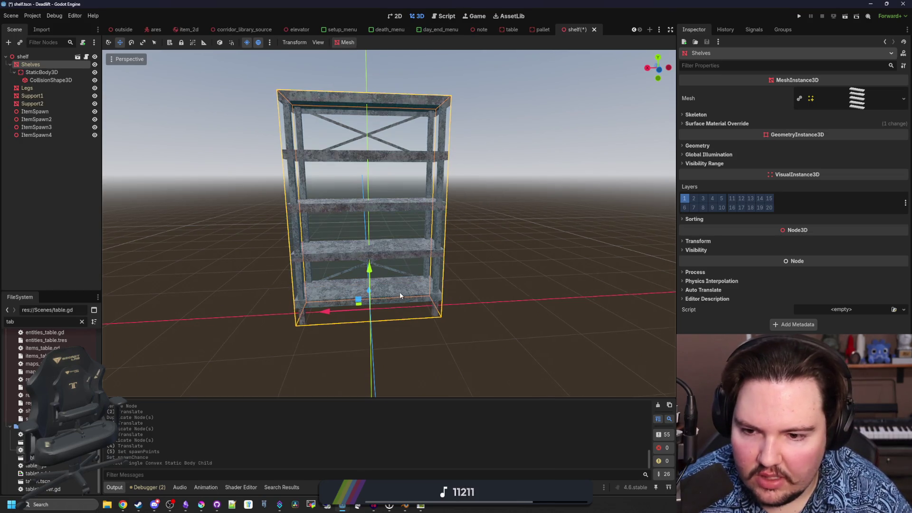
drag(400, 292, 421, 223)
key(ctrl+z)
Step: Create a Trimesh collision body for the Shelves mesh and check it from several angles
click(346, 42)
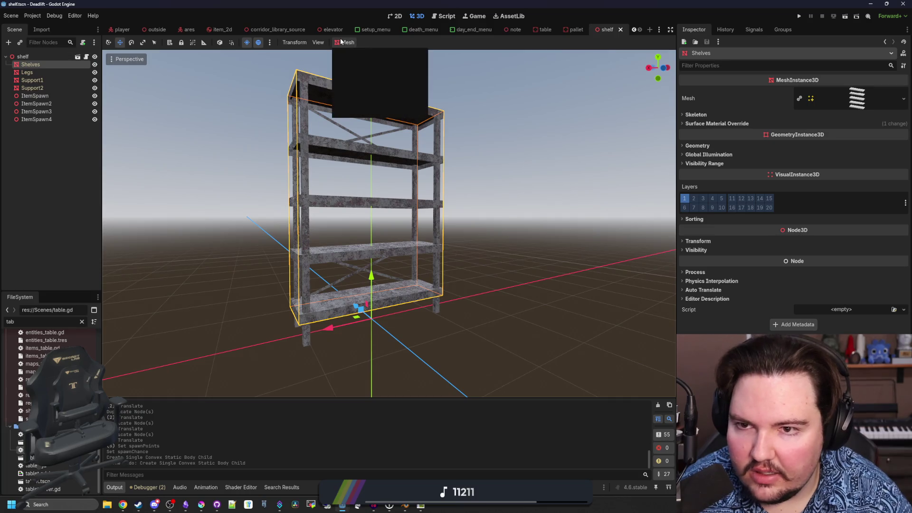
click(357, 55)
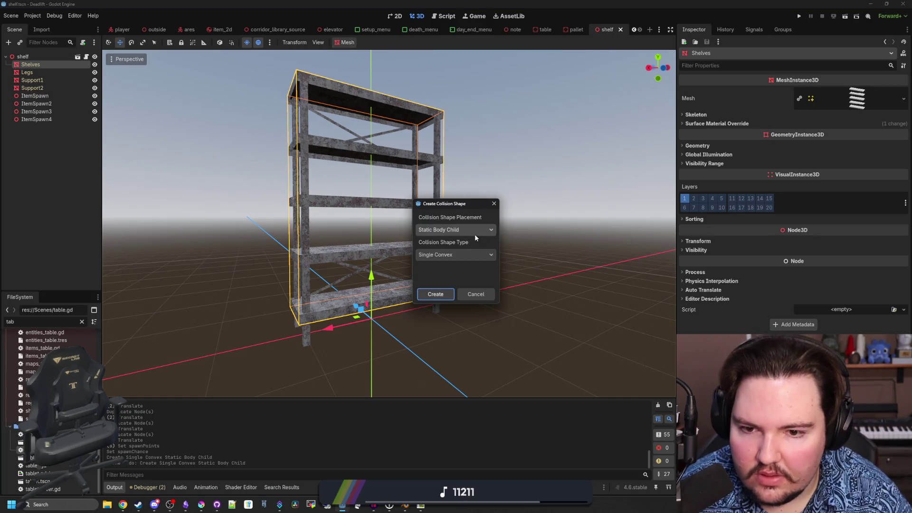
click(451, 255)
click(449, 268)
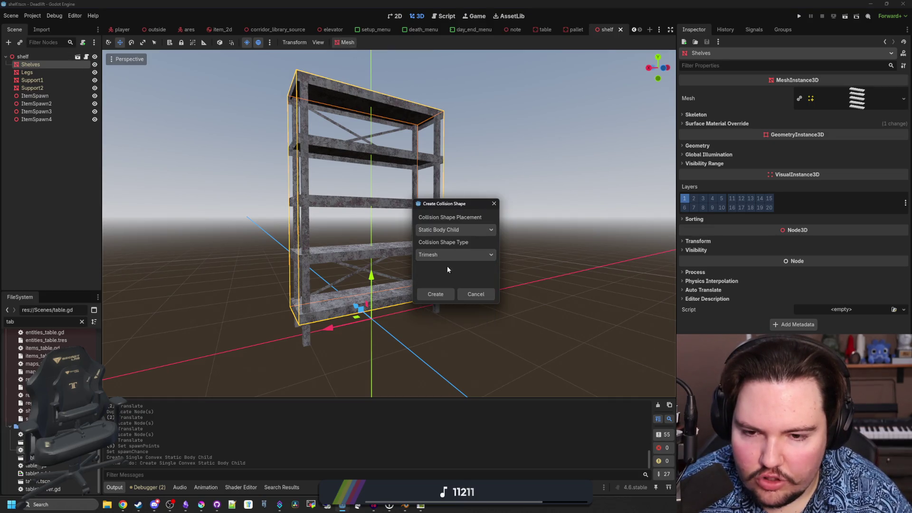
click(438, 292)
drag(439, 291, 399, 317)
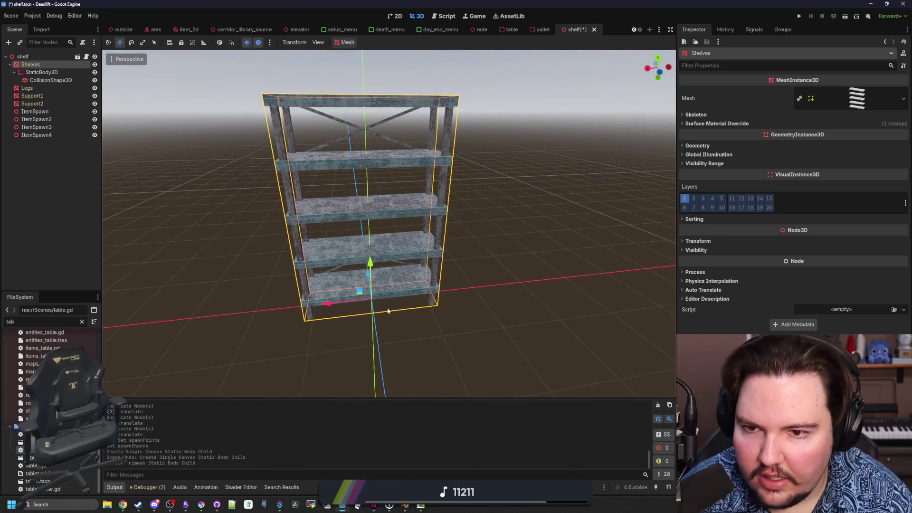
mouse_move(278, 216)
mouse_down()
mouse_move(202, 172)
mouse_move(201, 112)
mouse_move(239, 139)
mouse_move(212, 188)
mouse_up()
Step: Filter the FileSystem for 'shelf' and open shelf.blend's import settings
click(23, 56)
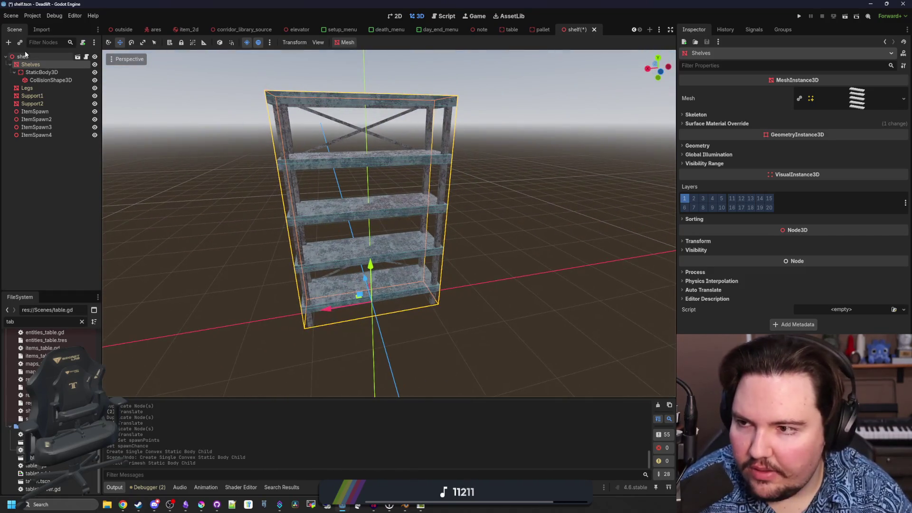
double_click(75, 319)
text(shelf)
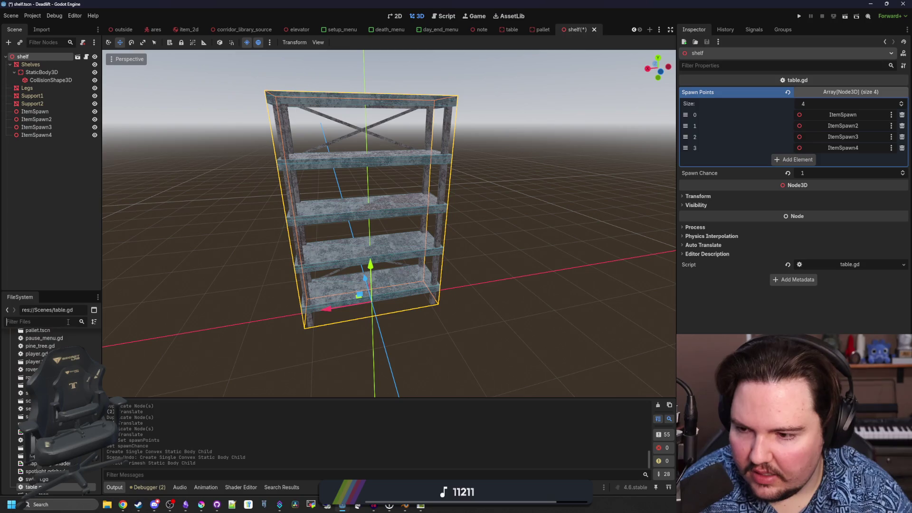
double_click(33, 360)
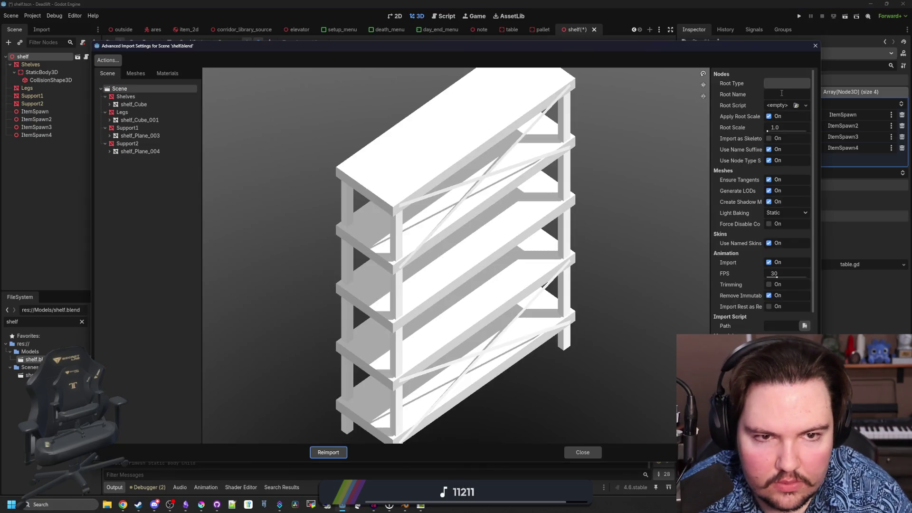
Step: Reimport shelf.blend with StaticBody3D as the root type
click(784, 84)
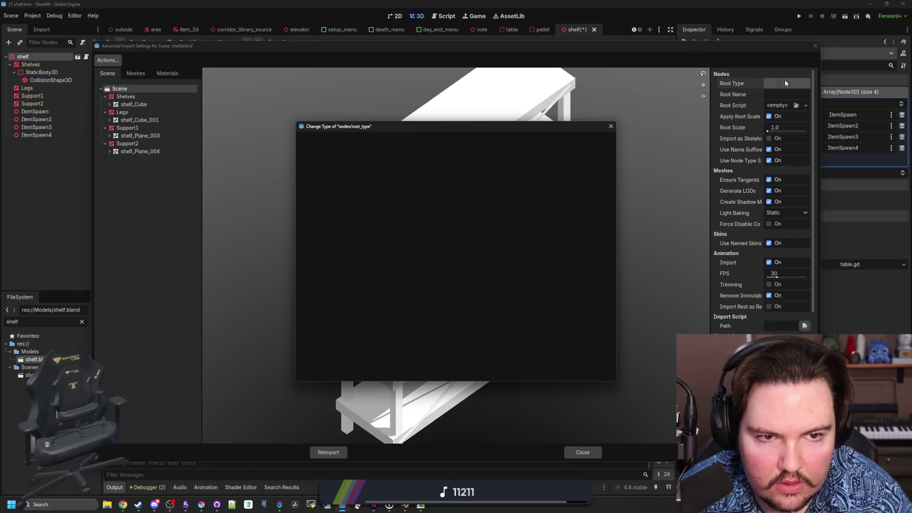
text(static)
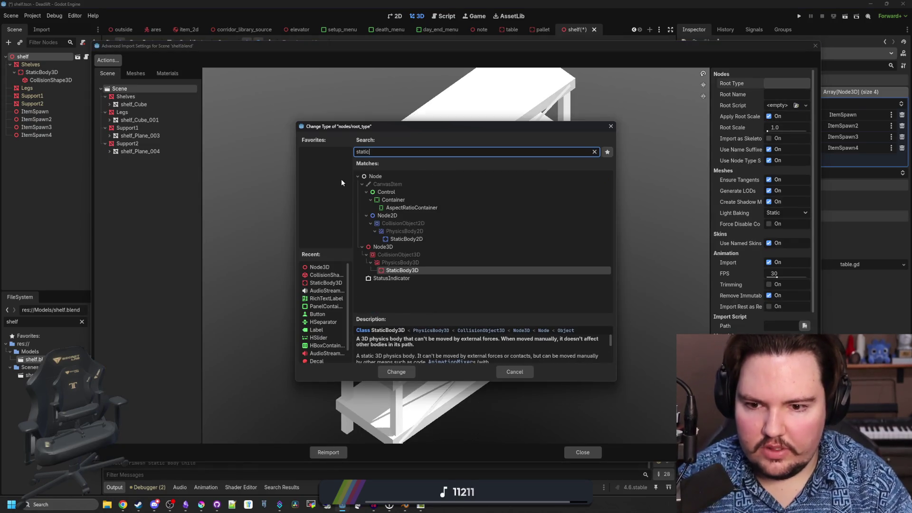
key(Return)
click(328, 452)
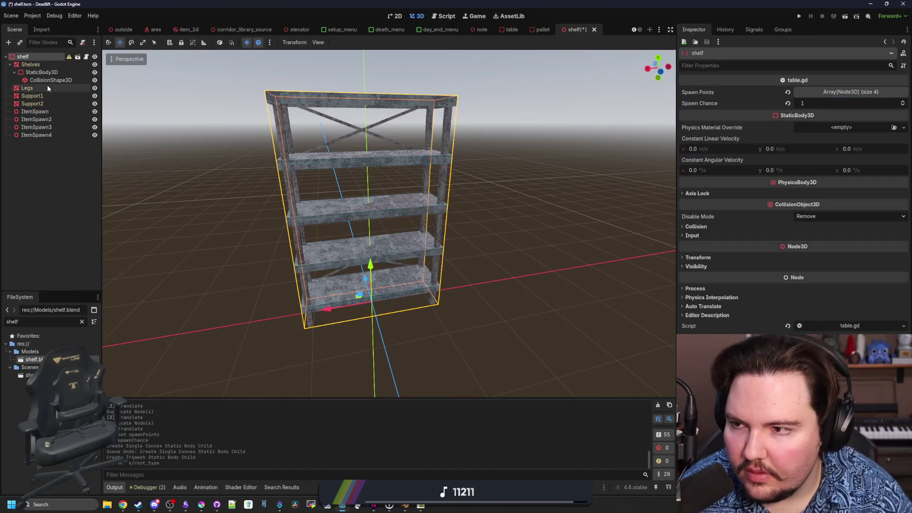
Step: Move CollisionShape3D directly under the shelf root, delete the leftover StaticBody3D, and save
click(47, 80)
drag(47, 80, 26, 57)
click(36, 71)
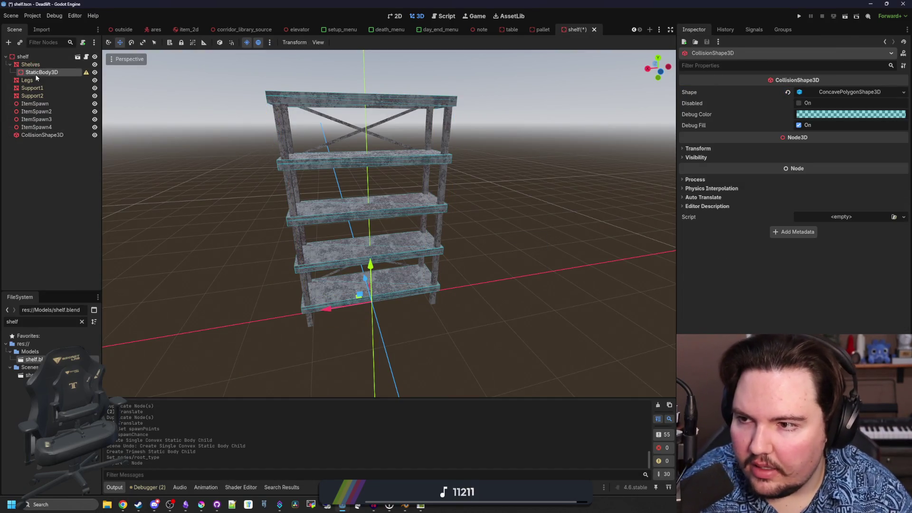
key(Delete)
click(436, 263)
key(ctrl+s)
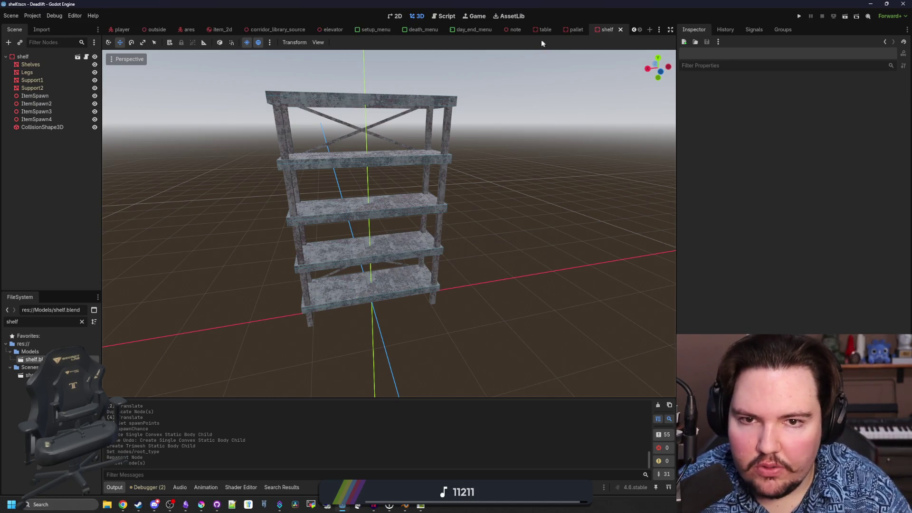
click(82, 321)
Step: Filter files for 'table' and review the pallet's furniture.gd script
text(table)
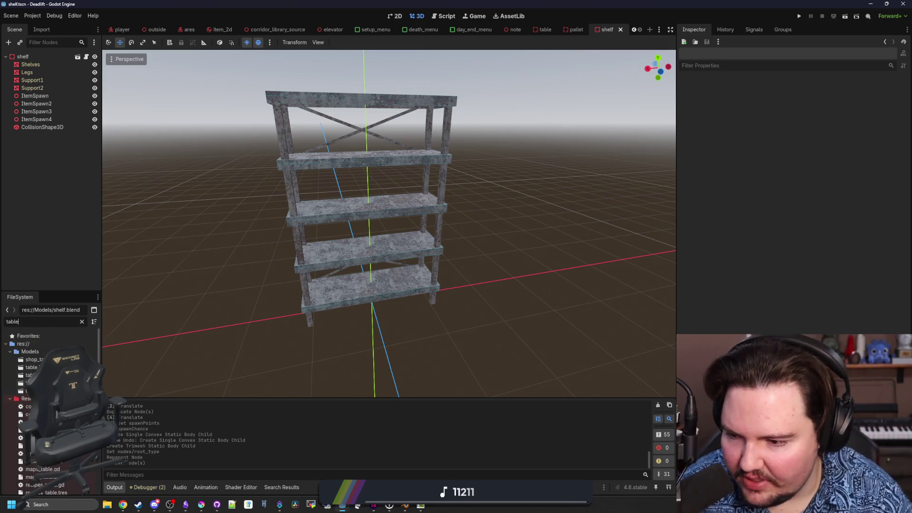
click(43, 447)
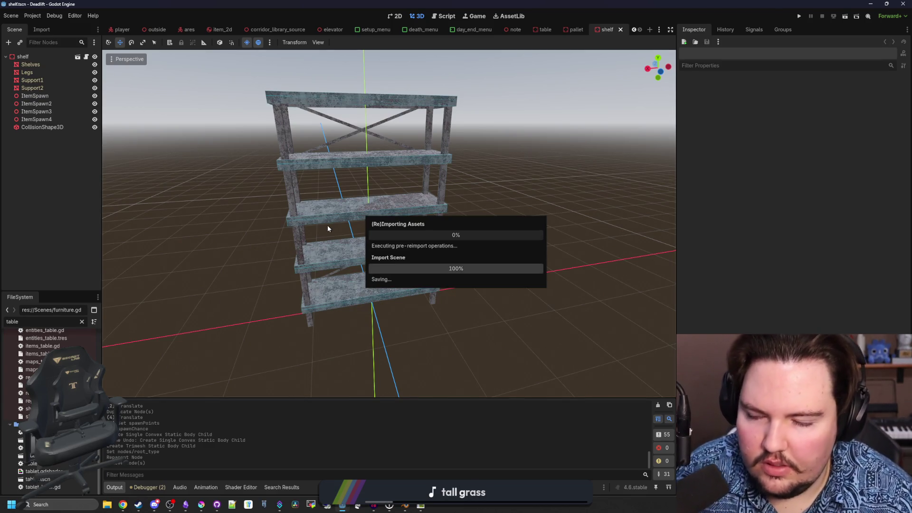
click(576, 30)
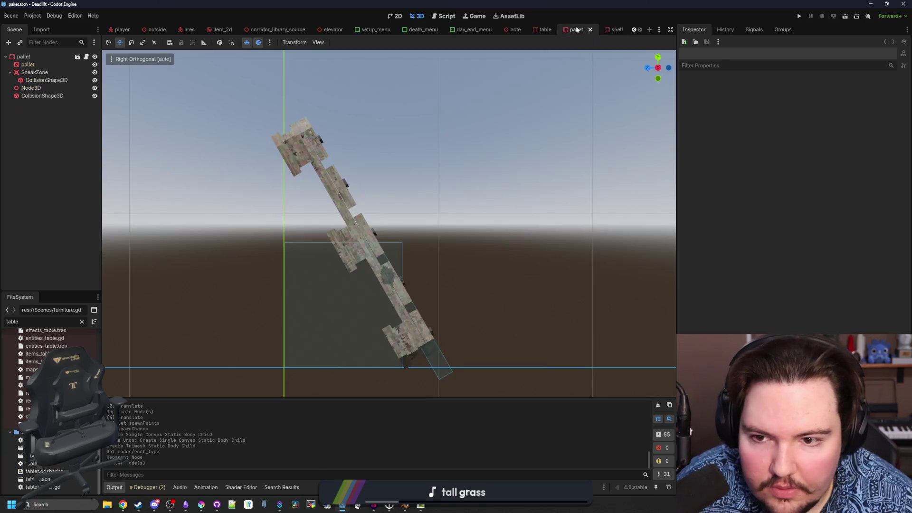
click(86, 57)
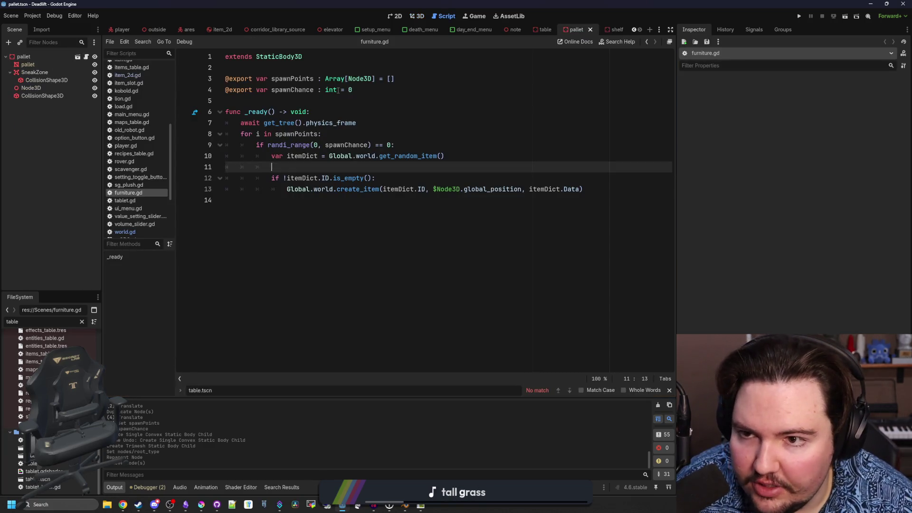
click(285, 102)
mouse_move(639, 195)
mouse_down()
mouse_move(257, 145)
mouse_move(184, 69)
mouse_up()
click(325, 95)
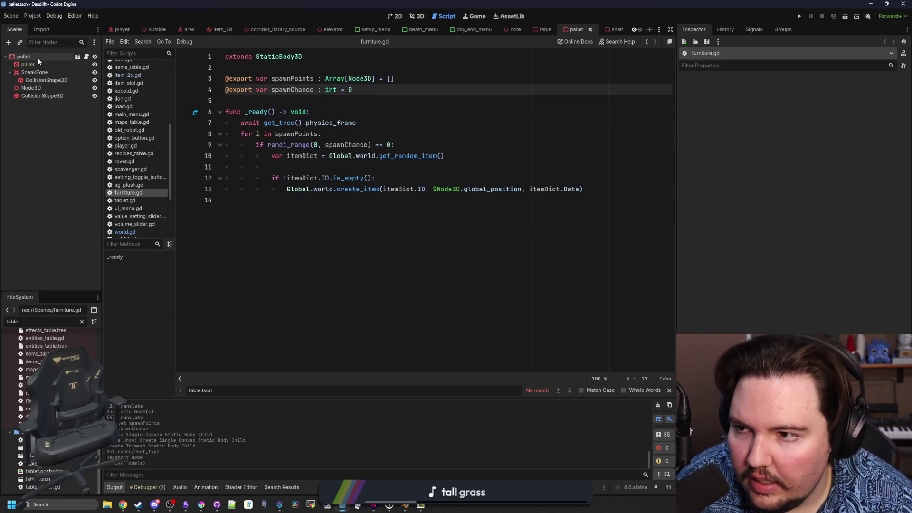
Step: Assign the pallet's Node3D as its single spawn point and save the pallet scene
click(38, 57)
drag(45, 88, 859, 97)
click(380, 237)
key(ctrl+s)
Step: Assign the table's Node3D as its single spawn point and save the table scene
click(549, 30)
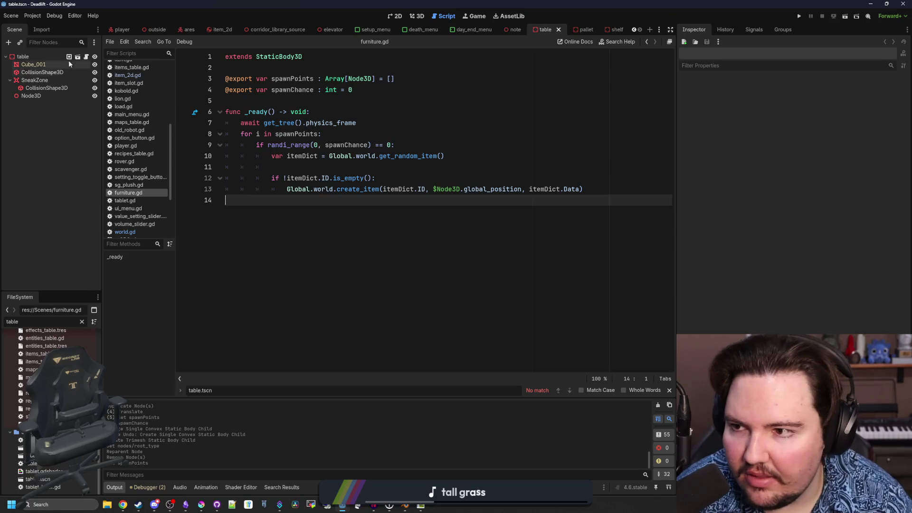
click(43, 57)
mouse_move(41, 97)
mouse_down()
mouse_move(641, 115)
mouse_move(850, 93)
mouse_up()
click(871, 92)
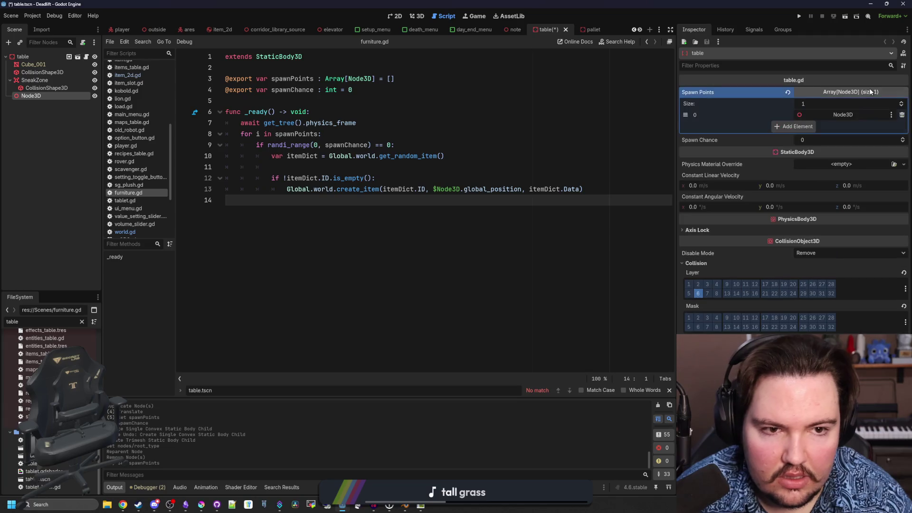
key(ctrl+s)
Step: Save the table and pallet scenes again and return to the shelf scene
click(414, 16)
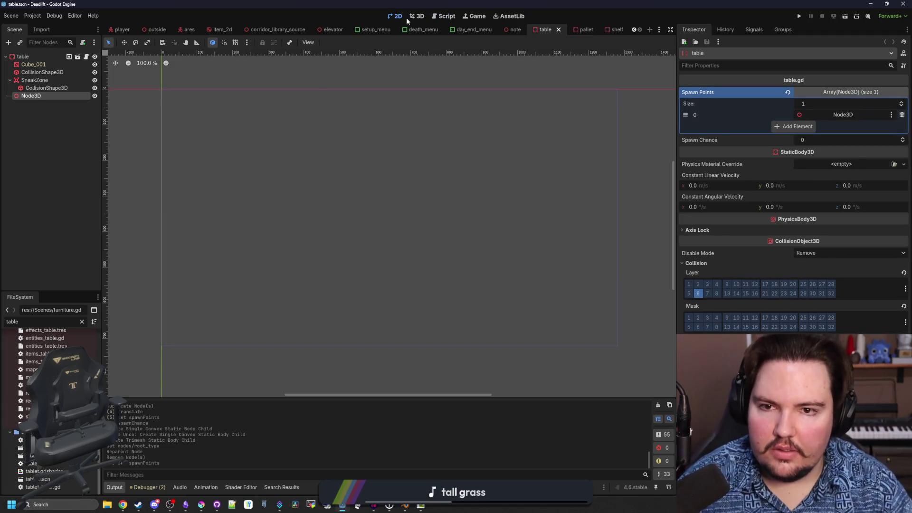
key(ctrl+s)
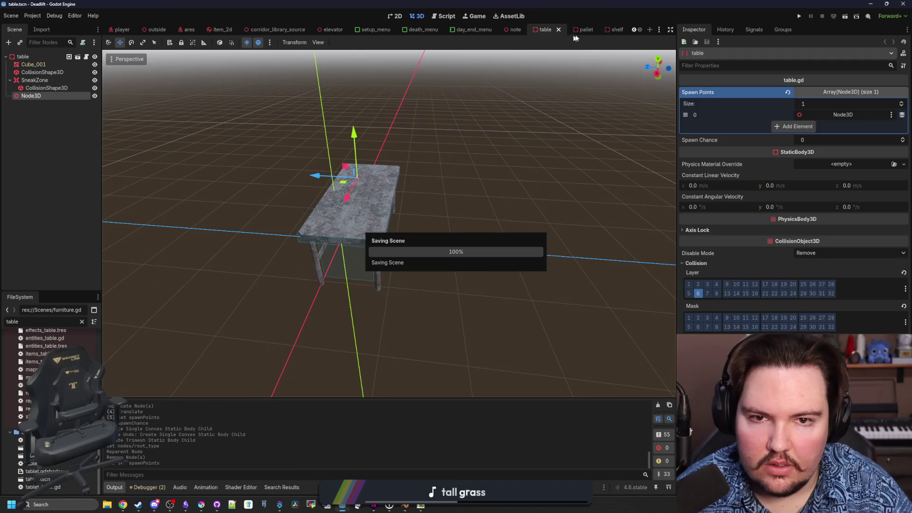
click(576, 30)
key(ctrl+s)
click(617, 30)
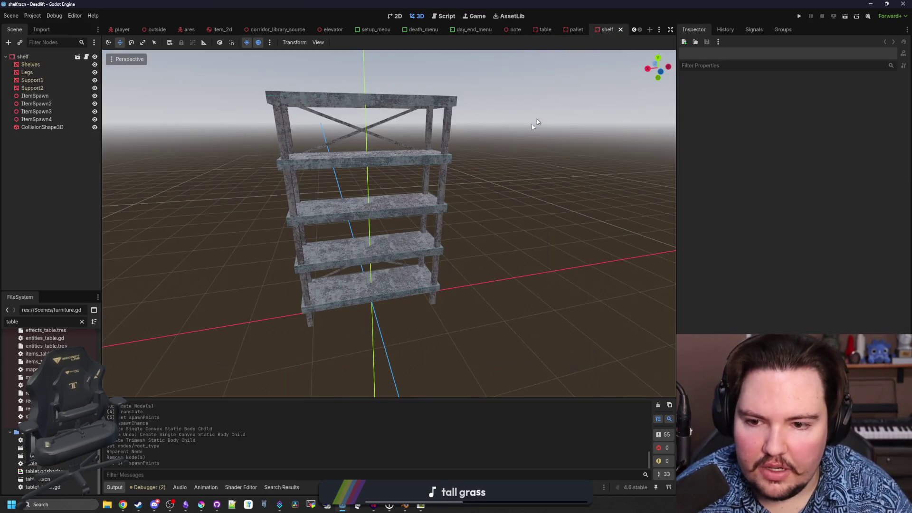
Step: Save the shelf scene and filter the FileSystem for 'world'
mouse_move(543, 113)
mouse_down()
mouse_move(432, 221)
mouse_move(472, 187)
mouse_move(461, 172)
mouse_move(478, 161)
mouse_up()
key(ctrl+s)
double_click(60, 322)
text(world)
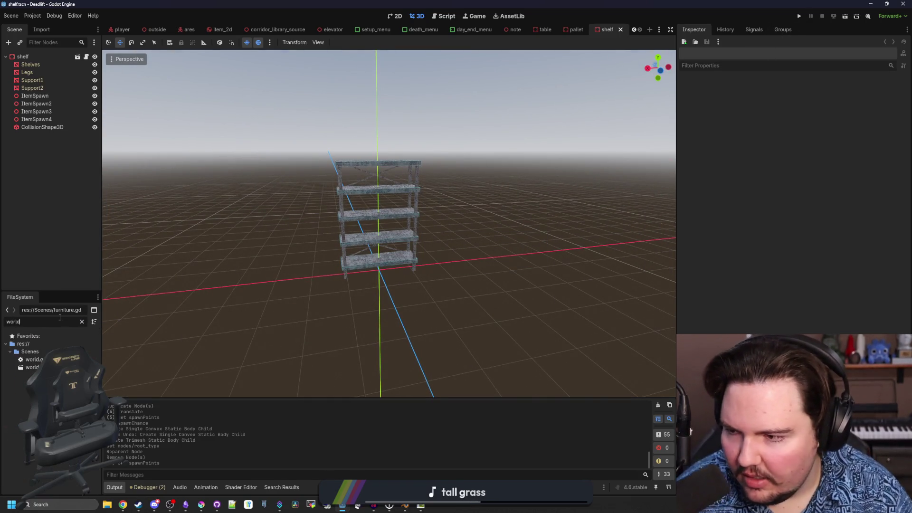
Step: Shift all shelf parts, Shelves through CollisionShape3D, along X and then Z in Right view
mouse_move(217, 309)
mouse_down()
mouse_move(391, 303)
mouse_move(337, 249)
mouse_up()
click(24, 57)
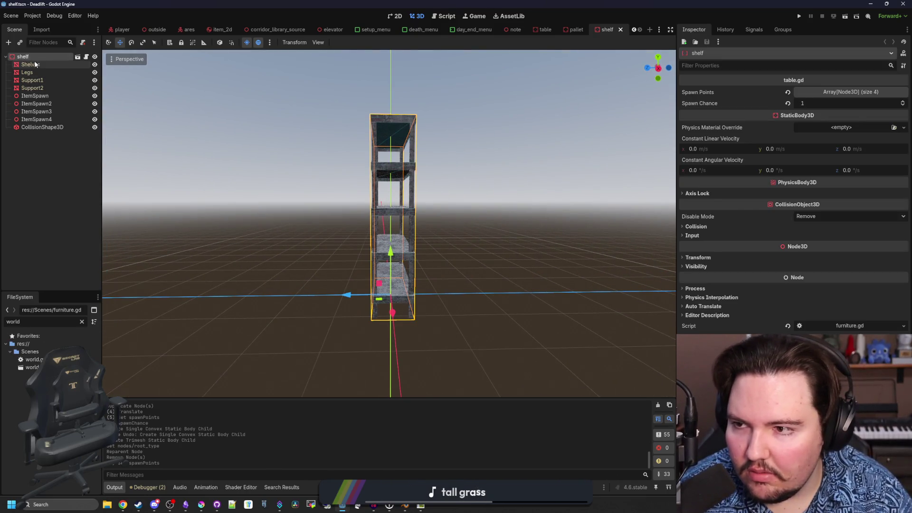
click(35, 64)
shift+click(43, 127)
drag(338, 251, 426, 299)
key(KP_3)
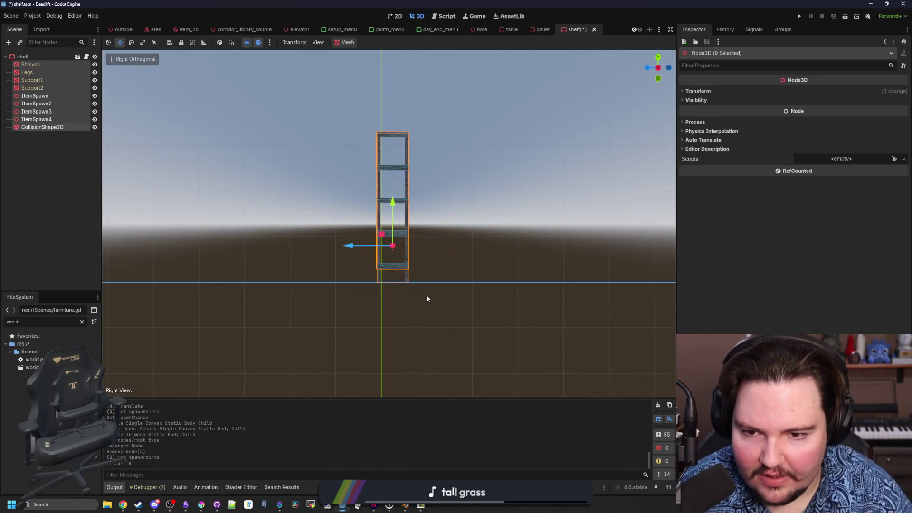
scroll(426, 299, up, 10)
drag(359, 220, 368, 217)
scroll(475, 228, down, 10)
Step: Deselect, save the shelf scene, and open world.gd
click(514, 229)
key(ctrl+s)
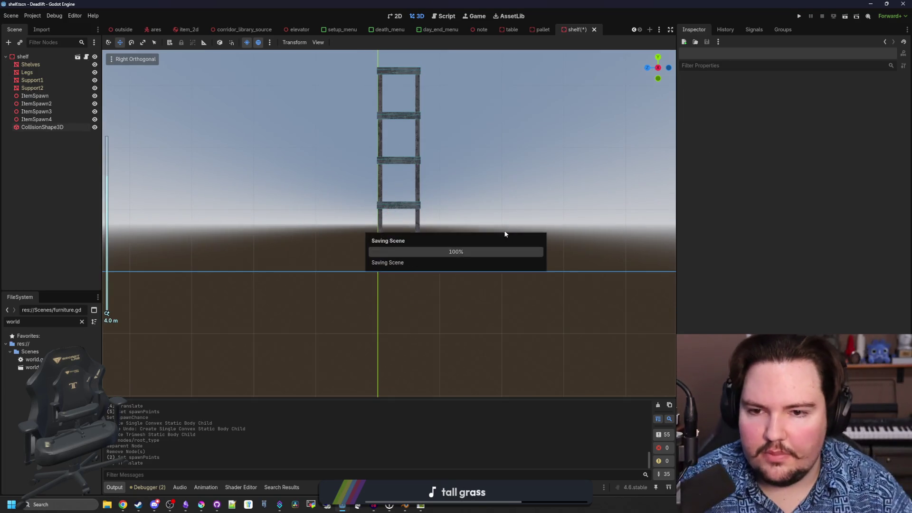
scroll(504, 187, down, 5)
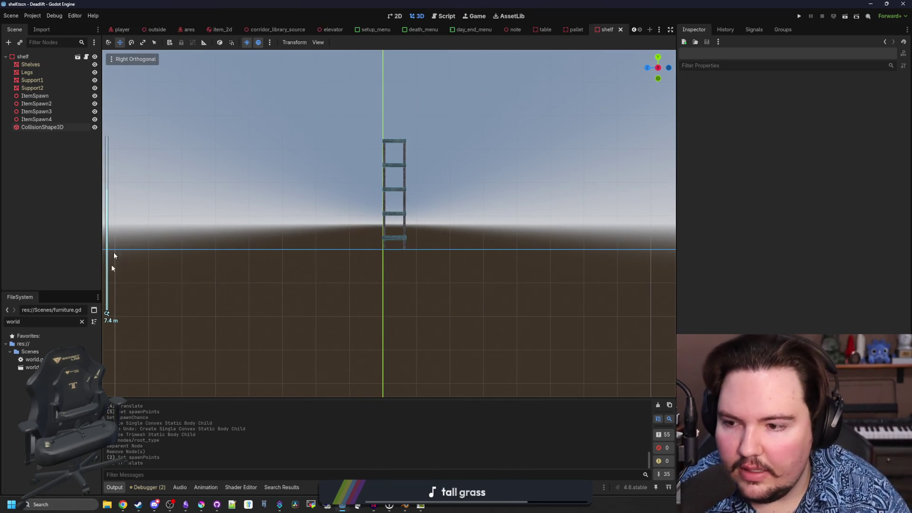
double_click(34, 359)
Step: Start a new preload entry after the pallet line and add the separating comma
click(368, 176)
scroll(368, 175, down, 1)
click(397, 204)
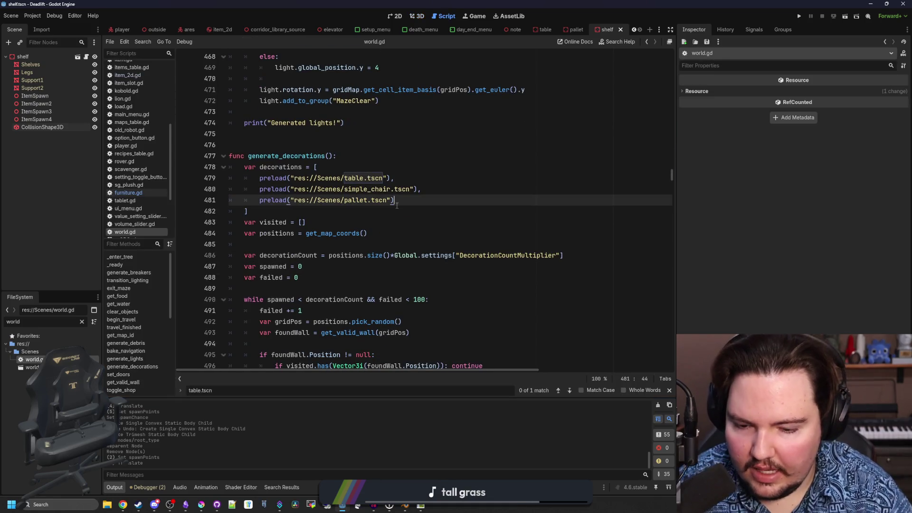
key(Return)
text(preload("shelf)
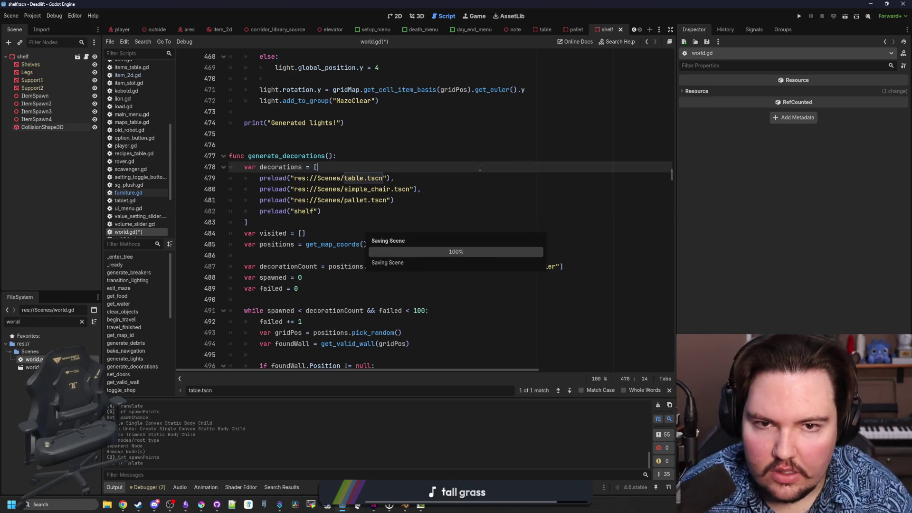
click(323, 166)
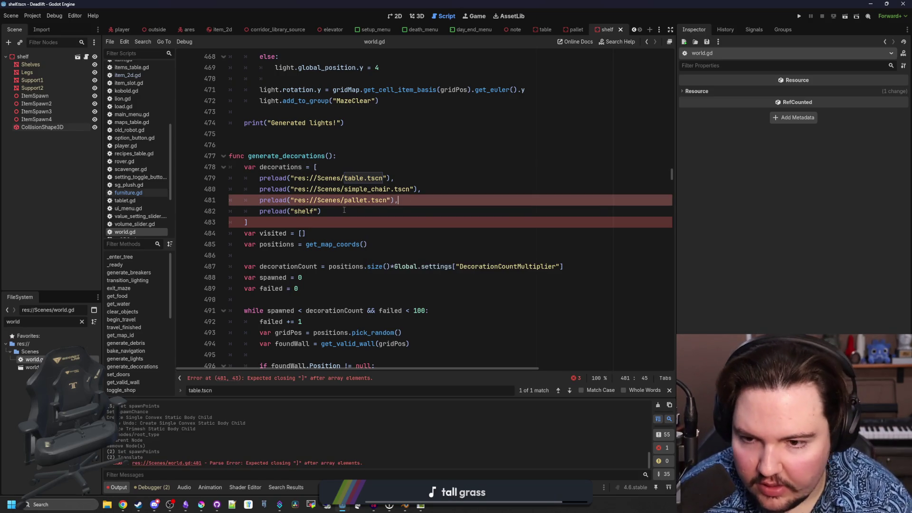
text(,)
Step: Complete the entry as preload("res://Scenes/shelf.tscn"), save world.gd, and run the project
click(311, 210)
key(BackSpace)
key(BackSpace)
key(BackSpace)
text(hel)
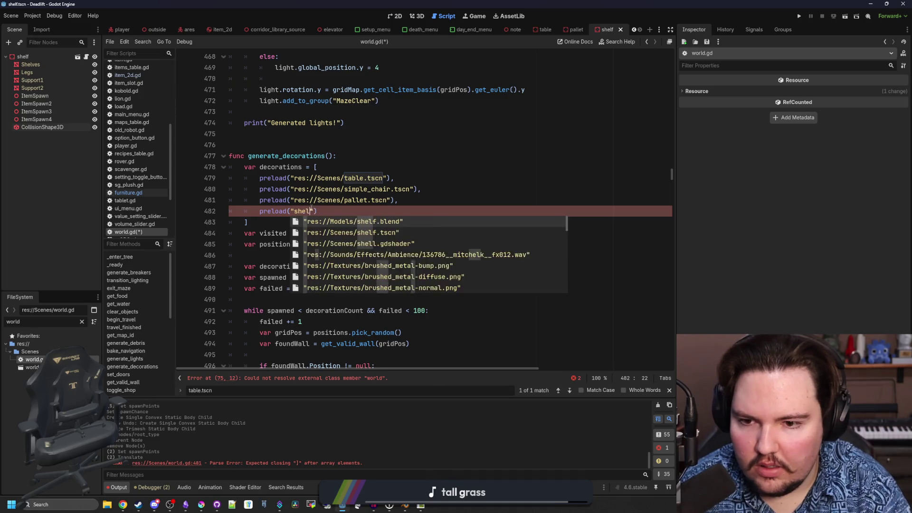
key(Return)
click(456, 210)
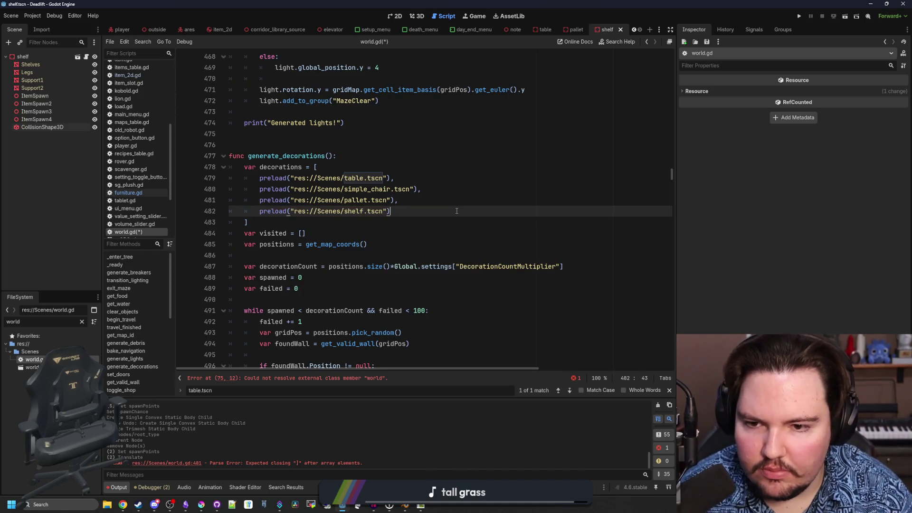
key(ctrl+s)
click(800, 16)
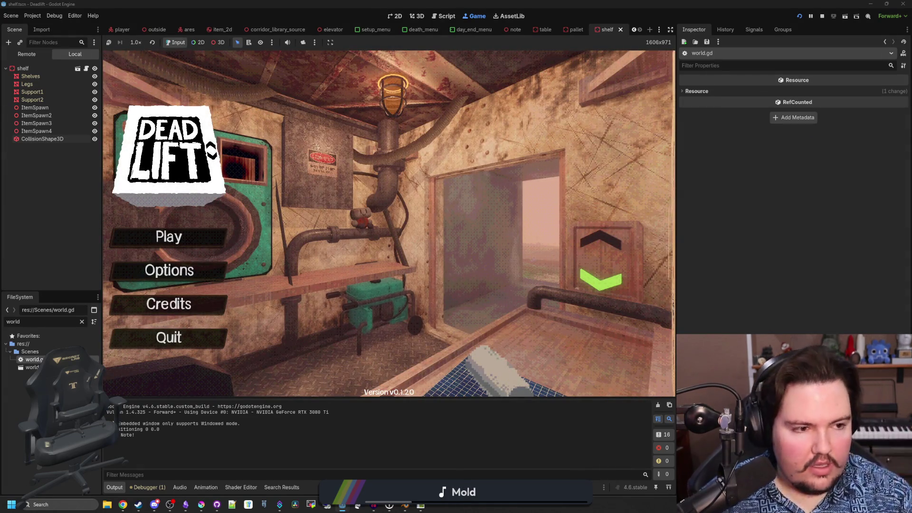
Step: Press Play on the game's main menu so the debugger stops on the furniture.gd error
click(181, 238)
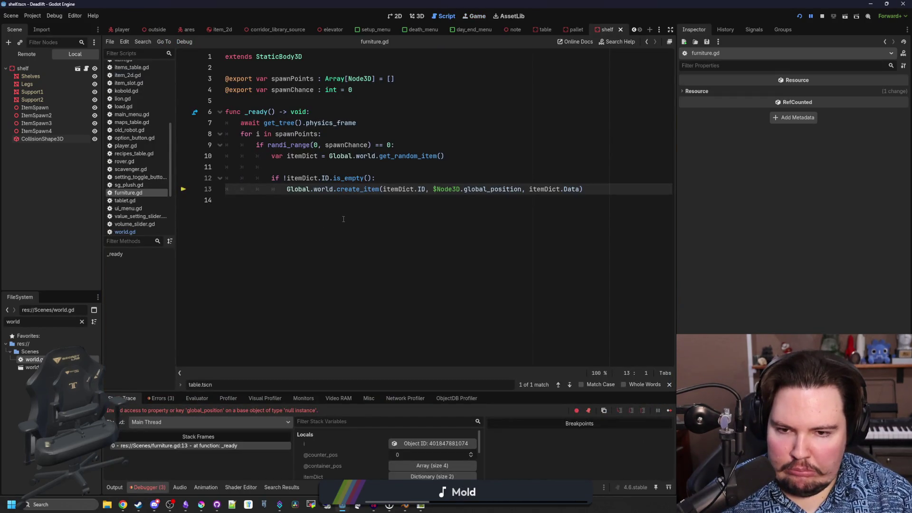
Step: Replace $Node3D with i on line 13 and rename the loop variable to node
click(343, 219)
click(461, 186)
drag(460, 189, 432, 190)
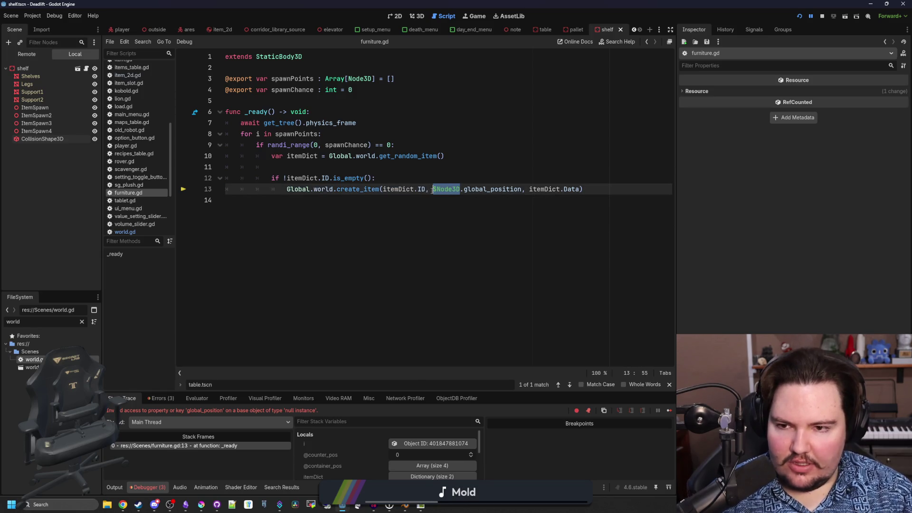
text(i)
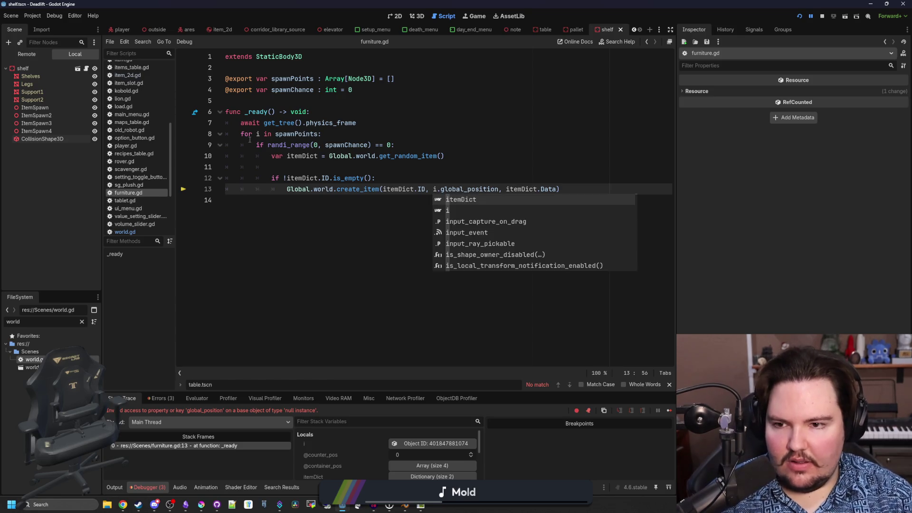
click(257, 135)
key(Delete)
text(node)
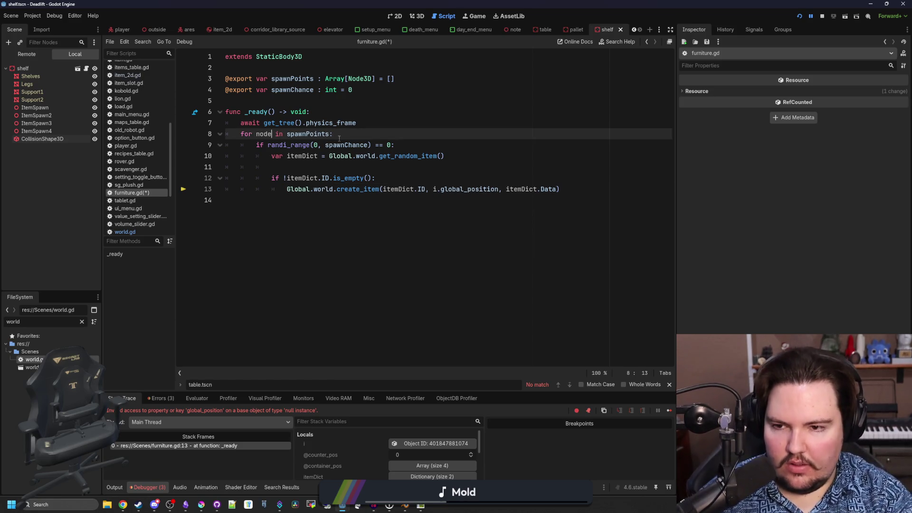
Step: Change line 13 to node.global_position, save furniture.gd, and relaunch the game
click(437, 189)
key(BackSpace)
text(node)
click(448, 166)
key(ctrl+s)
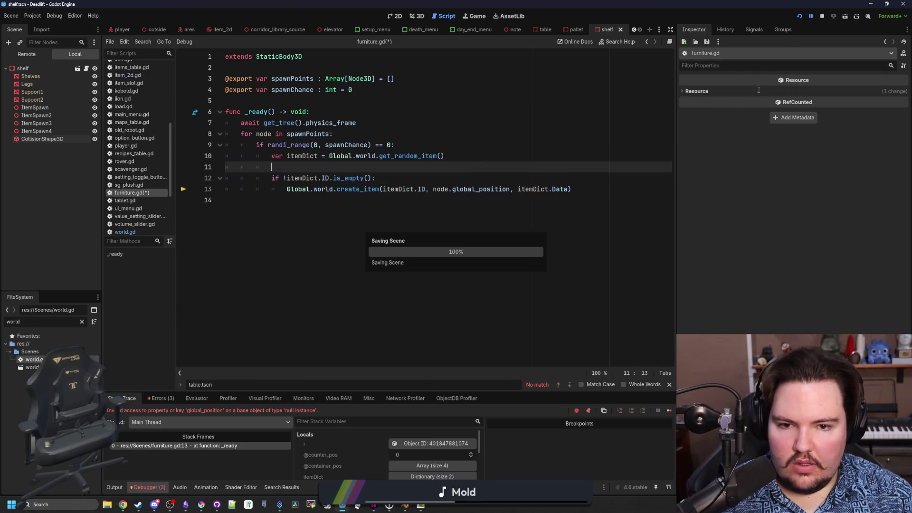
click(822, 18)
click(800, 16)
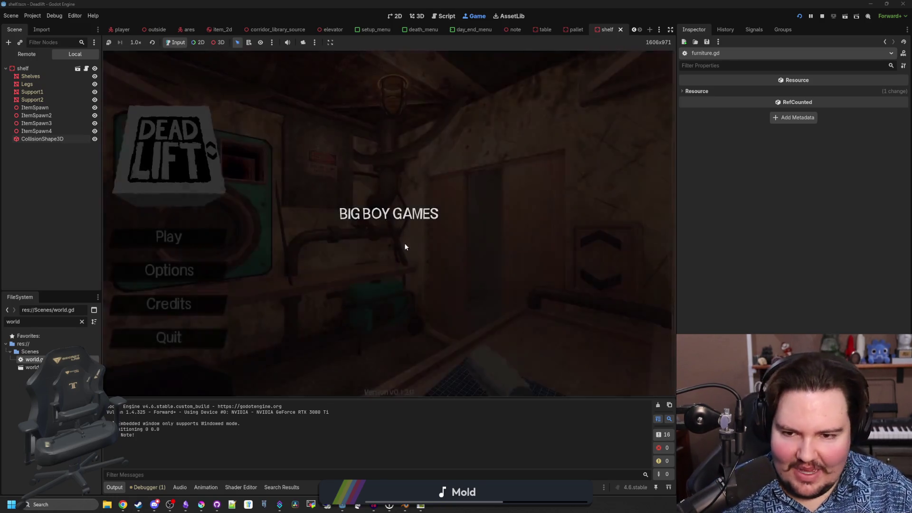
Step: Start a new game from the main menu with the setup values
text(dwasdwa)
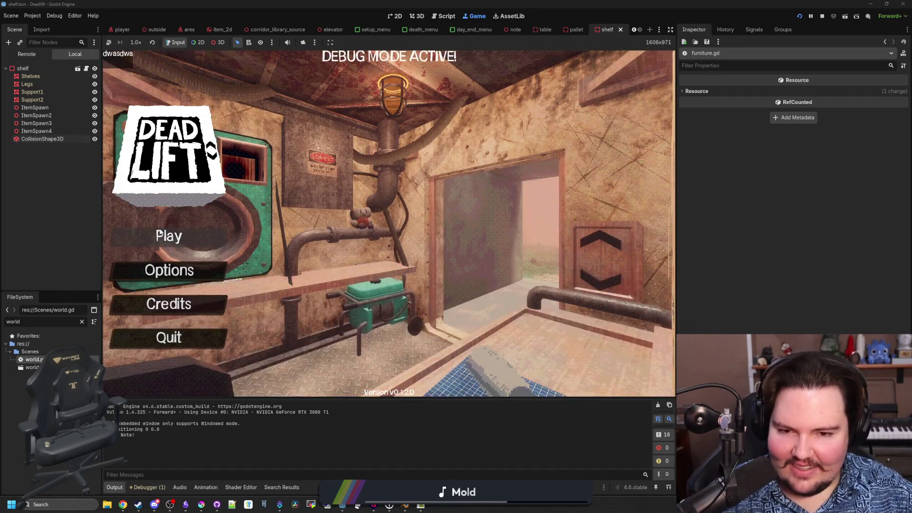
click(160, 234)
click(389, 260)
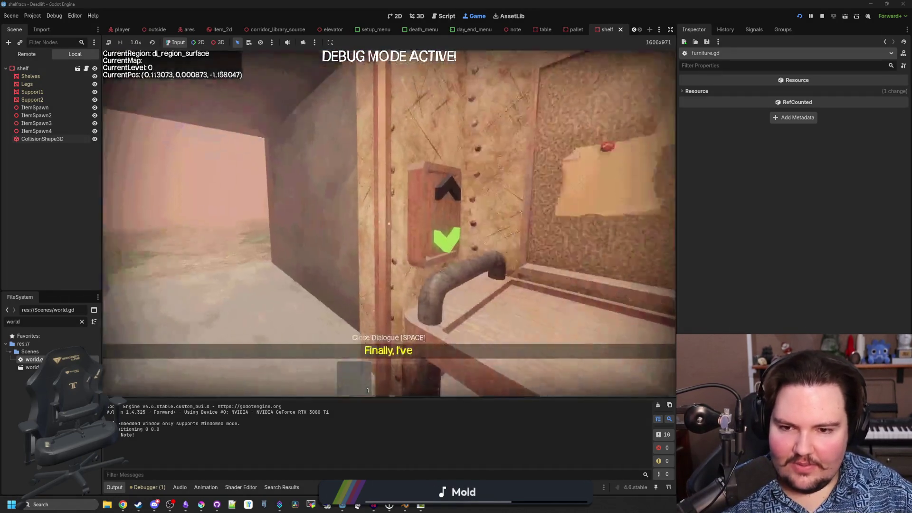
Step: Walk through the level to the overgrown area and inspect the shelf holding spawned items
key(w)
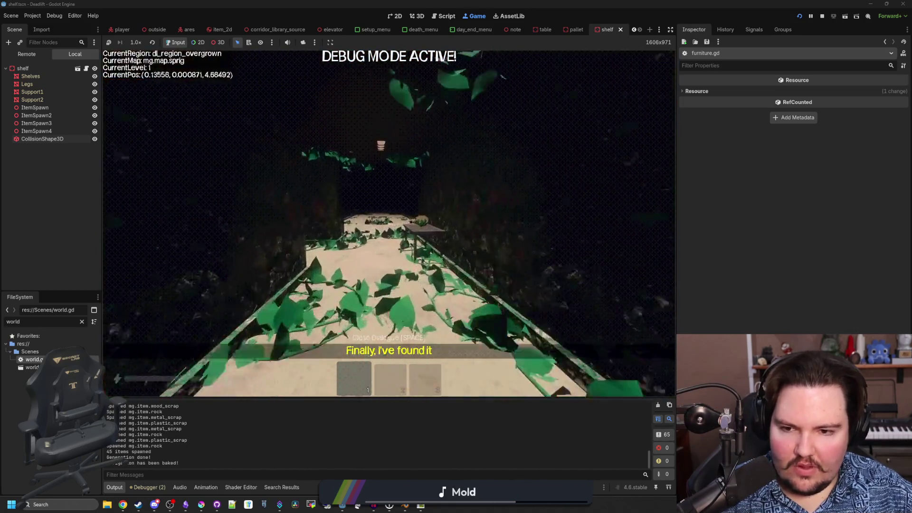
key(w)
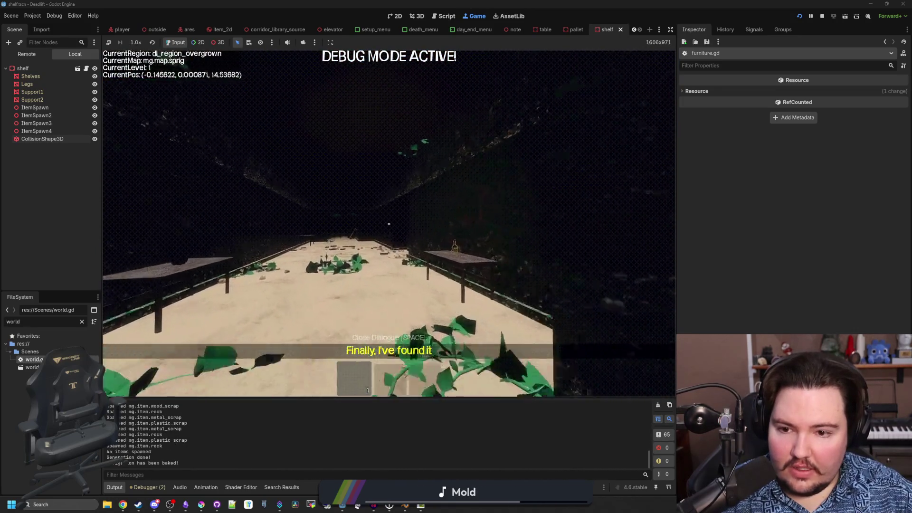
key(w)
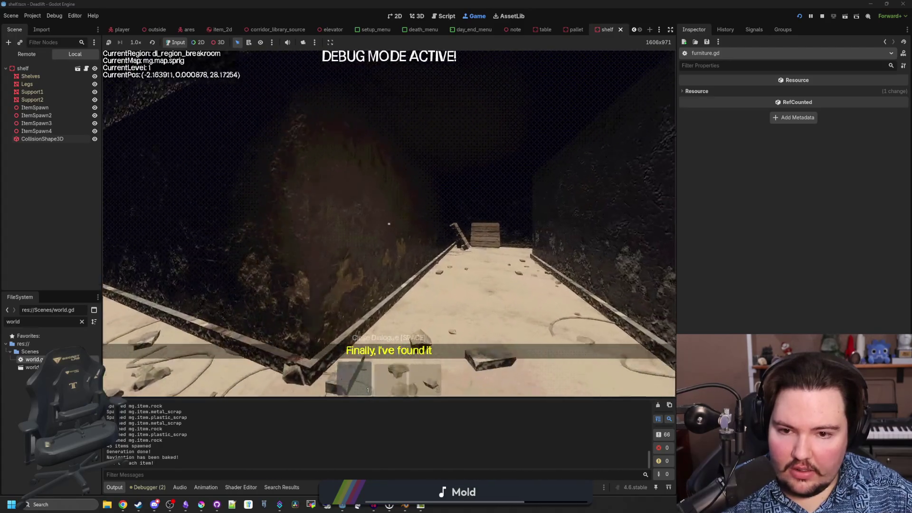
key(w)
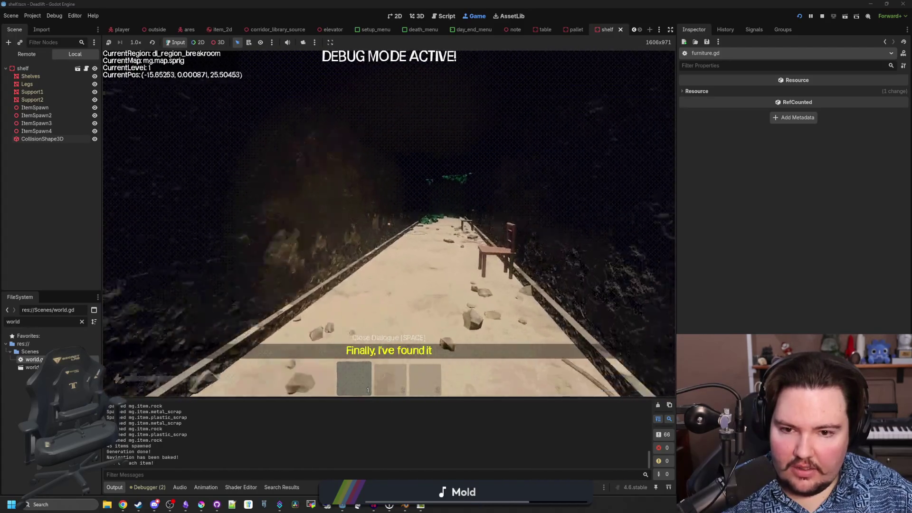
key(w)
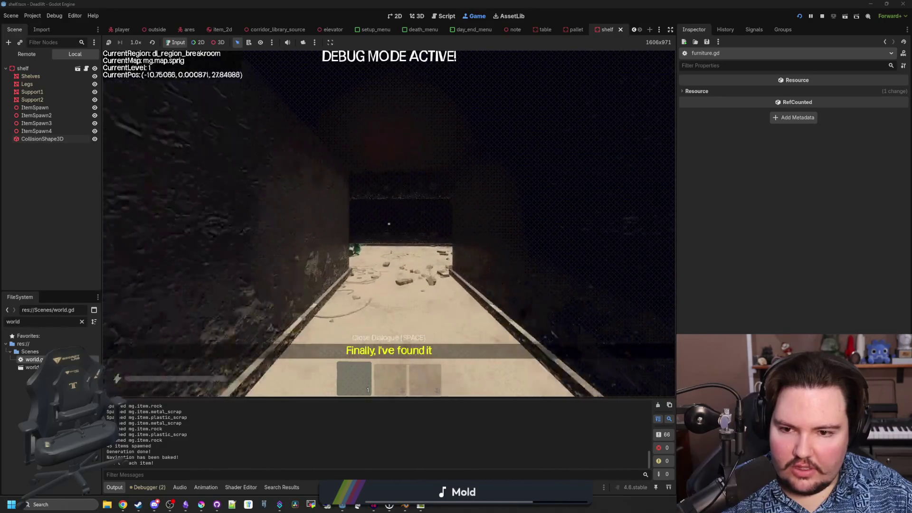
key(w)
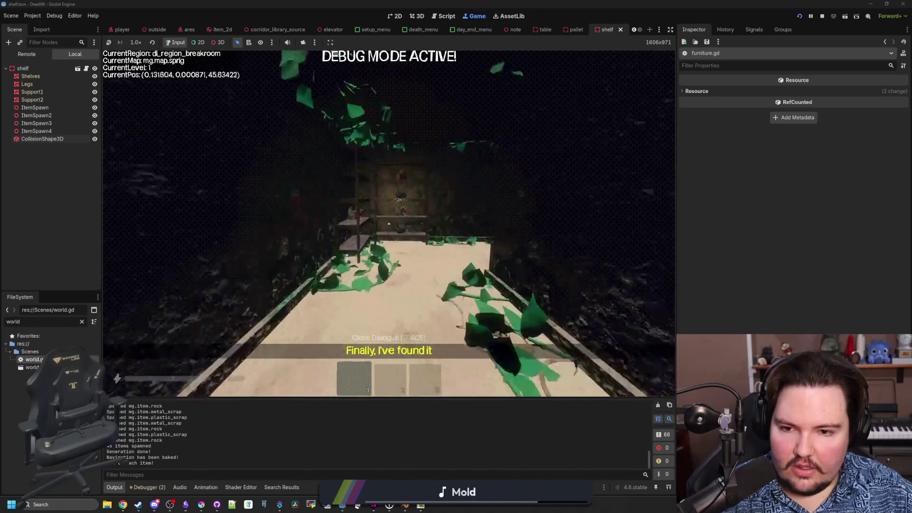
key(s)
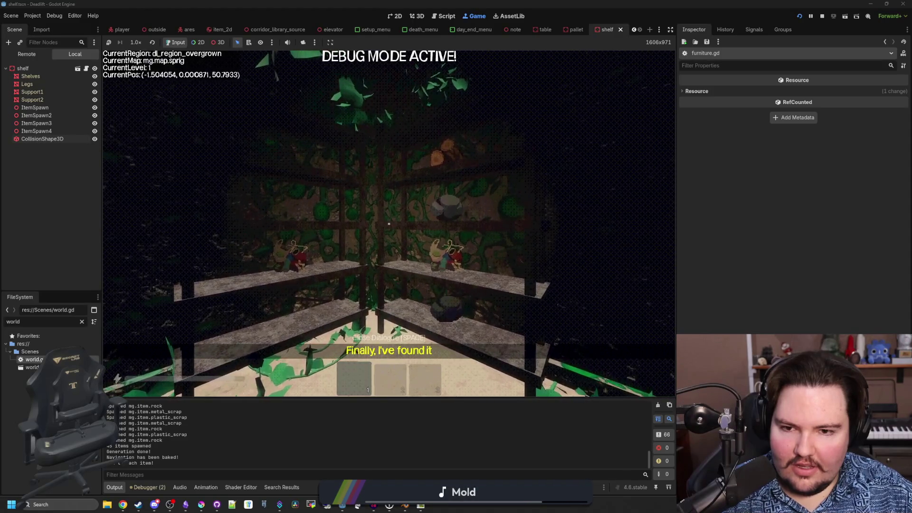
key(w)
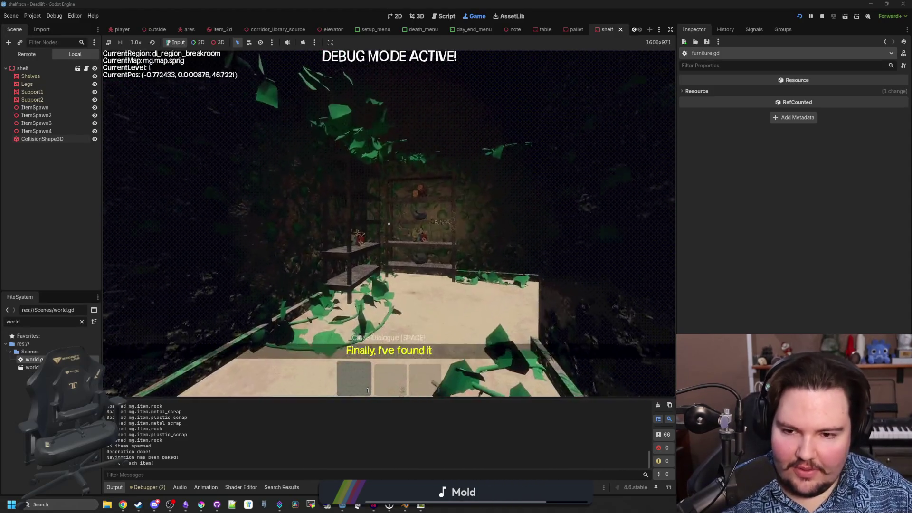
key(s)
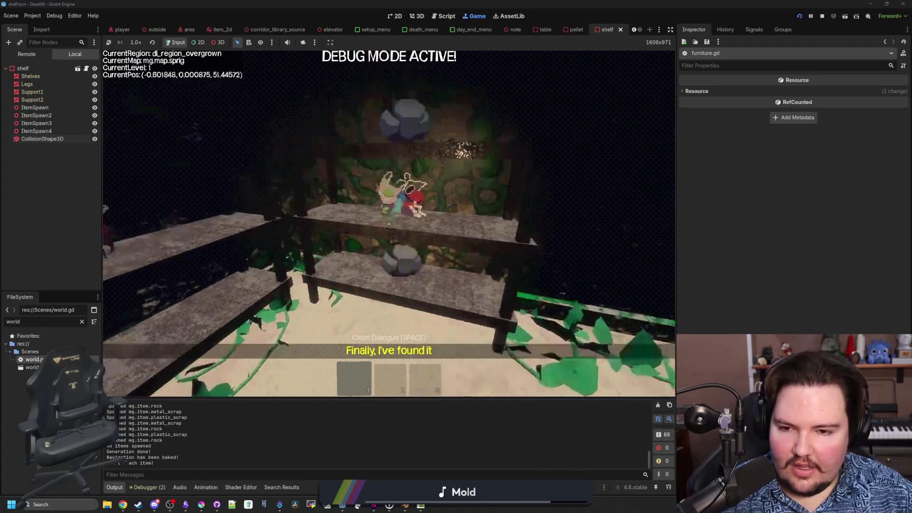
Step: Pause the game and return to furniture.gd in the script editor
key(Escape)
click(28, 68)
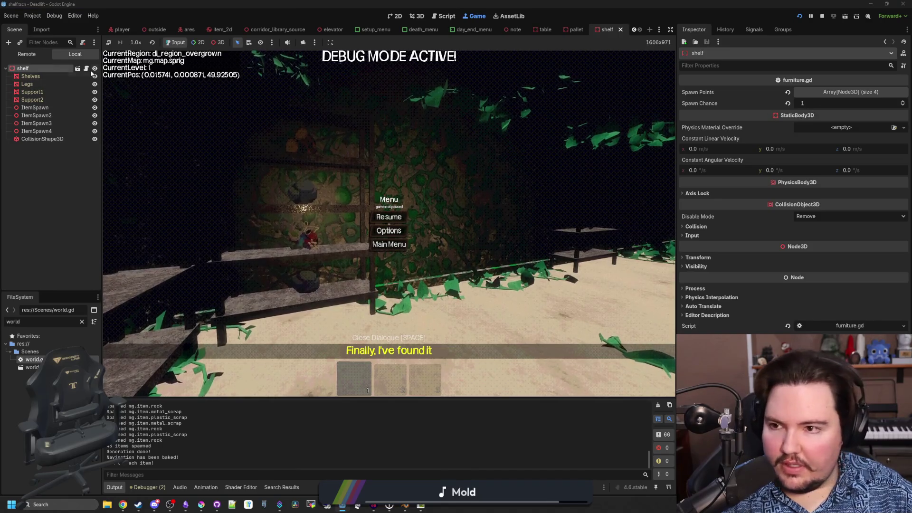
key(ctrl+F3)
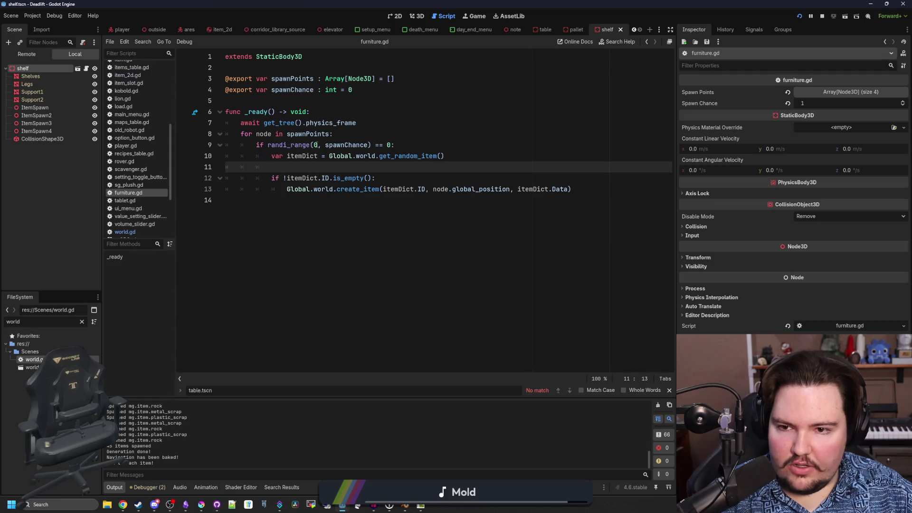
Step: Select the shelf, save the scene, and walk back toward the shelves in the game
mouse_move(340, 142)
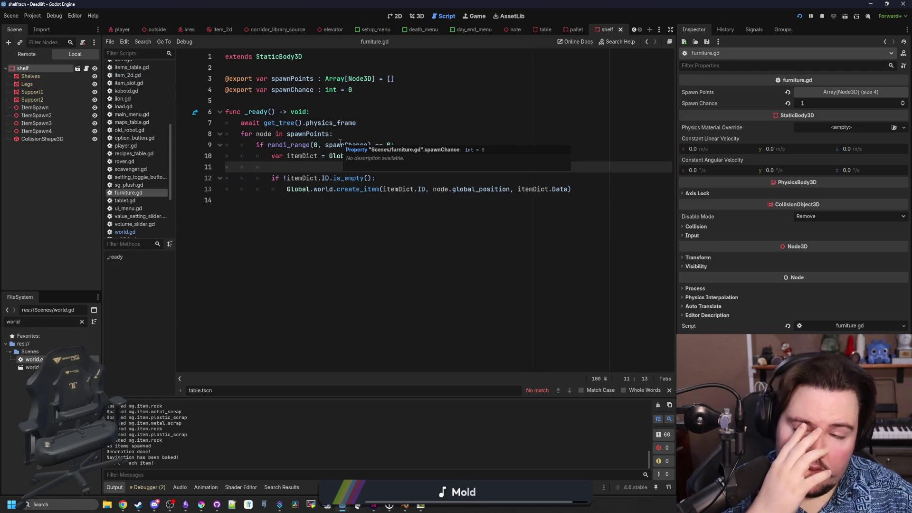
click(42, 66)
key(ctrl+s)
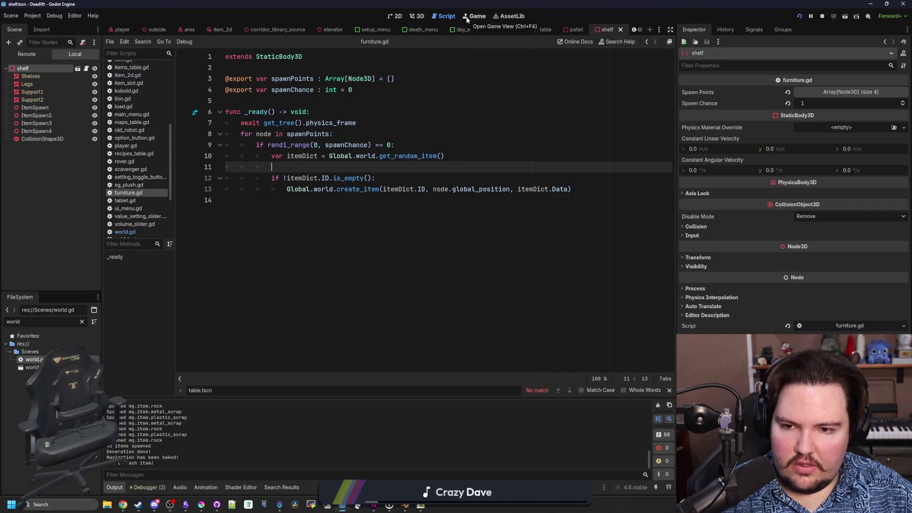
click(467, 19)
click(387, 214)
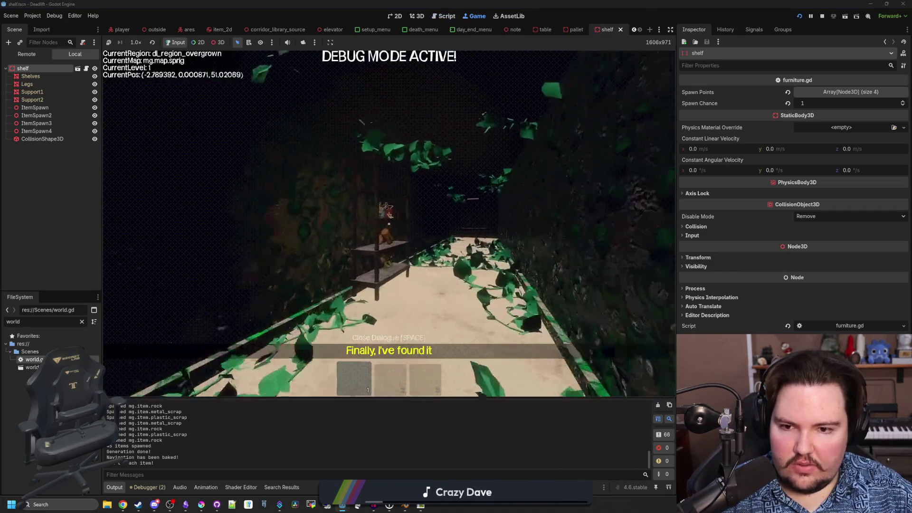
key(w)
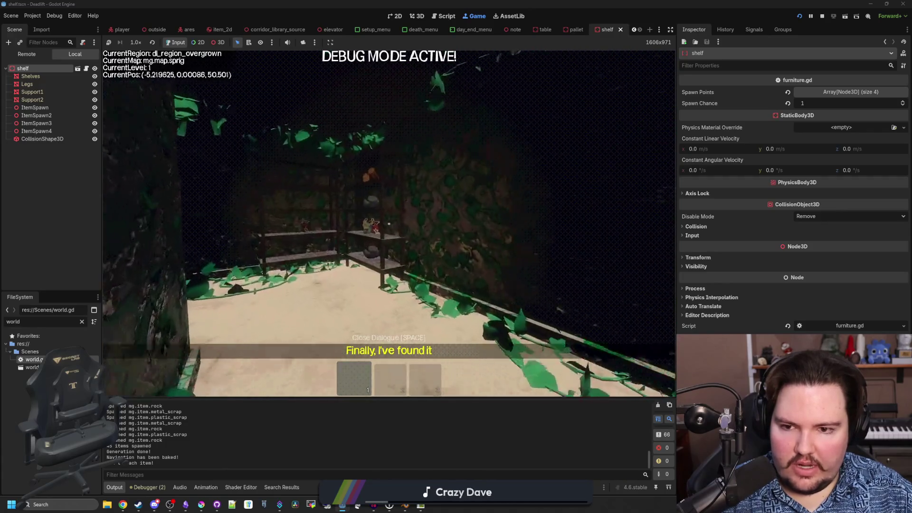
key(Escape)
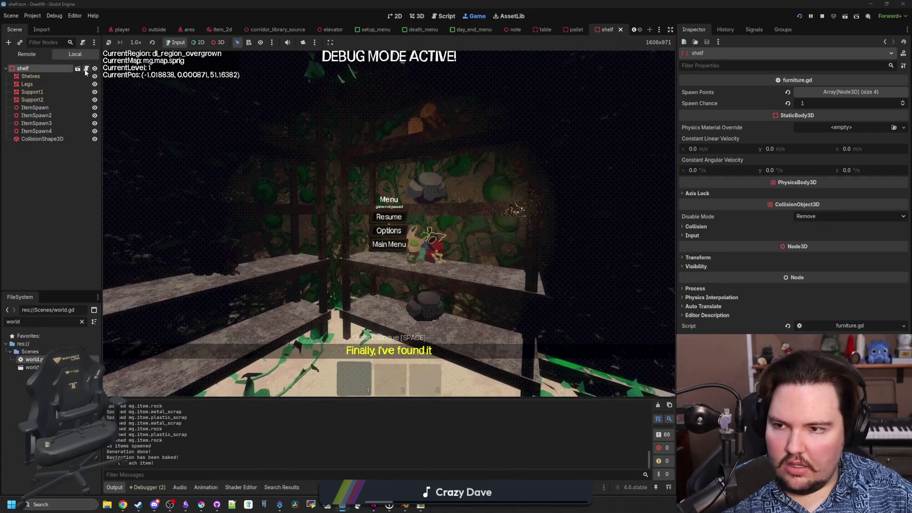
Step: Set the shelf's Spawn Chance to 2, save the scene, and stop the game
click(86, 69)
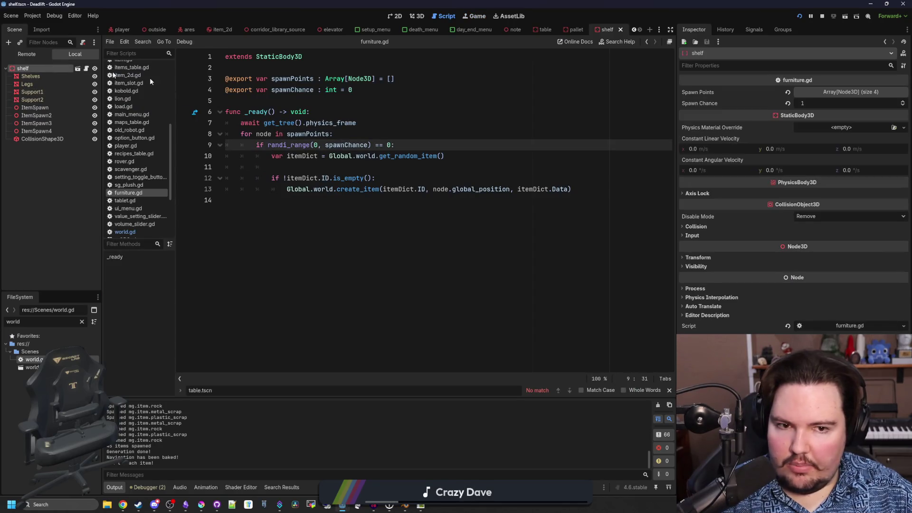
scroll(833, 106, up, 1)
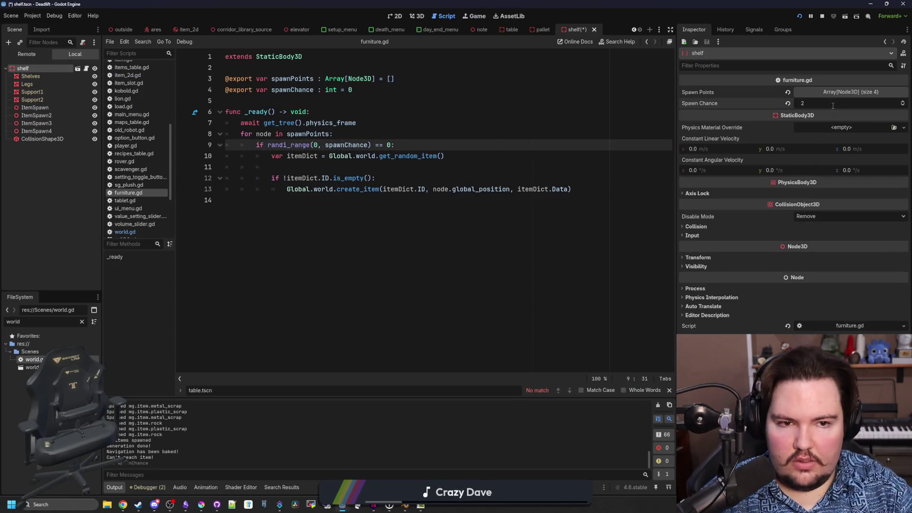
click(447, 130)
key(ctrl+s)
click(823, 17)
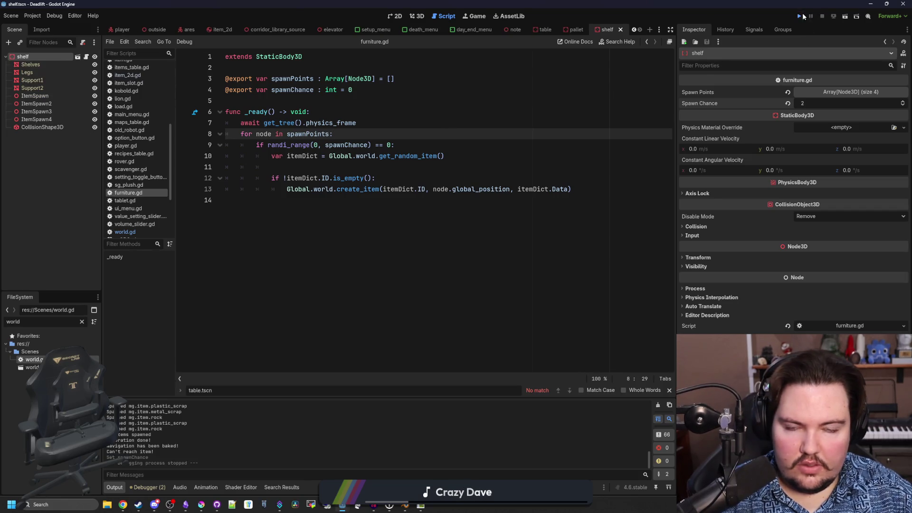
Step: Relaunch the game, start a new game with default setup, and descend to level 1
click(801, 15)
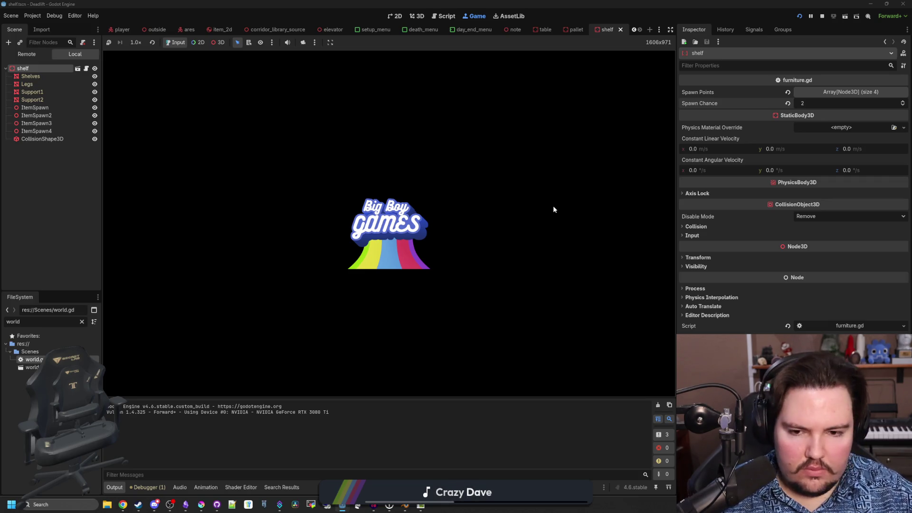
text(dwasdwa)
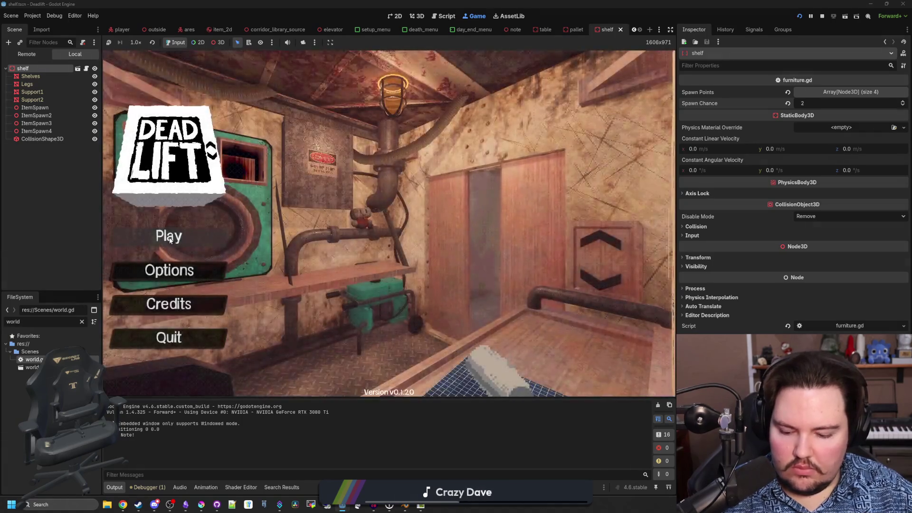
click(164, 235)
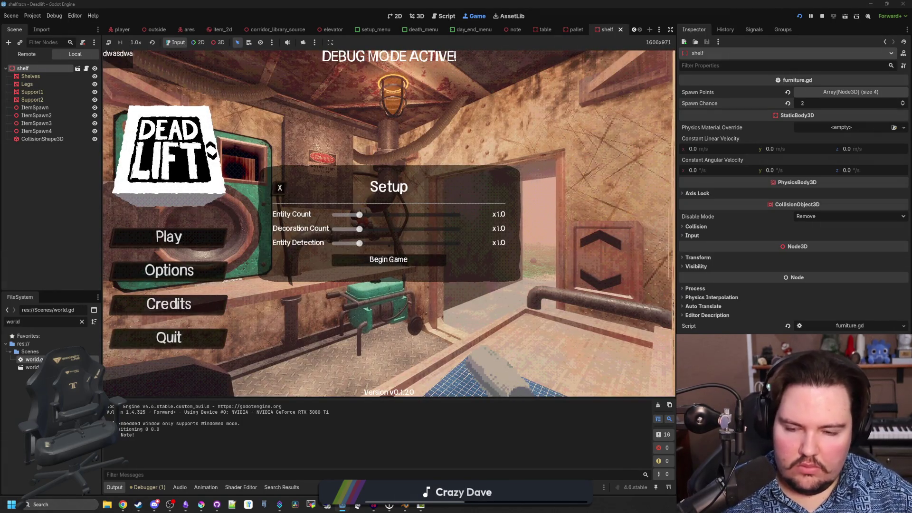
click(393, 261)
key(e)
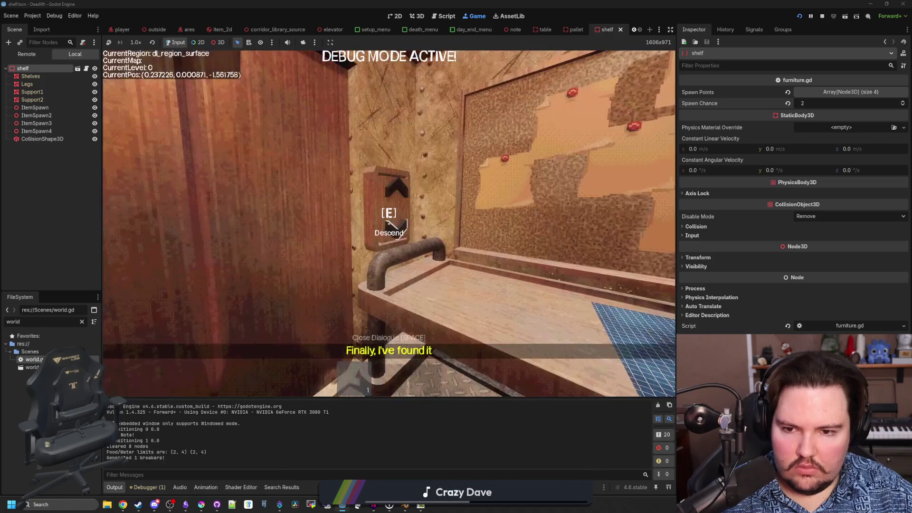
Step: Walk through level 1's corridors inspecting the shelves and items, heading toward the chair and pallet
key(w)
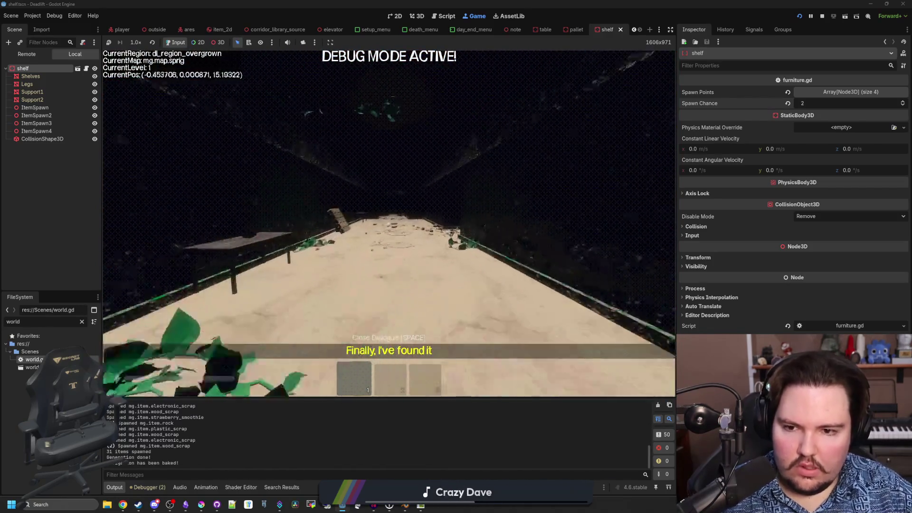
key(w)
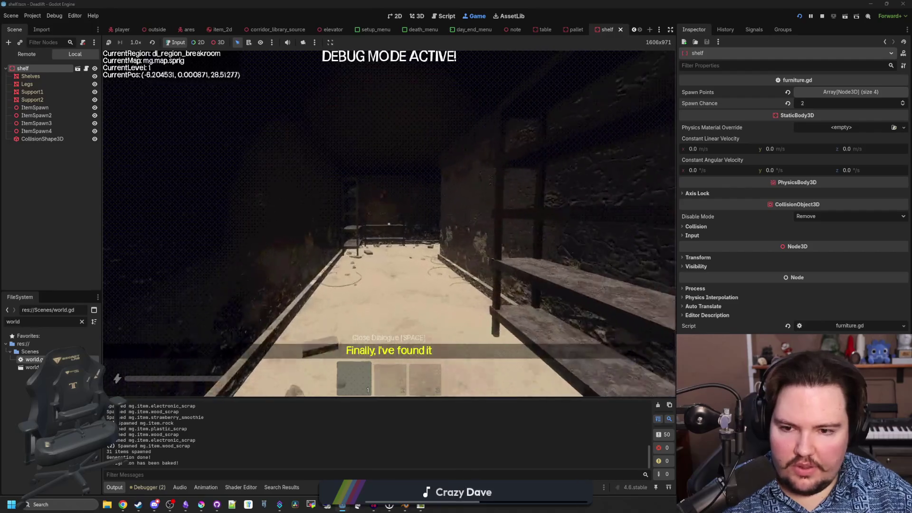
key(w)
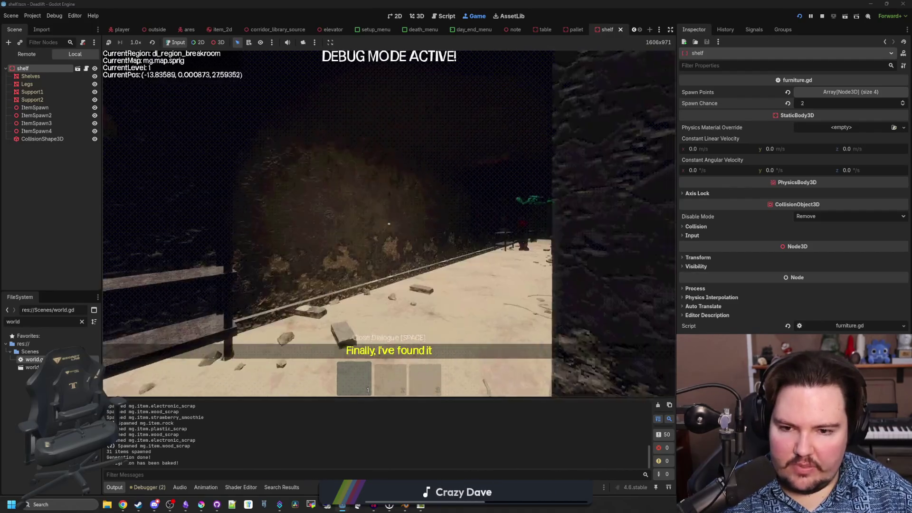
key(w)
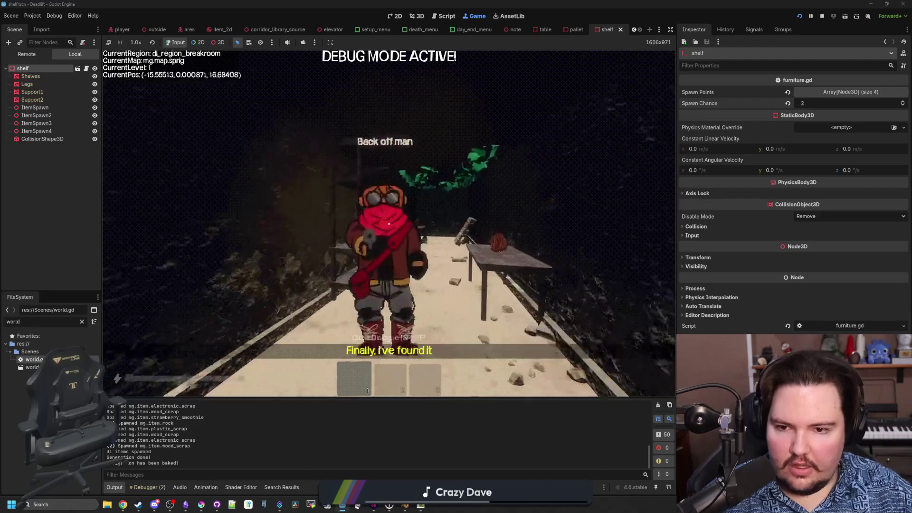
key(w)
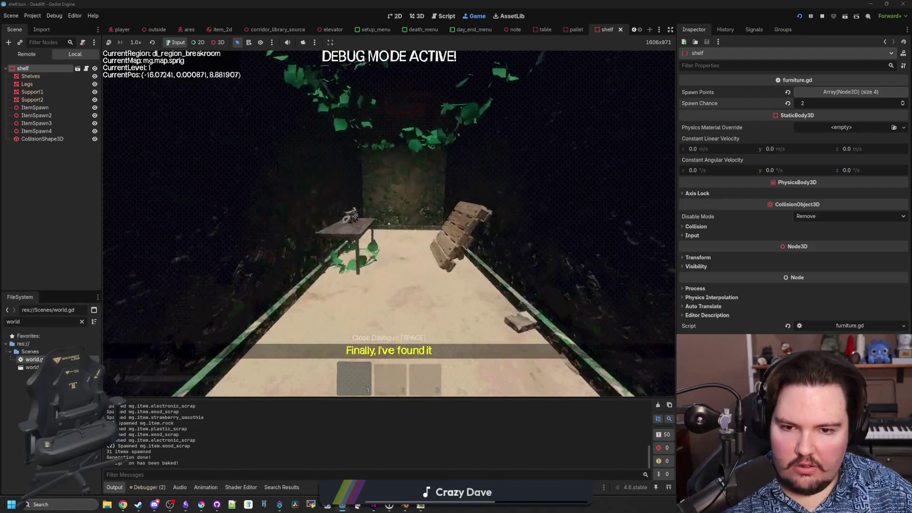
key(w)
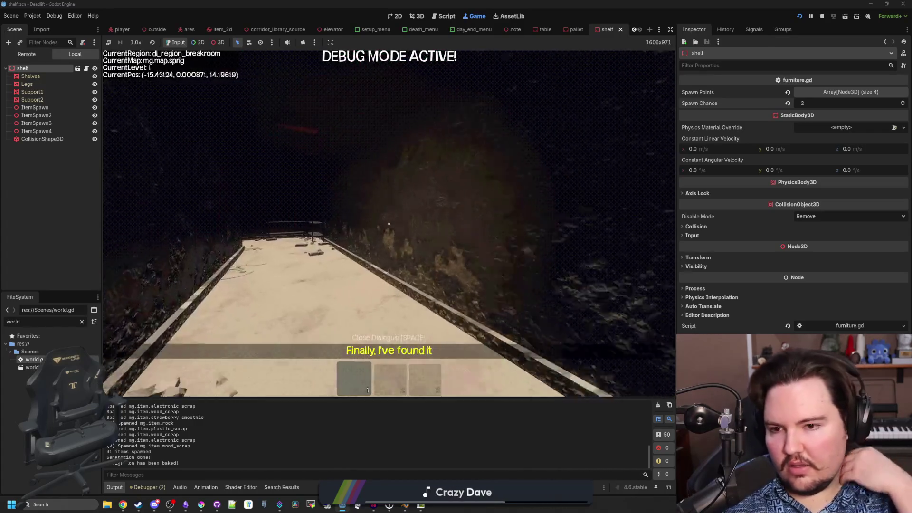
key(w)
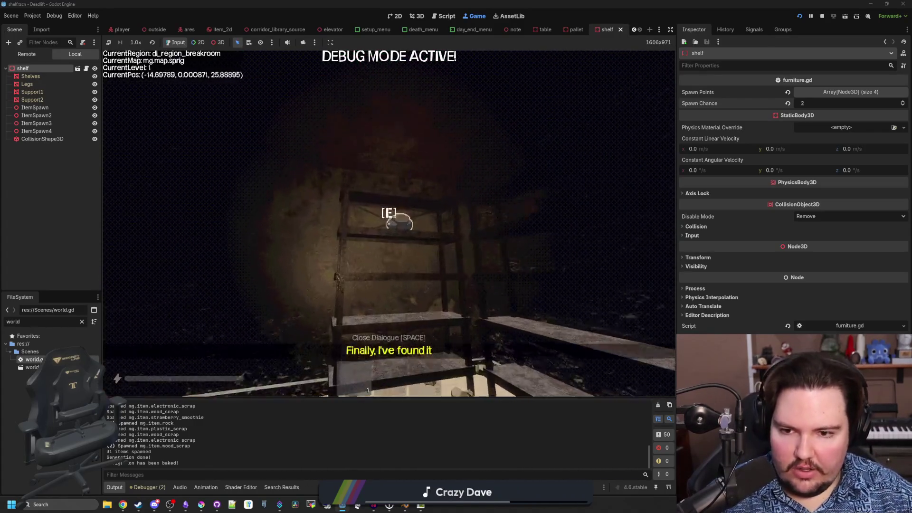
key(w)
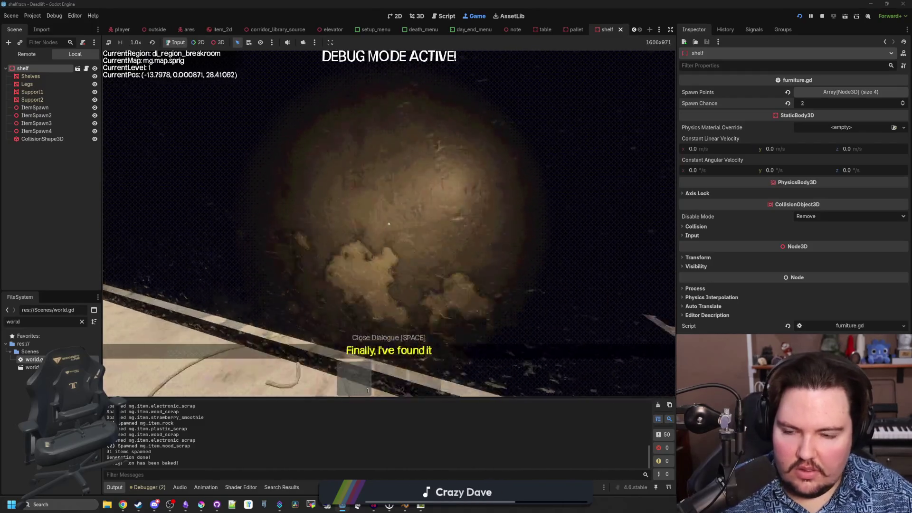
key(w)
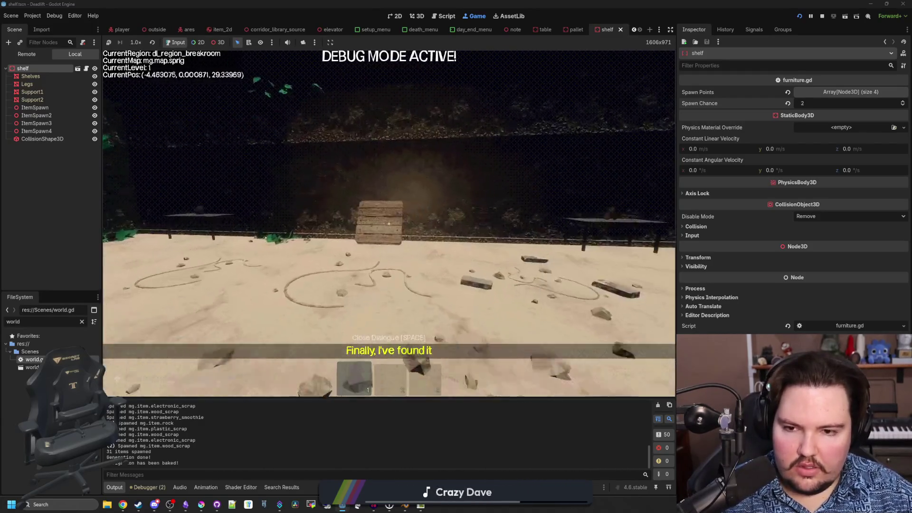
key(w)
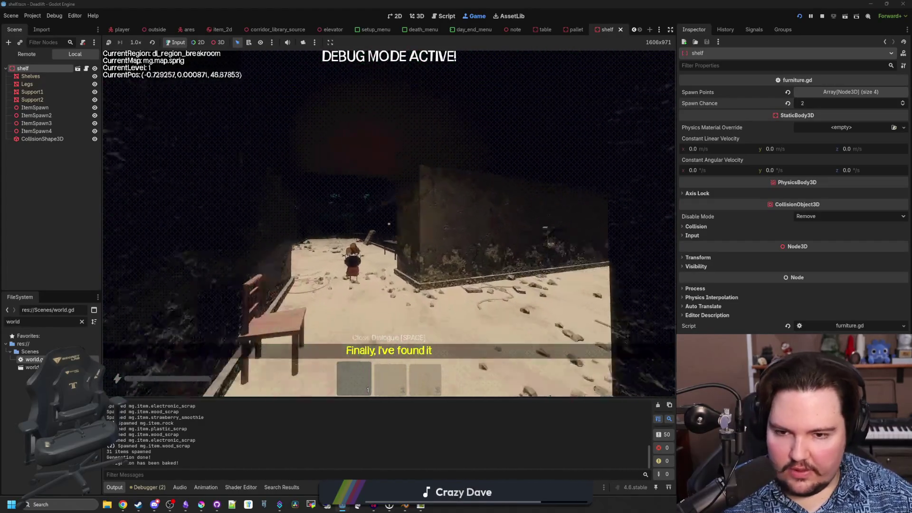
key(w)
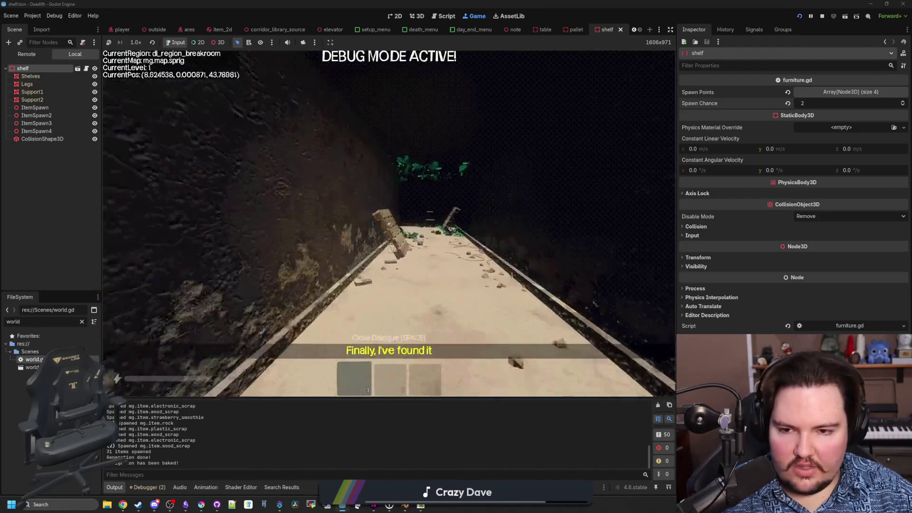
key(w)
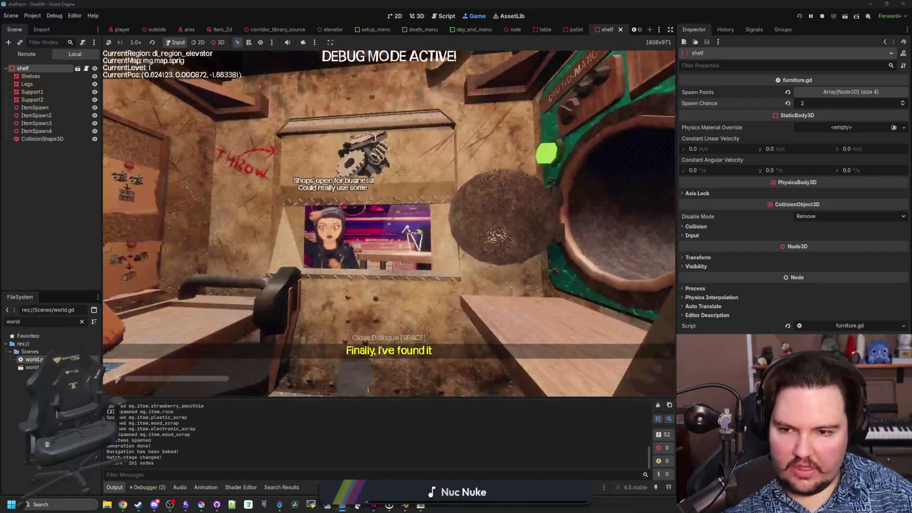
Step: Descend to level 2 without eating and walk the room up to the box on the shelf
key(e)
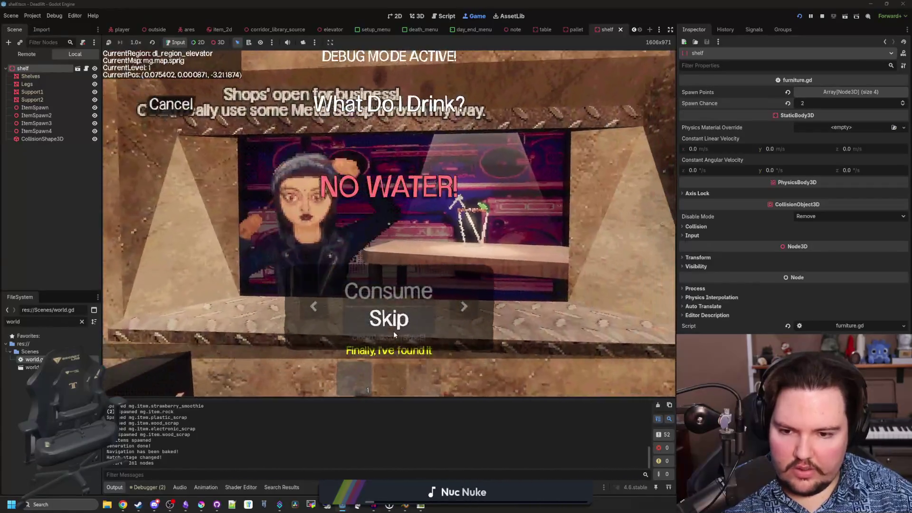
click(394, 335)
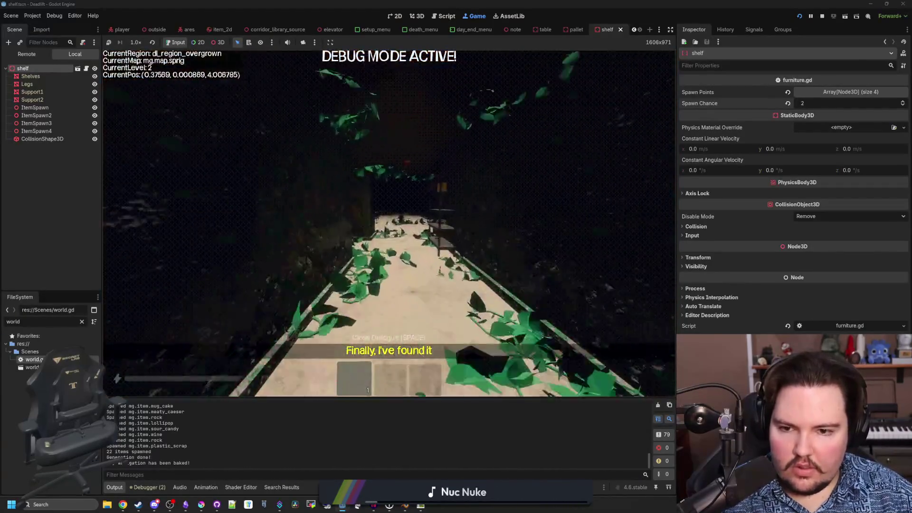
key(w)
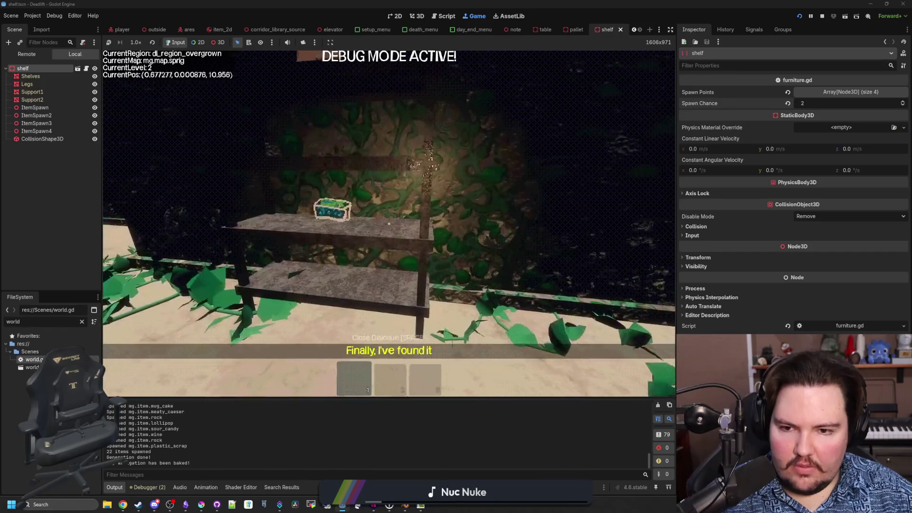
key(w)
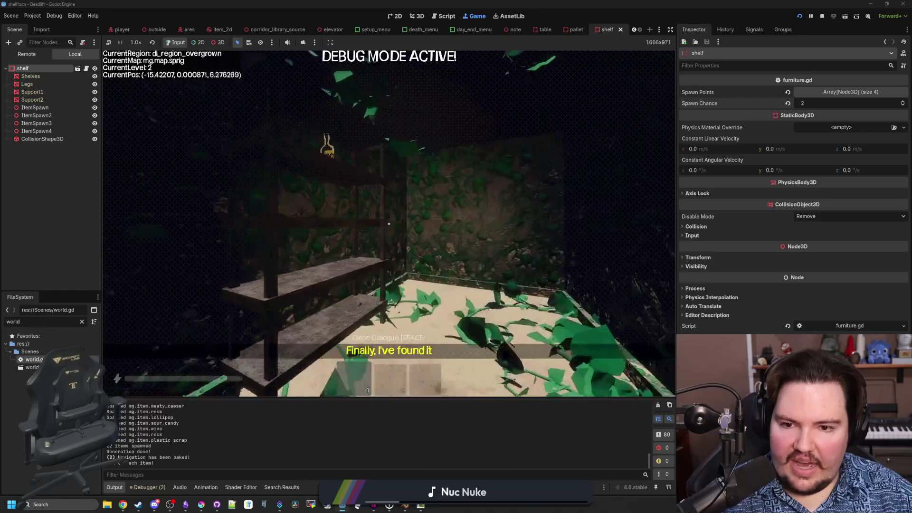
key(w)
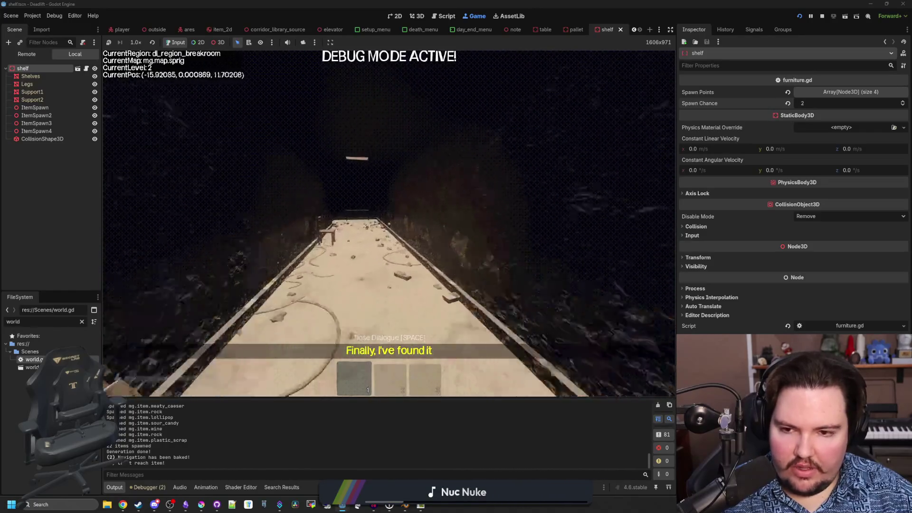
key(w)
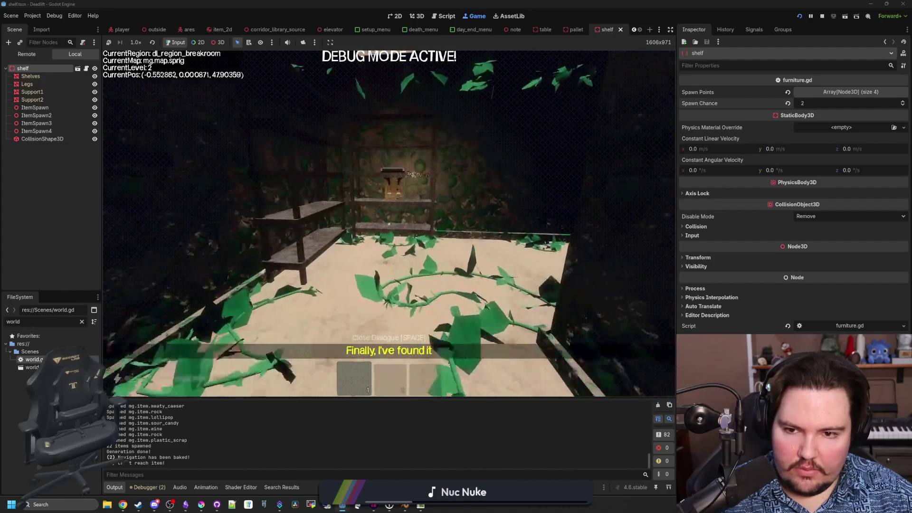
key(w)
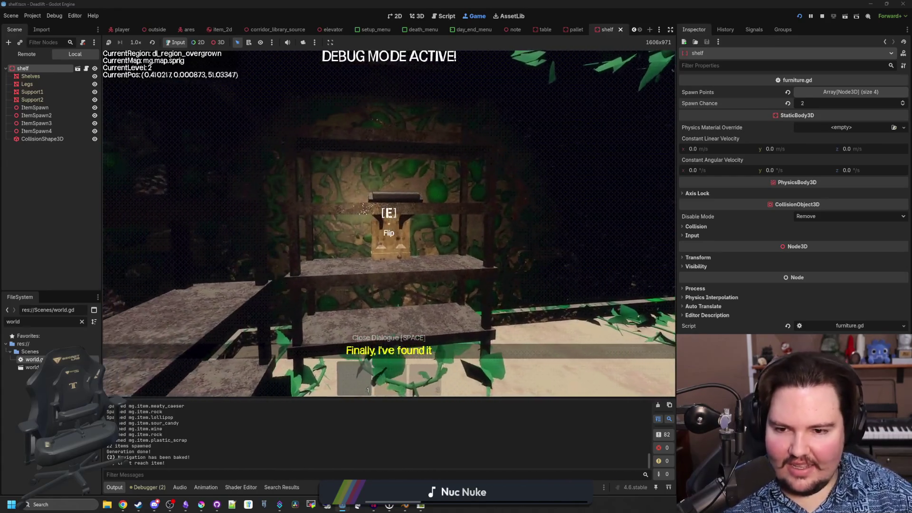
Step: Inspect the shelf, then walk the level 2 corridors past the table and ivy wall into the breakroom
key(w)
key(w)
key(w)
key(w)
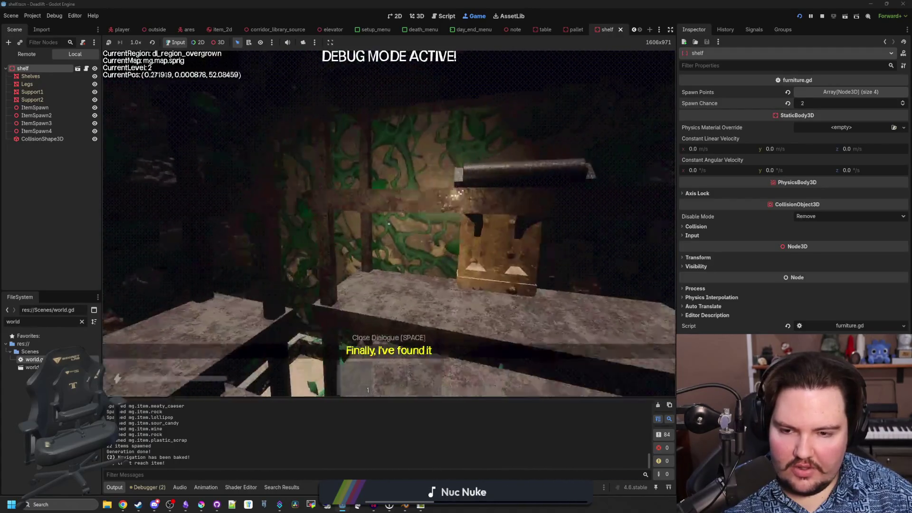
key(w)
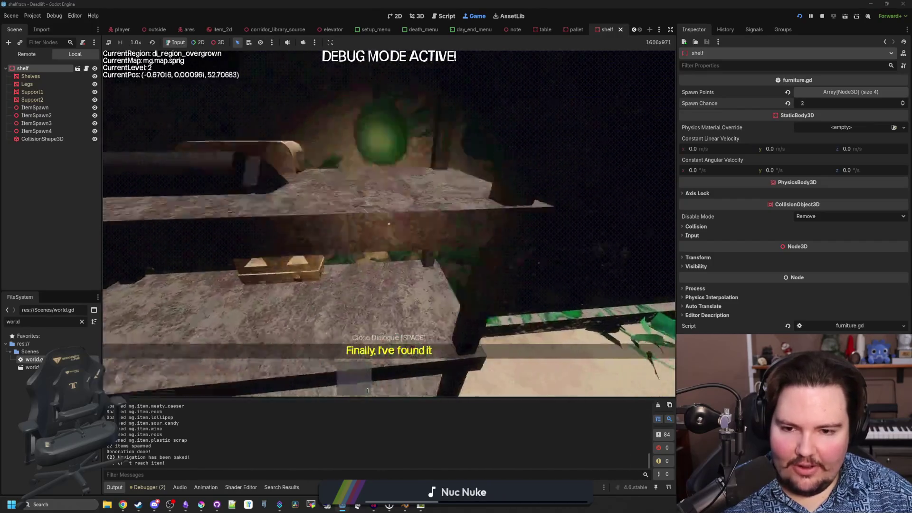
key(w)
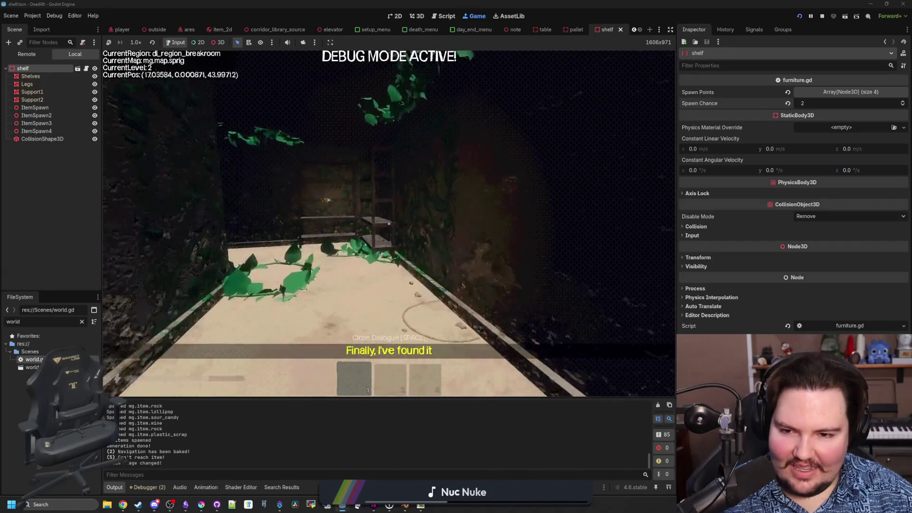
key(w)
key(w)
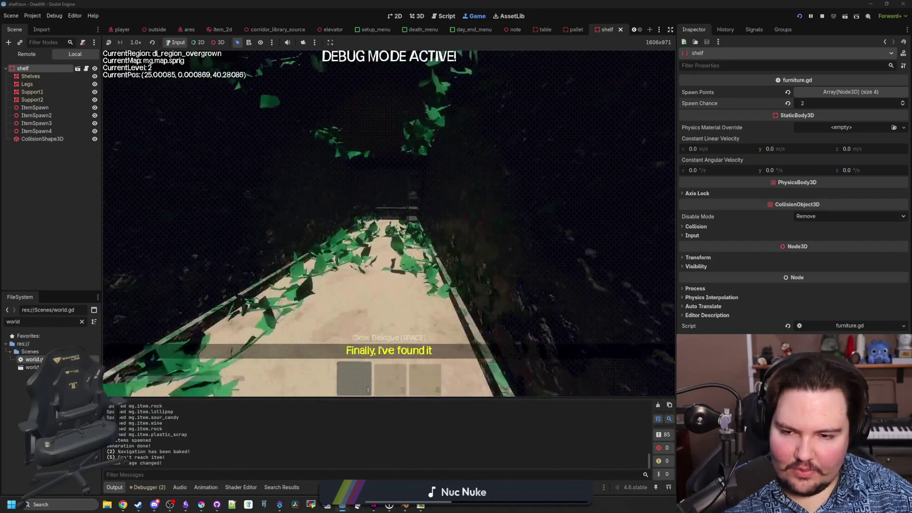
key(w)
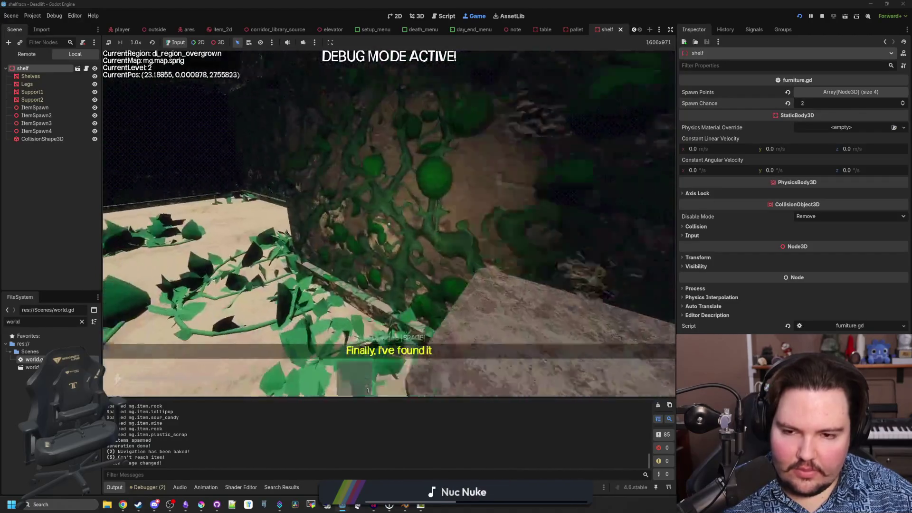
key(w)
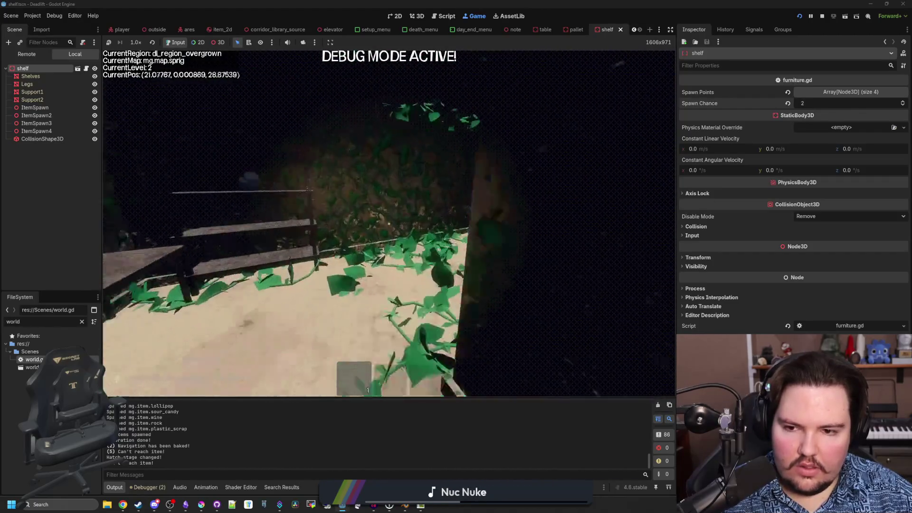
key(w)
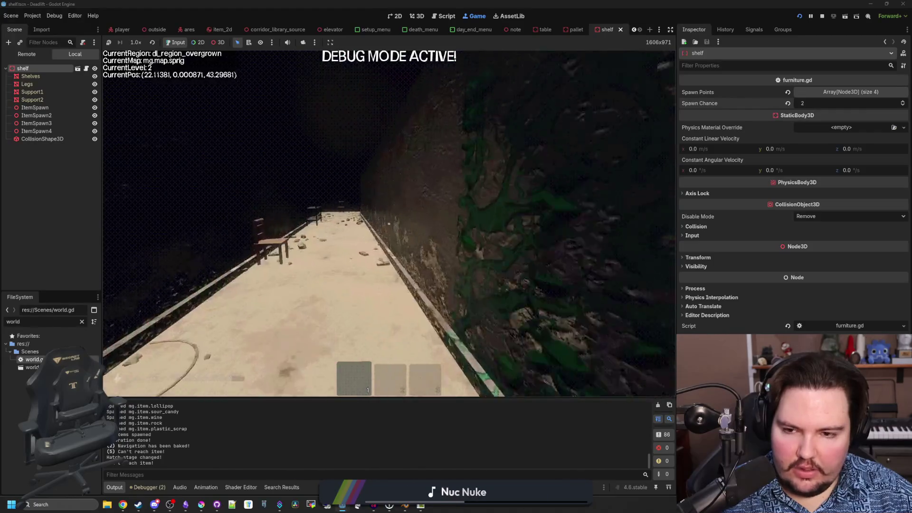
key(w)
Step: Pick up the mug, put it back, grab another shelf item, then pause and stop the game
key(e)
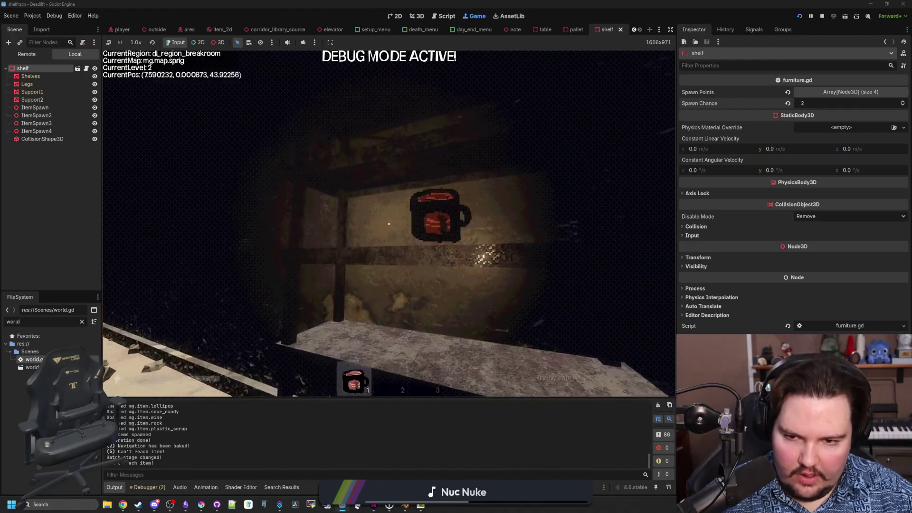
key(q)
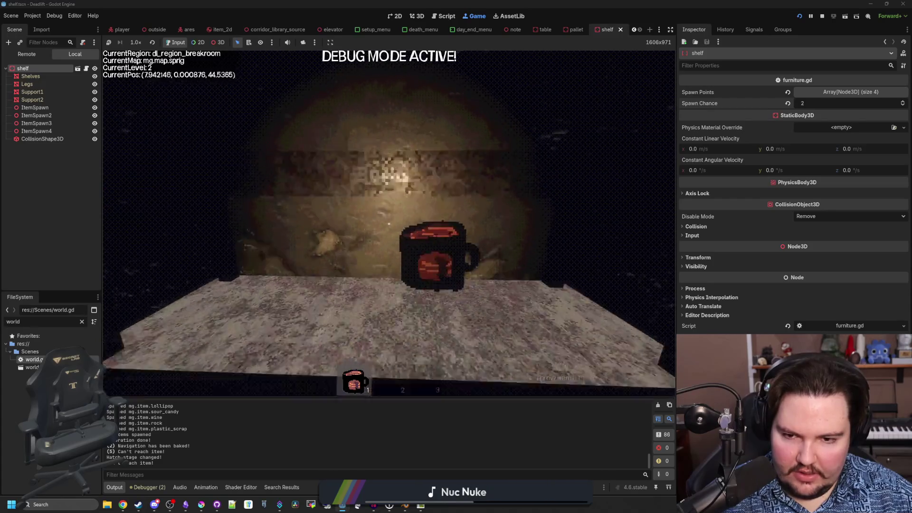
key(w)
key(w)
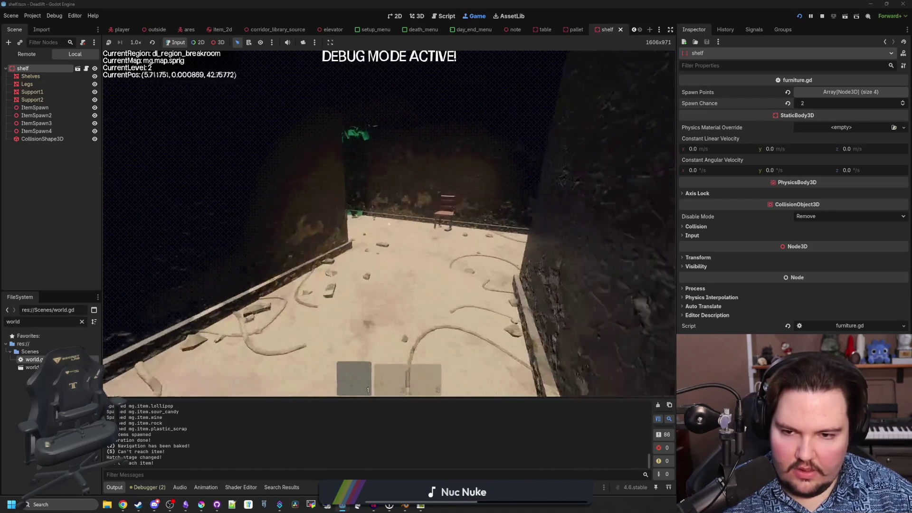
key(e)
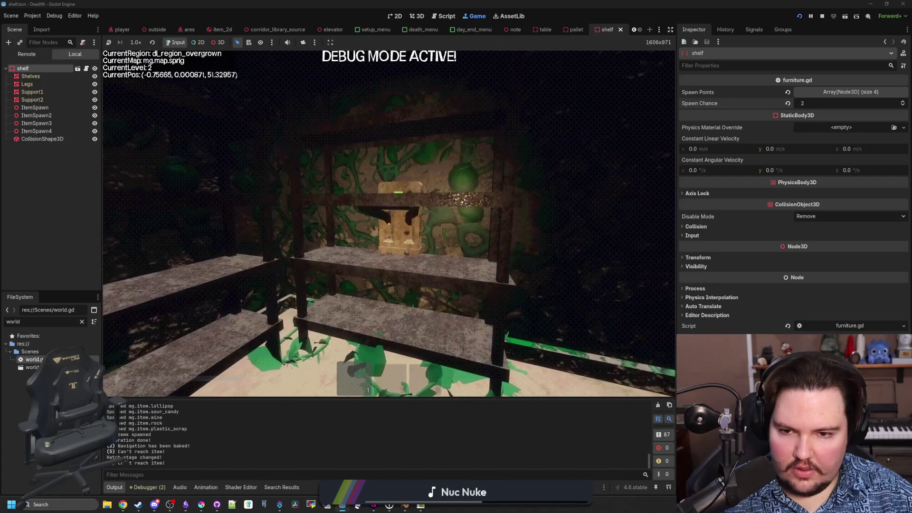
key(Escape)
click(823, 18)
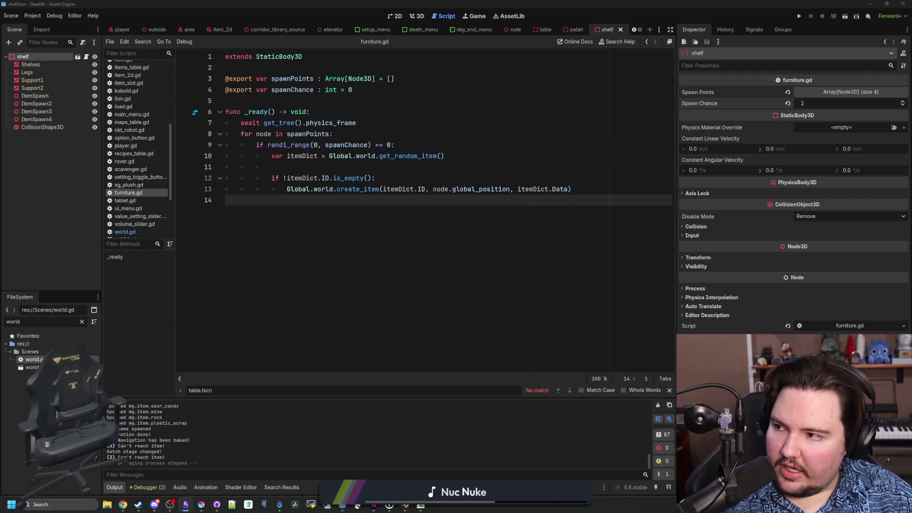
Step: Switch to the notes app and open the Deadlift note's changelog
click(217, 504)
click(56, 72)
scroll(523, 266, down, 5)
Step: Replace the 'Added game difficulties' line with 'Added shelves' and 'Added pallets' changelog bullets
scroll(475, 238, down, 15)
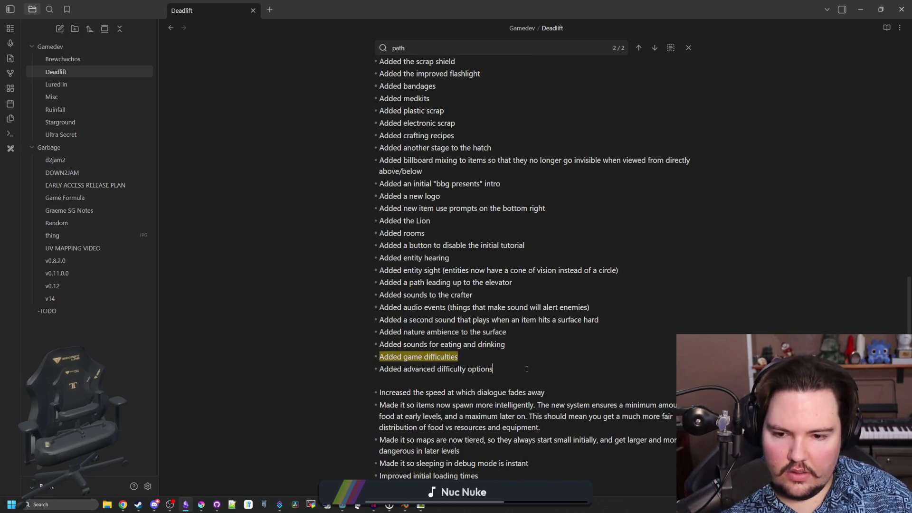
key(Return)
text(Added)
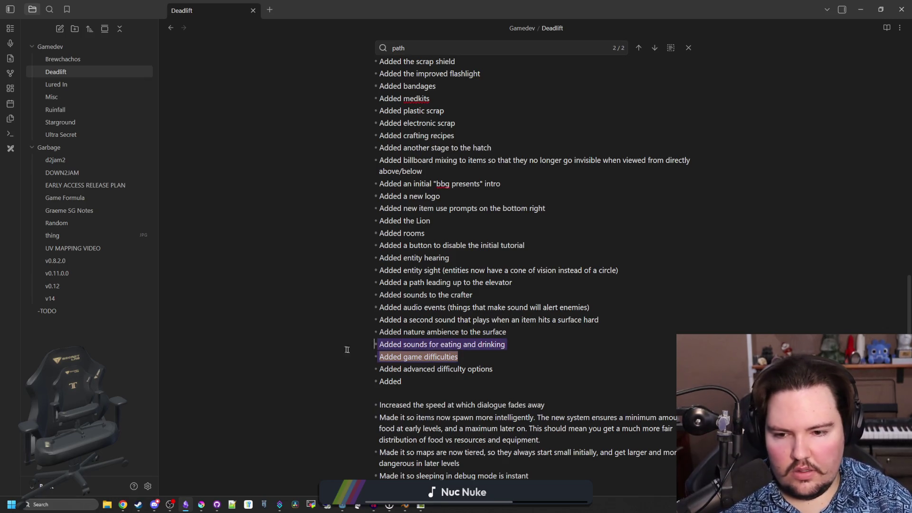
key(BackSpace)
key(BackSpace)
click(408, 369)
text(shelves)
key(Return)
text(Added pallets)
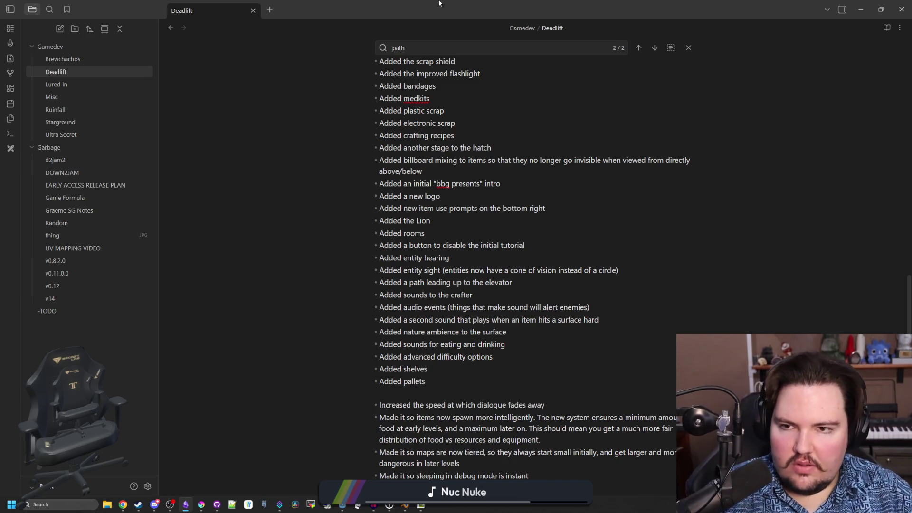
key(alt+Tab)
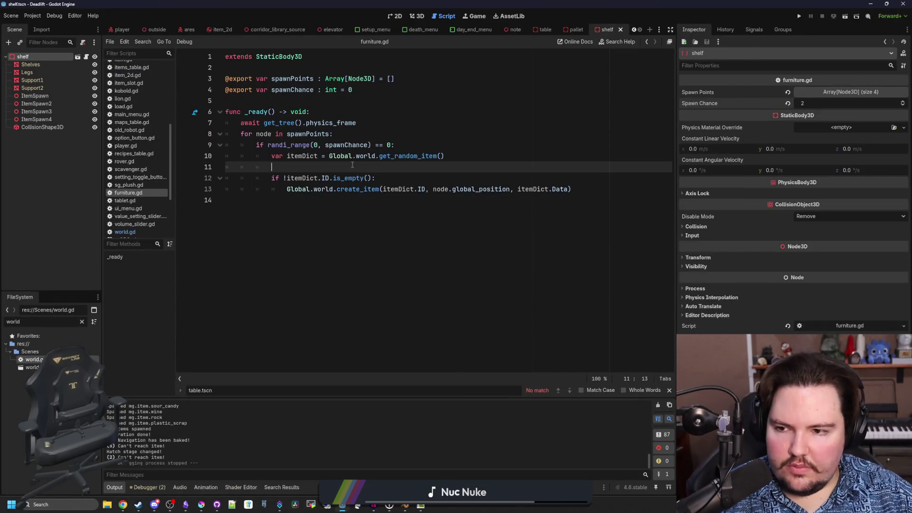
Step: Open world.gd and search for generate_breakers, fixing the misspelled search term
click(124, 232)
key(ctrl+f)
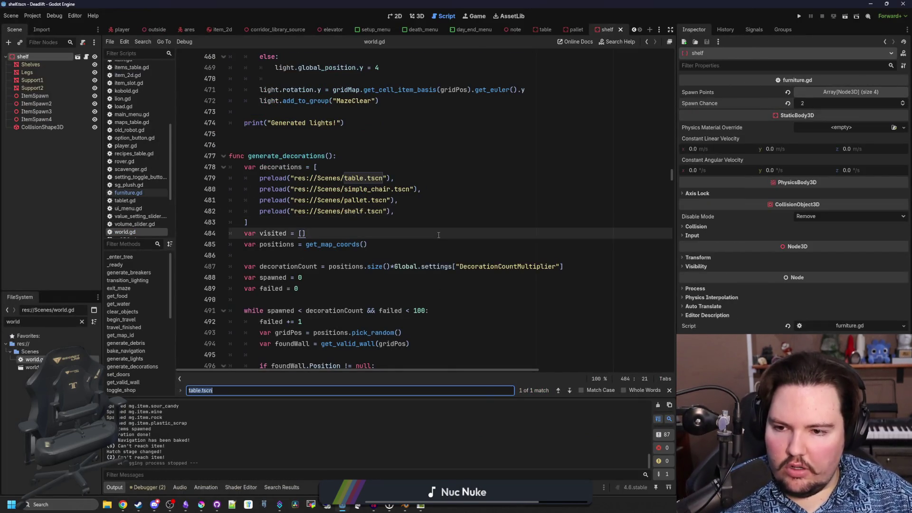
text(generate_braker)
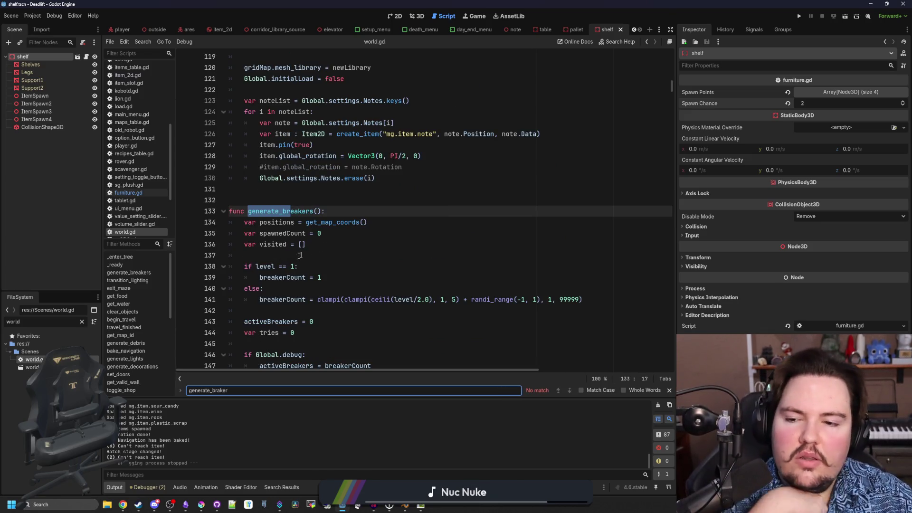
click(313, 190)
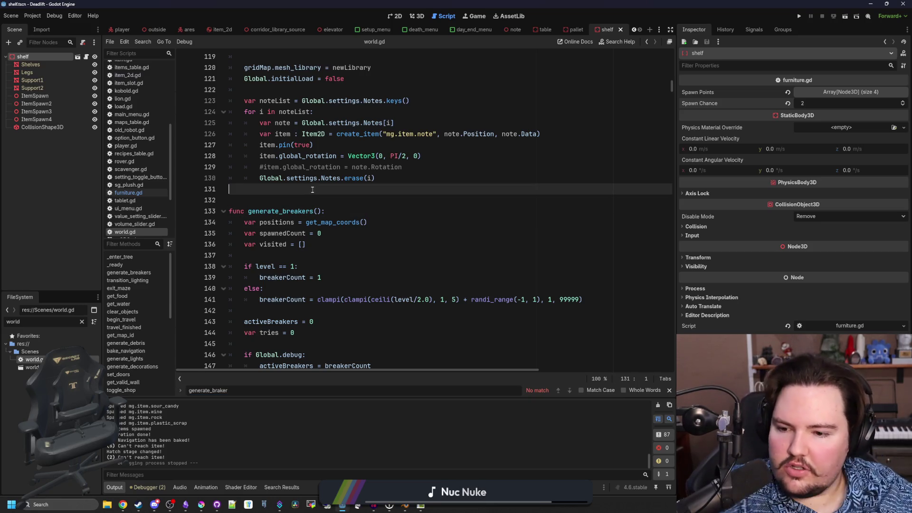
key(BackSpace)
key(BackSpace)
key(BackSpace)
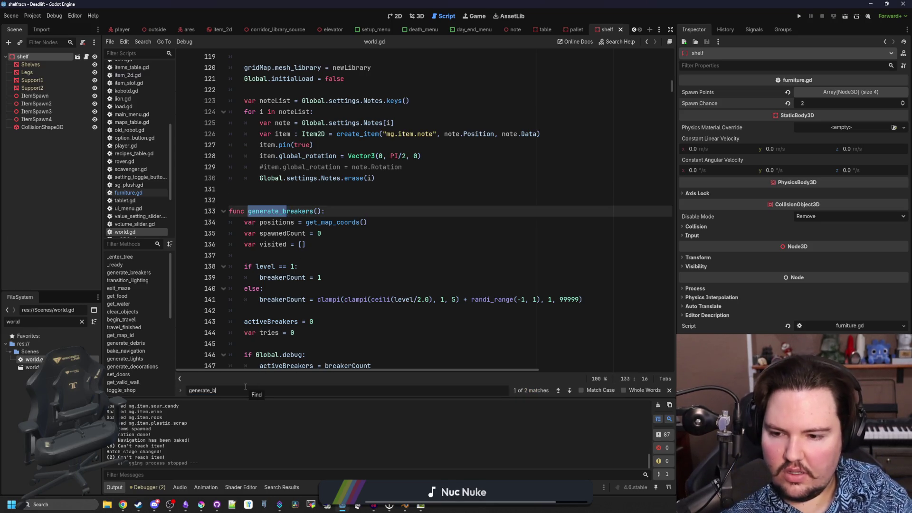
text(reaker)
key(Return)
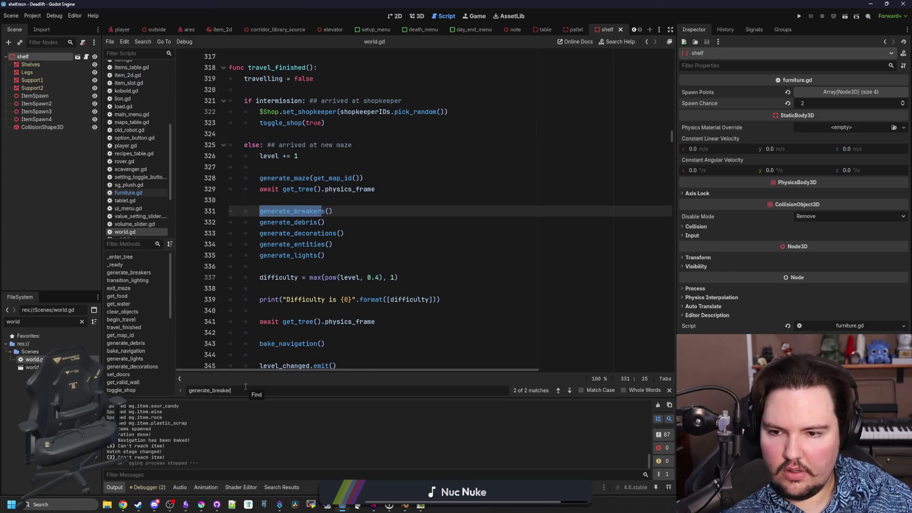
Step: Insert indented blank lines just before the generate_breakers() call in travel_finished
click(338, 212)
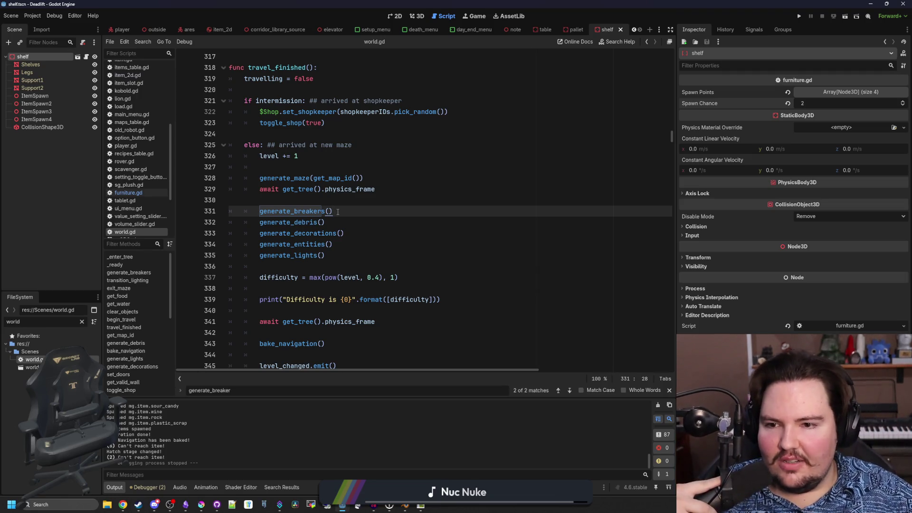
scroll(338, 212, up, 1)
click(302, 204)
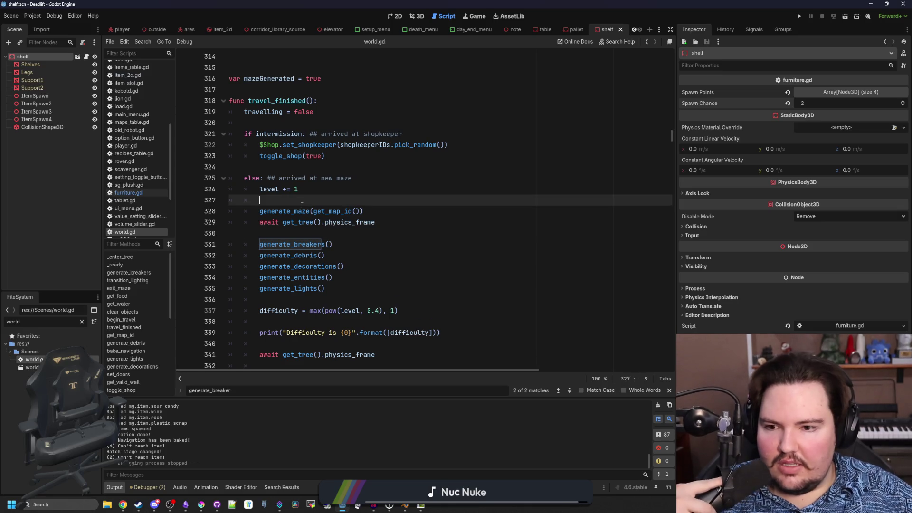
click(313, 232)
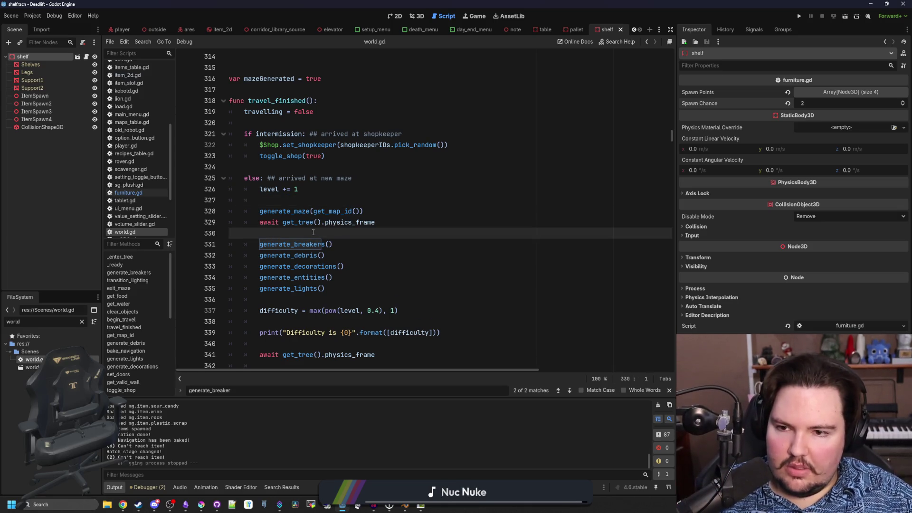
scroll(314, 232, down, 6)
scroll(313, 232, up, 6)
key(Tab)
key(Tab)
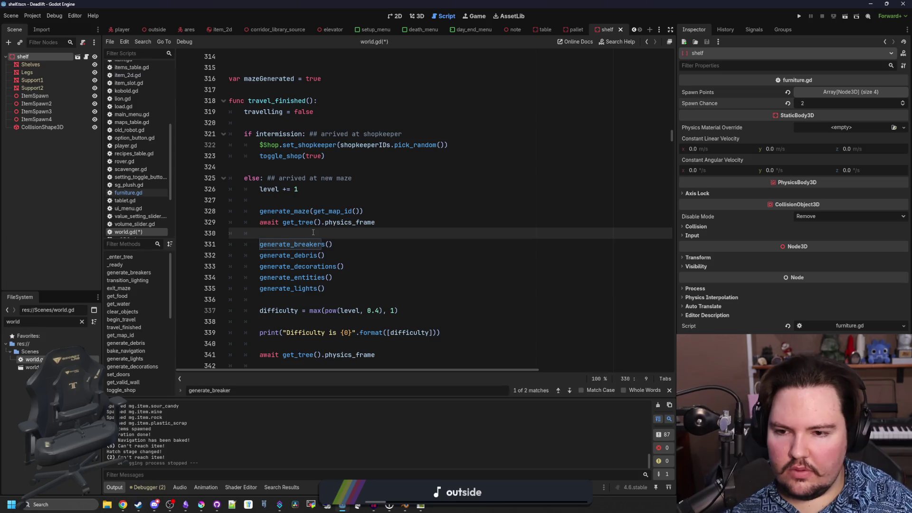
key(Return)
key(Return)
key(Up)
scroll(313, 232, up, 4)
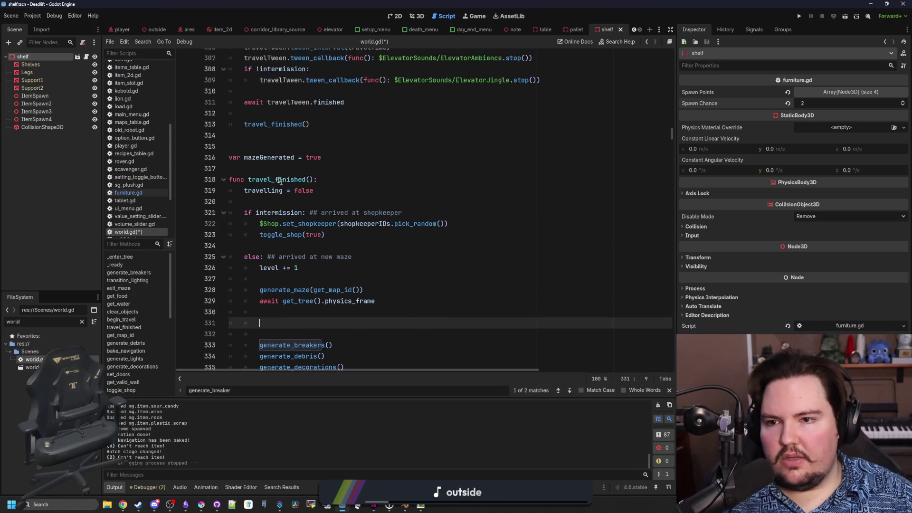
click(316, 222)
Step: Declare 'var usedSpawns = {}' above travel_finished and remove the extra blank lines before generate_breakers()
scroll(318, 203, down, 4)
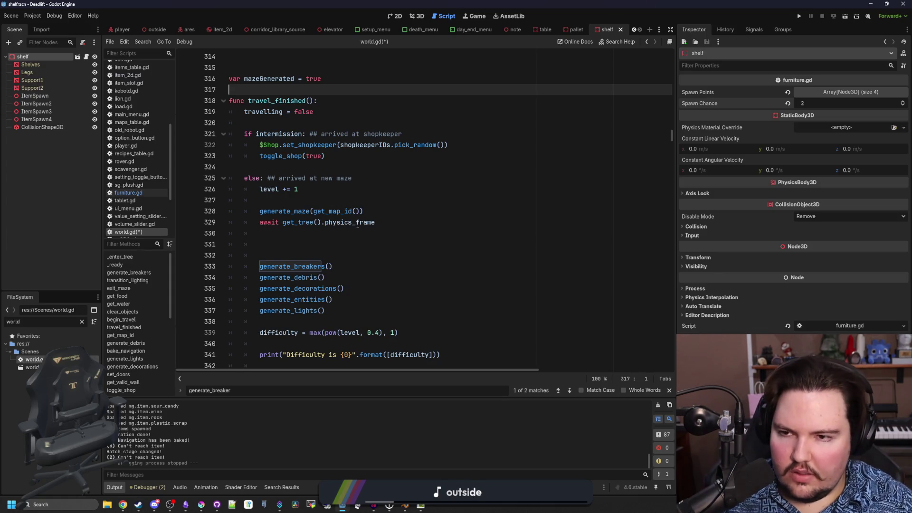
key(Return)
key(Return)
key(Up)
text(var used)
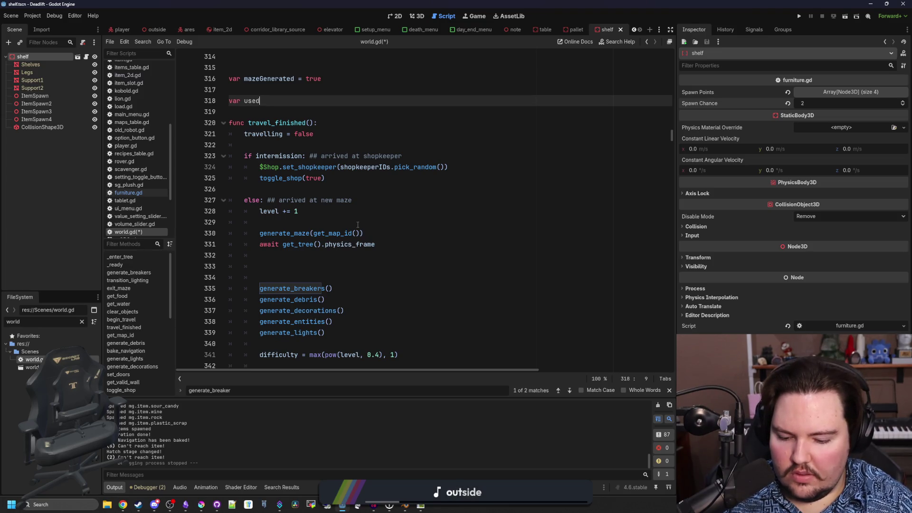
text(Spawns = )
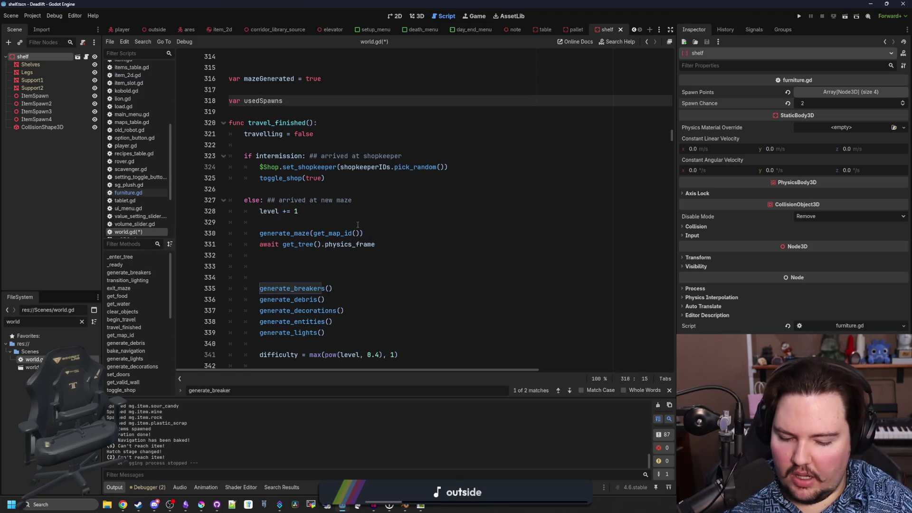
text({)
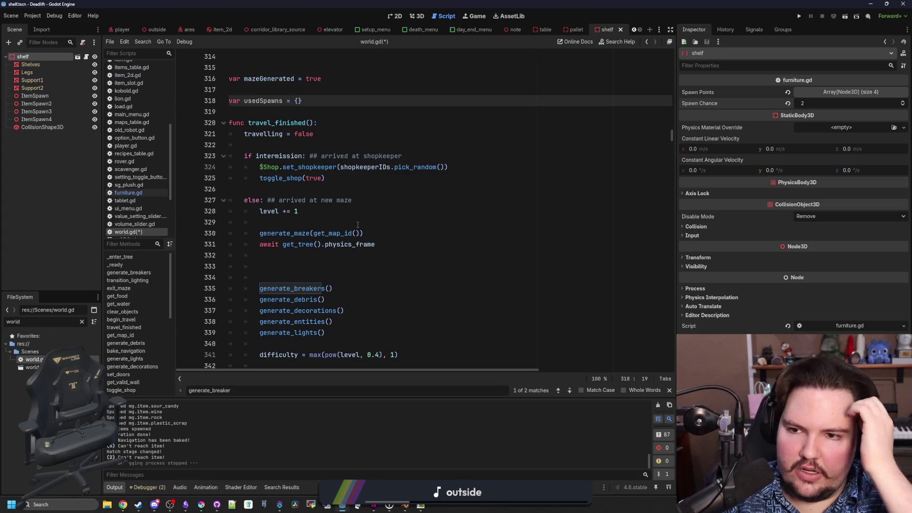
click(303, 274)
key(BackSpace)
key(BackSpace)
key(BackSpace)
Step: Add usedSpawns.clear() right after level += 1 in travel_finished and save world.gd
click(304, 223)
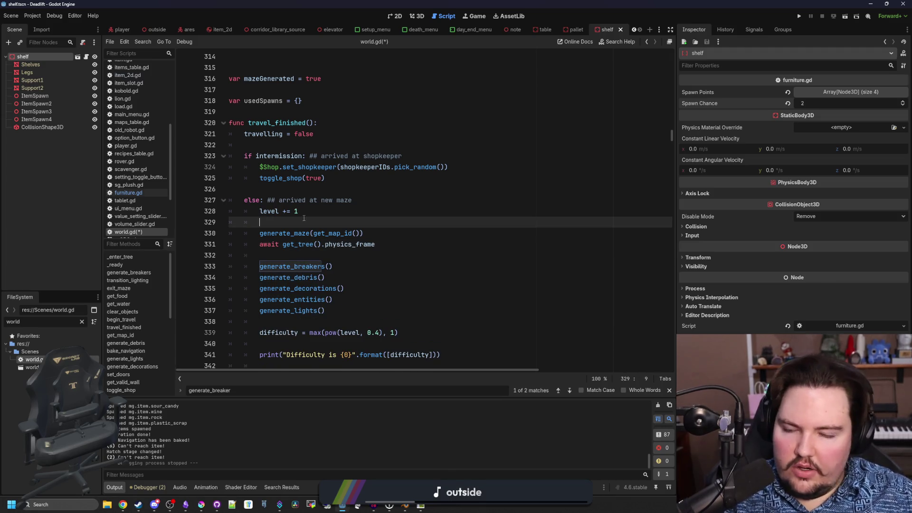
key(Return)
key(Return)
key(Up)
text(usedSpawns.clear())
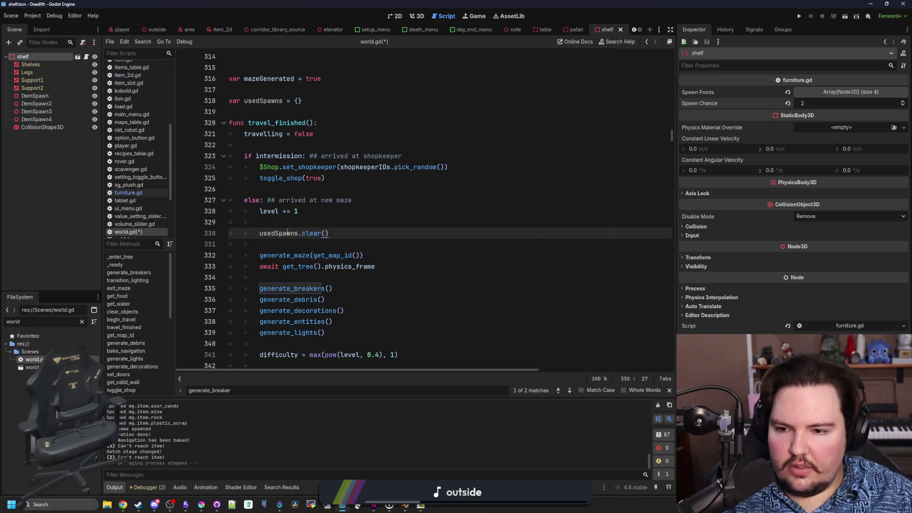
scroll(288, 232, down, 1)
click(314, 234)
key(Down)
key(ctrl+s)
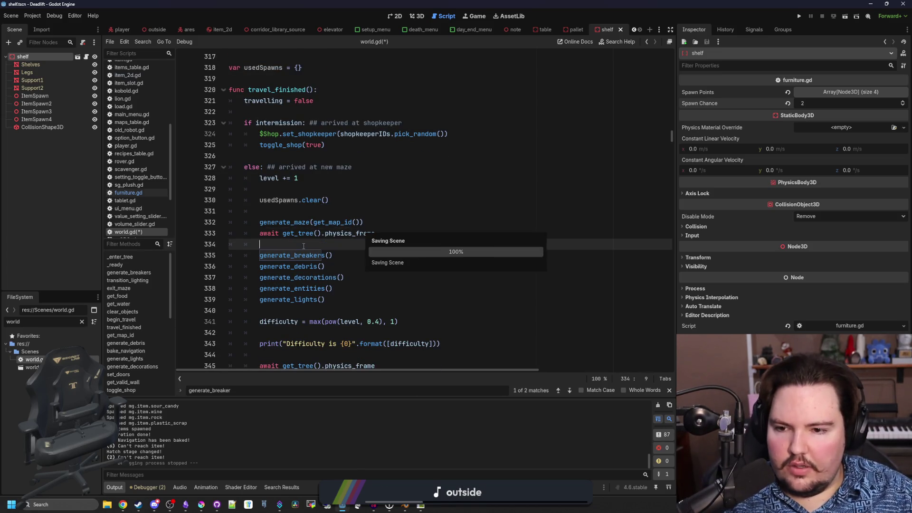
ctrl+click(287, 259)
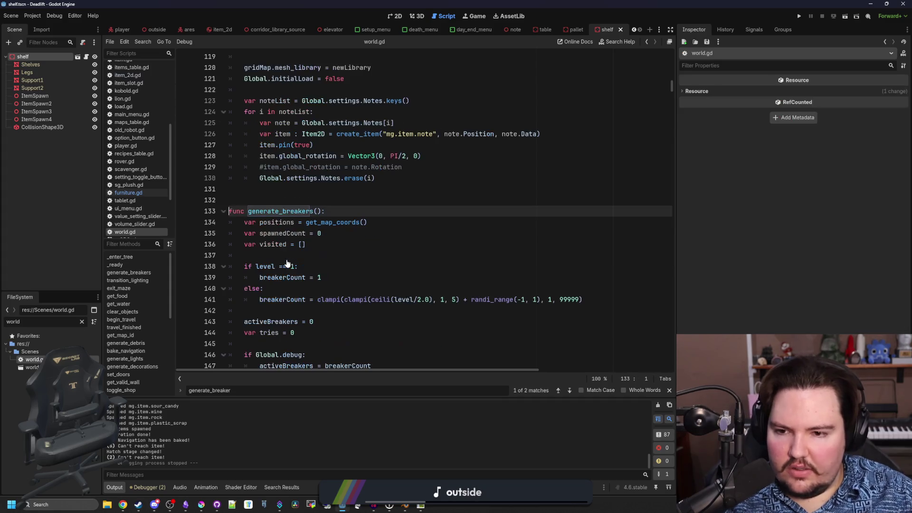
scroll(349, 217, down, 3)
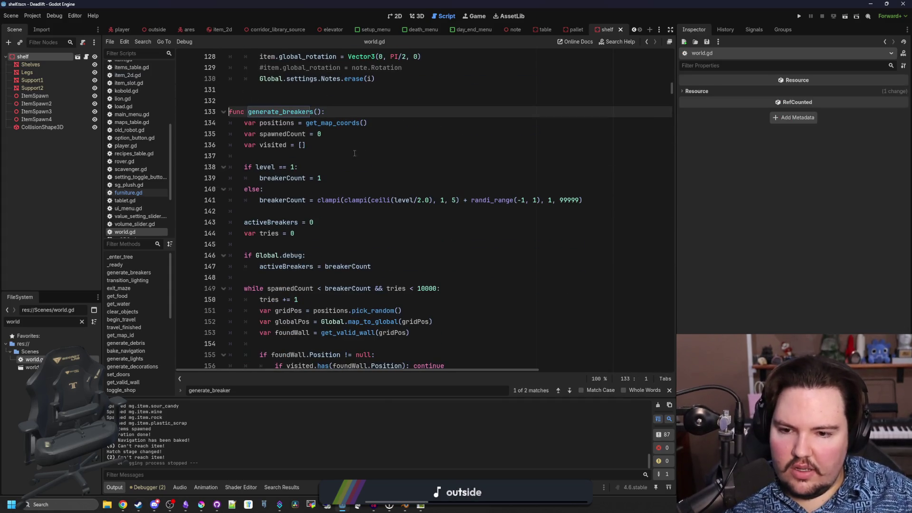
scroll(361, 156, down, 3)
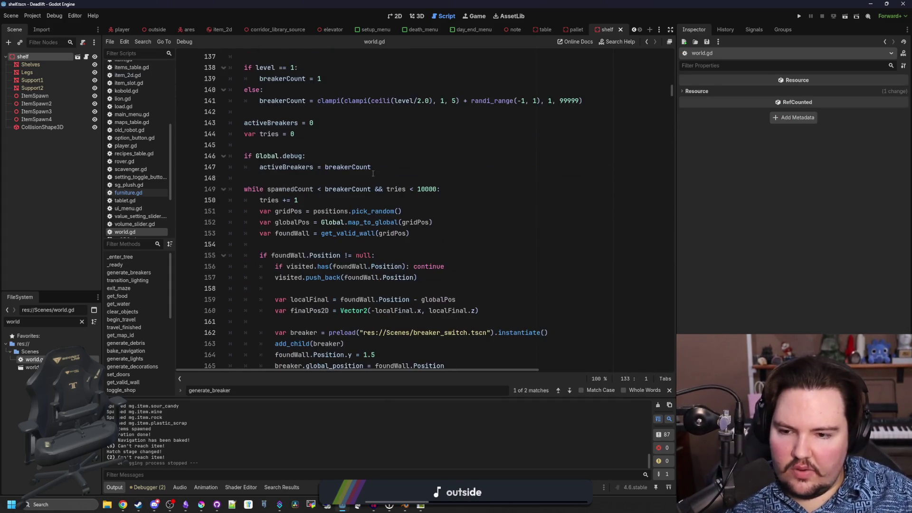
ctrl+click(345, 234)
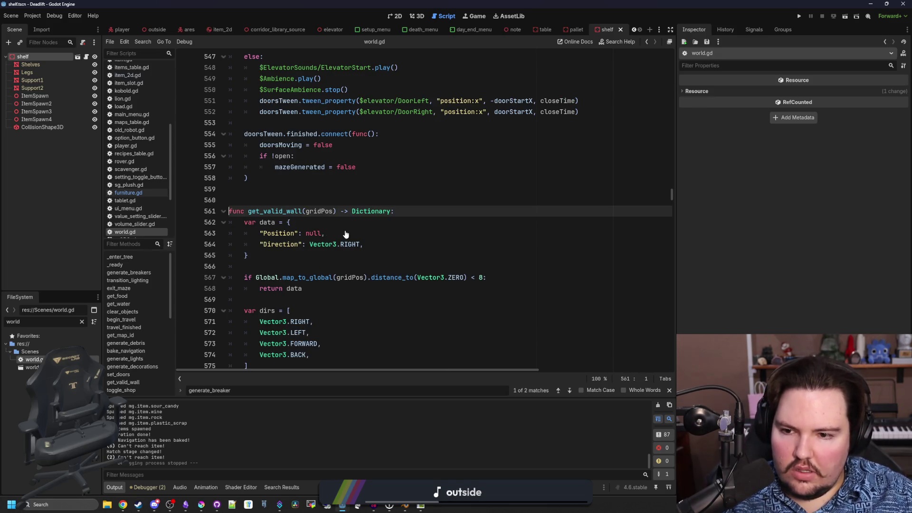
key(alt+Left)
scroll(375, 236, up, 1)
scroll(376, 237, down, 1)
click(317, 220)
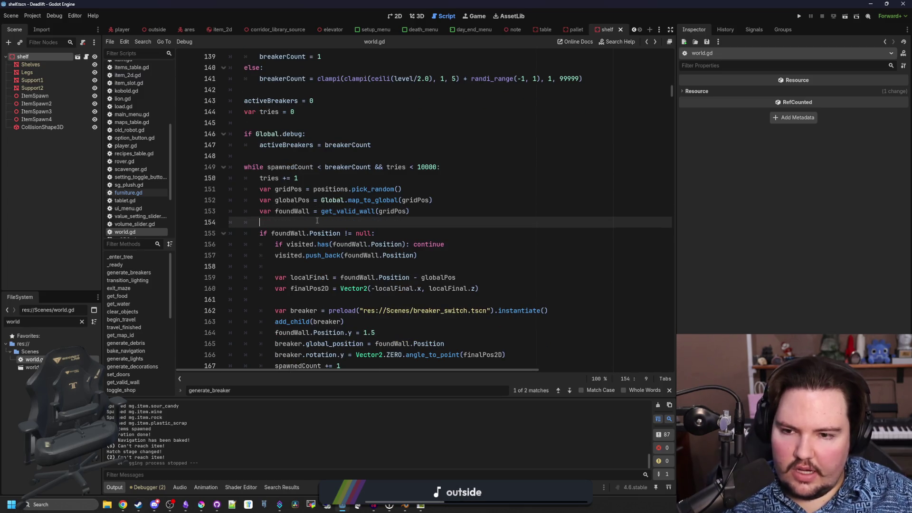
key(Return)
key(Return)
key(Up)
text(is_eq)
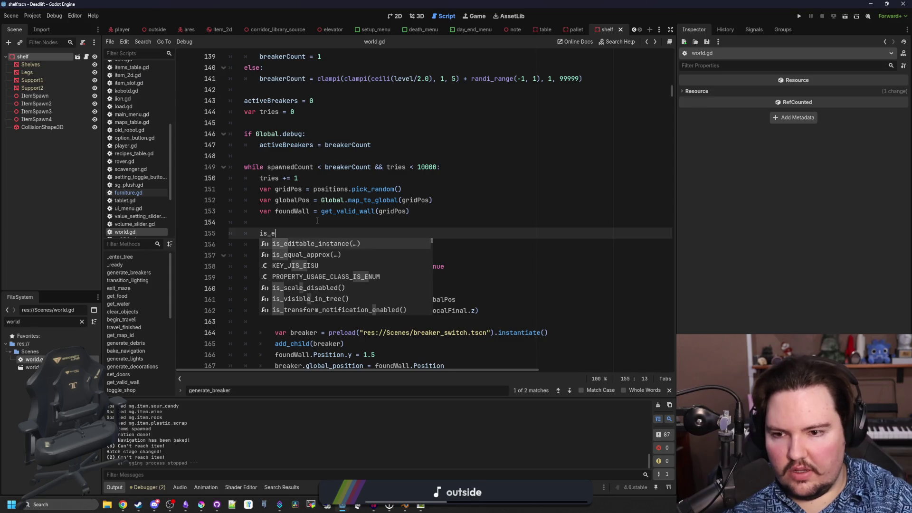
key(Return)
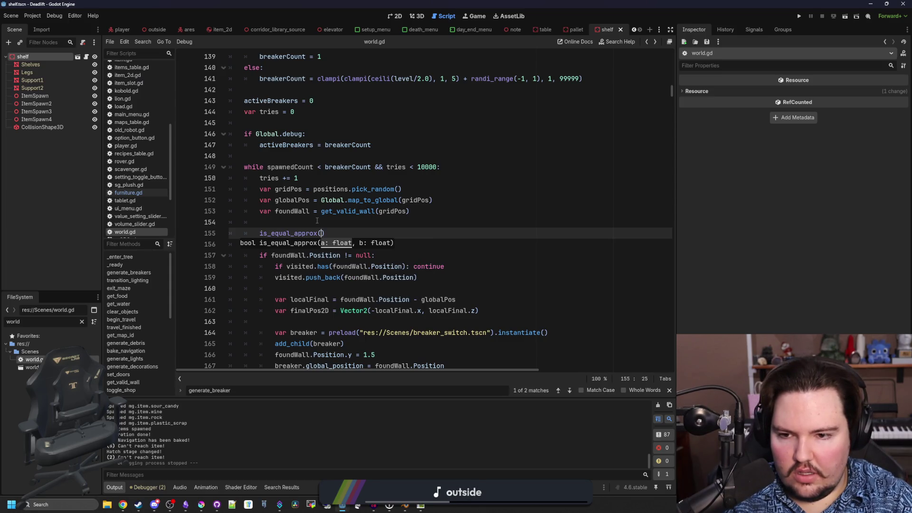
key(BackSpace)
key(BackSpace)
key(BackSpace)
key(BackSpace)
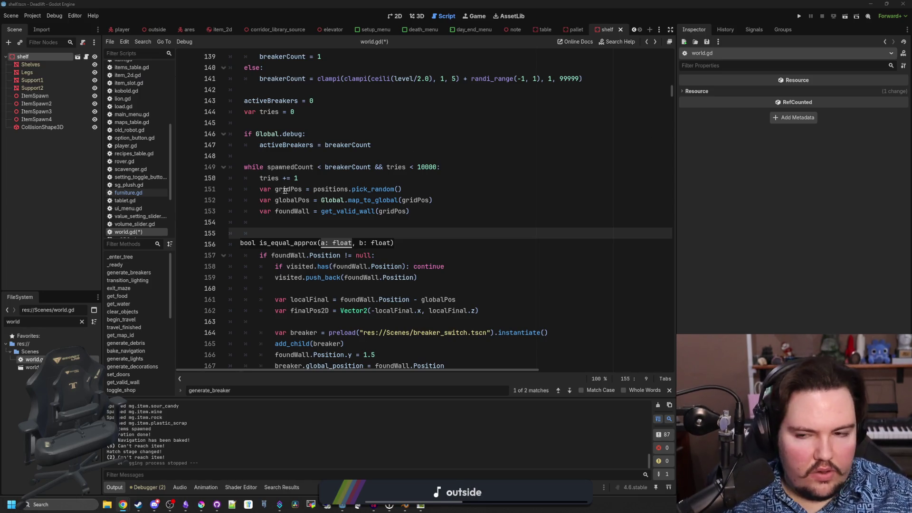
key(Up)
text(Vector2)
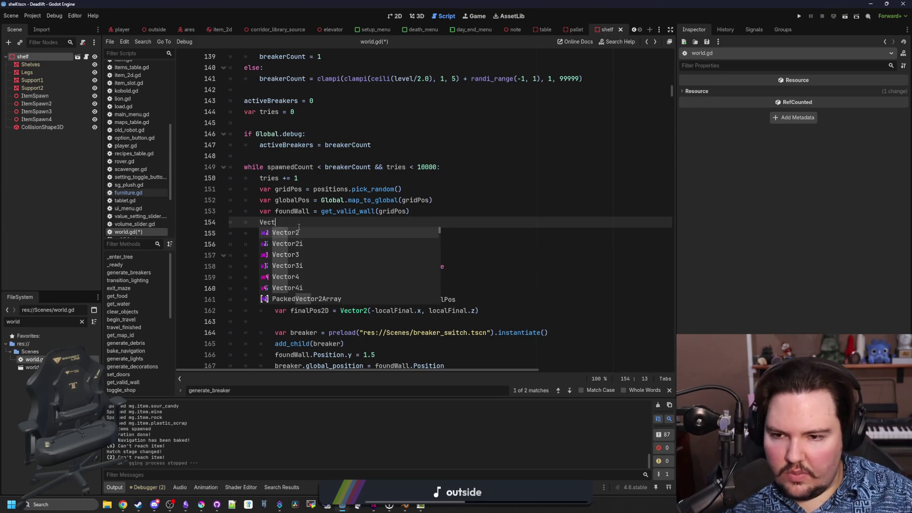
ctrl+click(278, 228)
scroll(292, 274, down, 5)
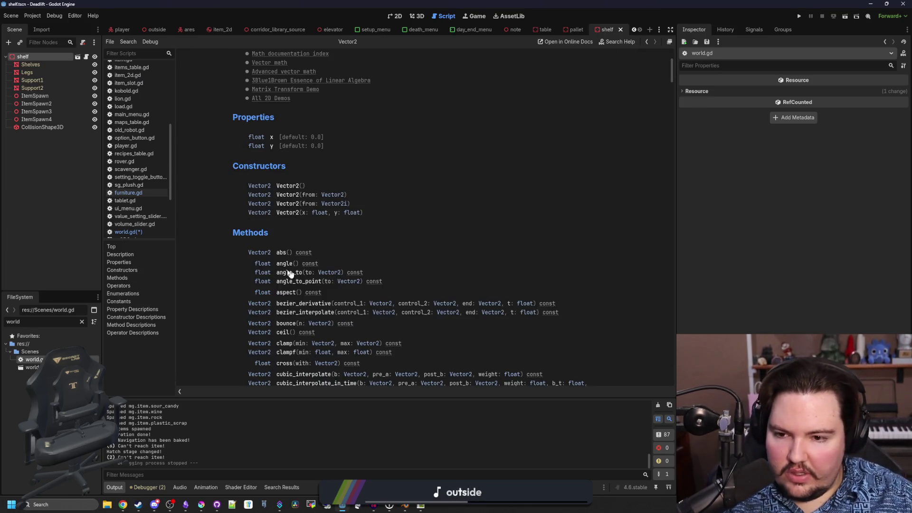
scroll(292, 274, down, 1)
scroll(331, 288, down, 2)
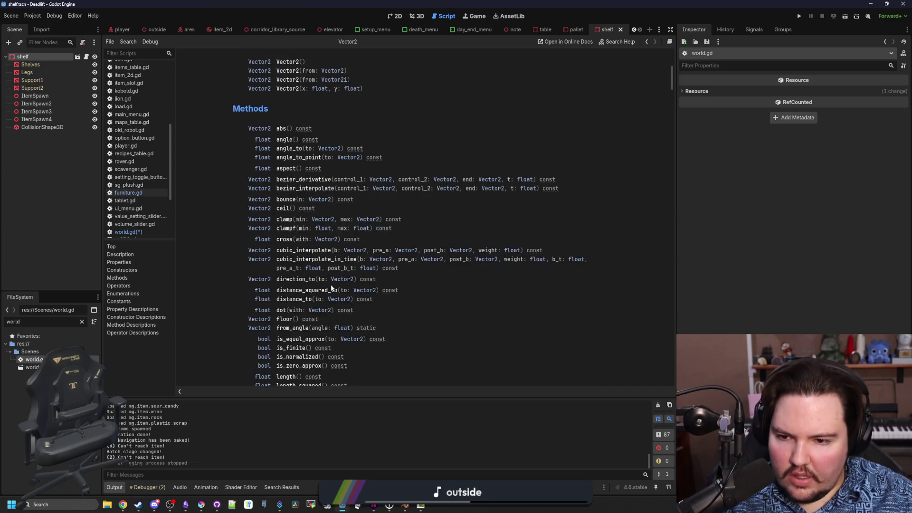
scroll(331, 288, down, 2)
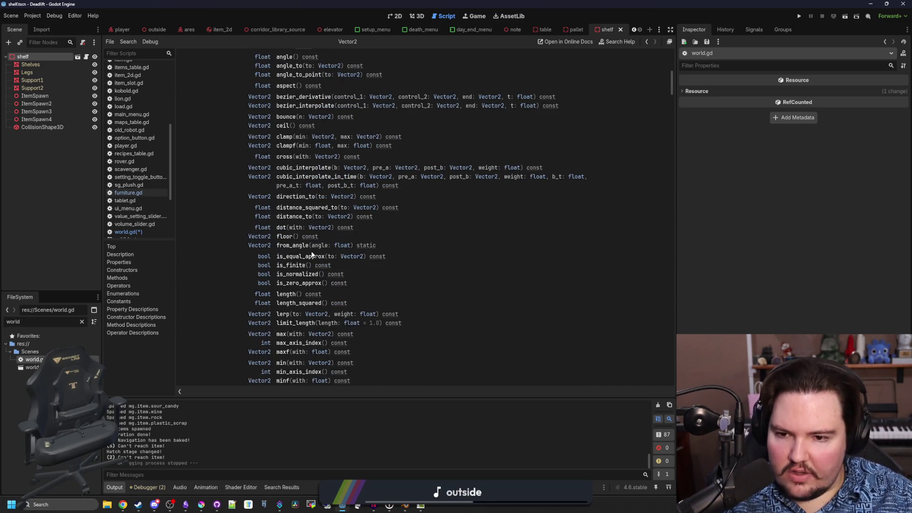
key(alt+Left)
key(shift+Down)
key(Delete)
key(BackSpace)
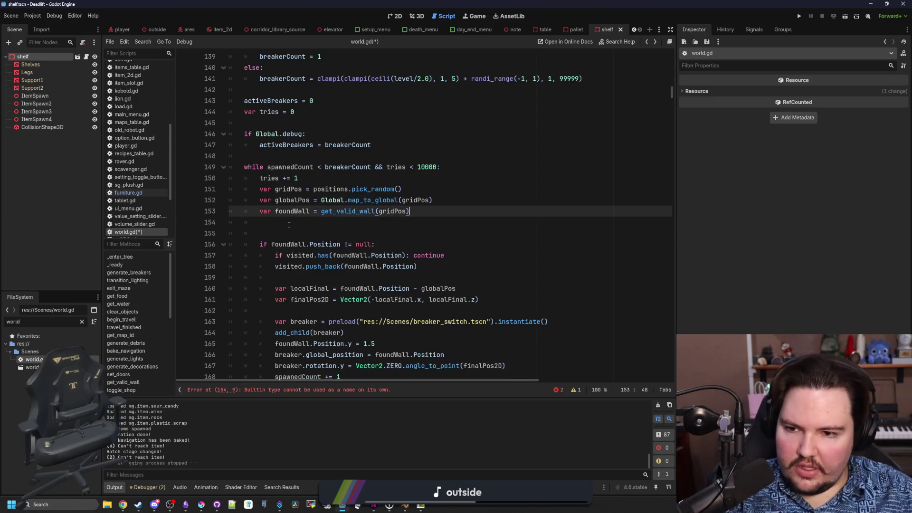
click(300, 222)
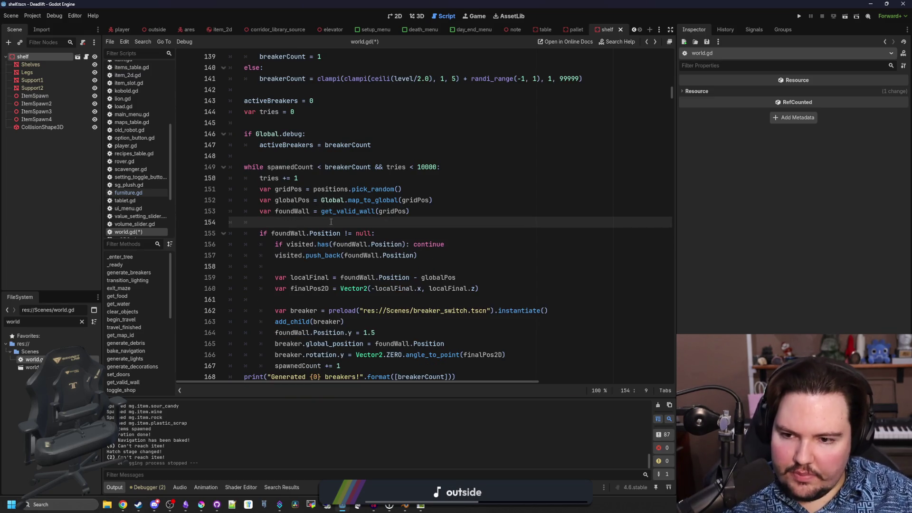
key(ctrl+s)
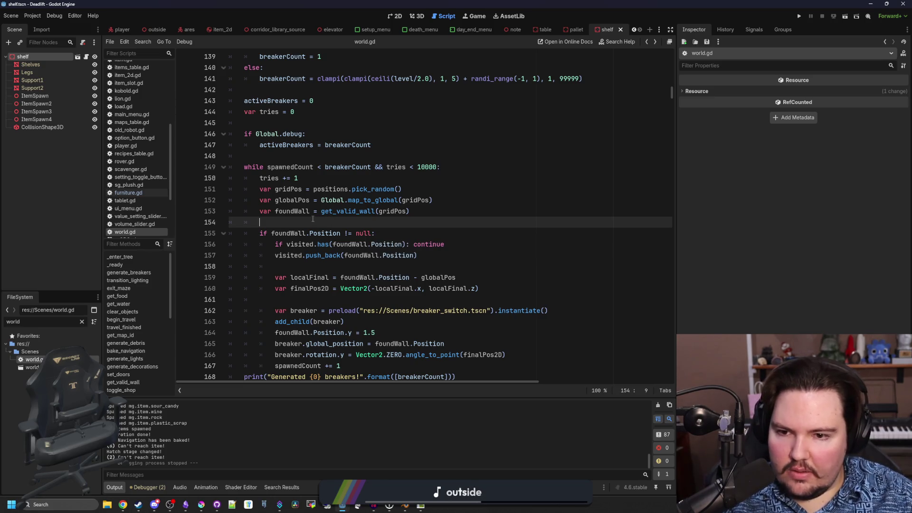
scroll(313, 219, down, 1)
scroll(319, 190, down, 1)
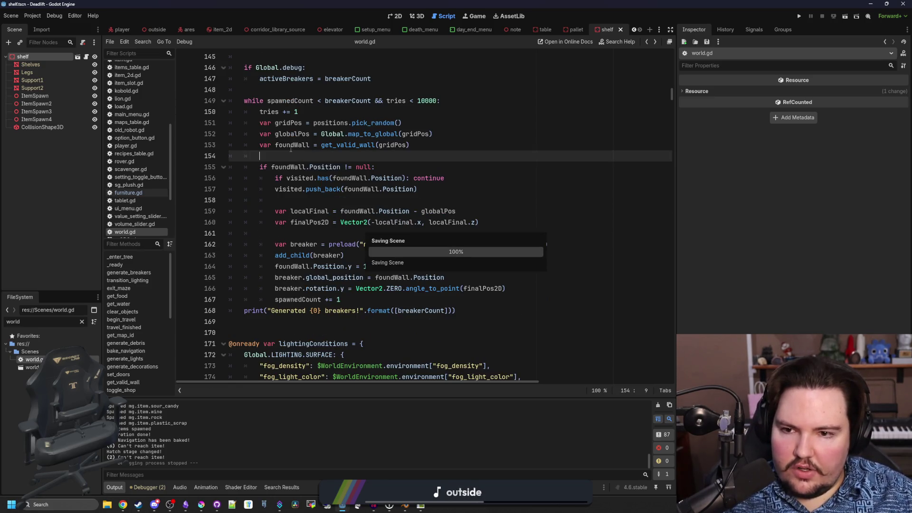
click(276, 144)
triple_click(292, 143)
click(376, 155)
key(ctrl+s)
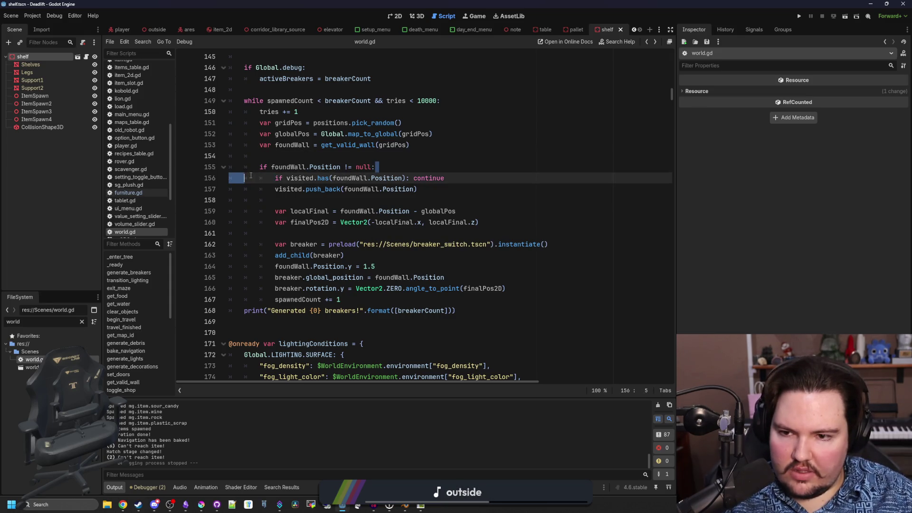
click(374, 196)
key(Up)
key(End)
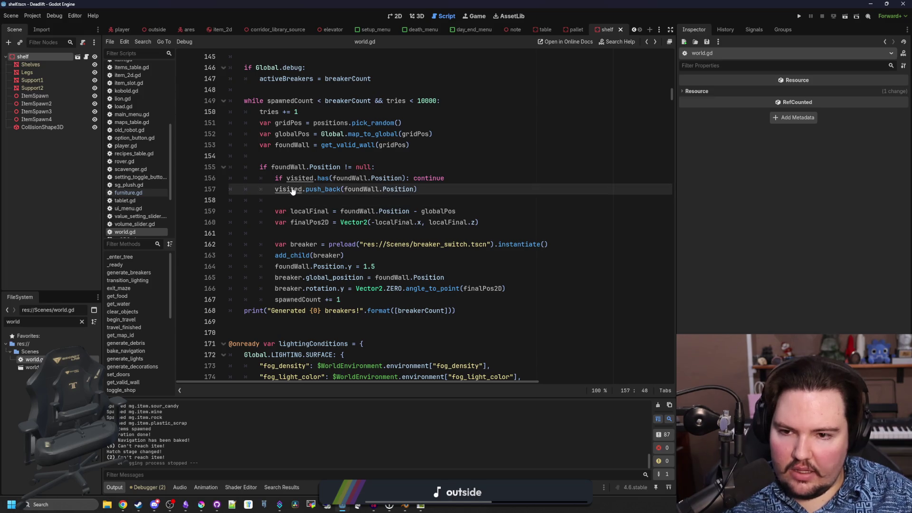
scroll(308, 175, up, 3)
scroll(308, 175, up, 2)
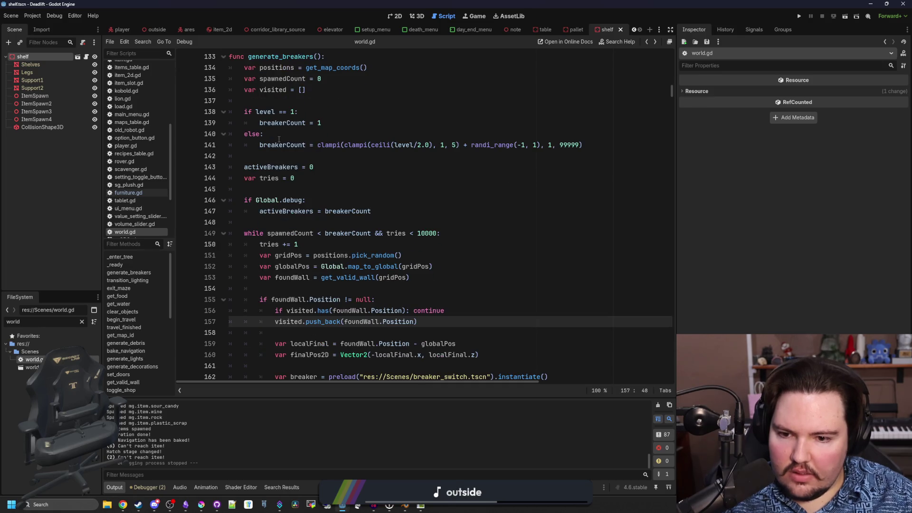
drag(320, 87, 234, 92)
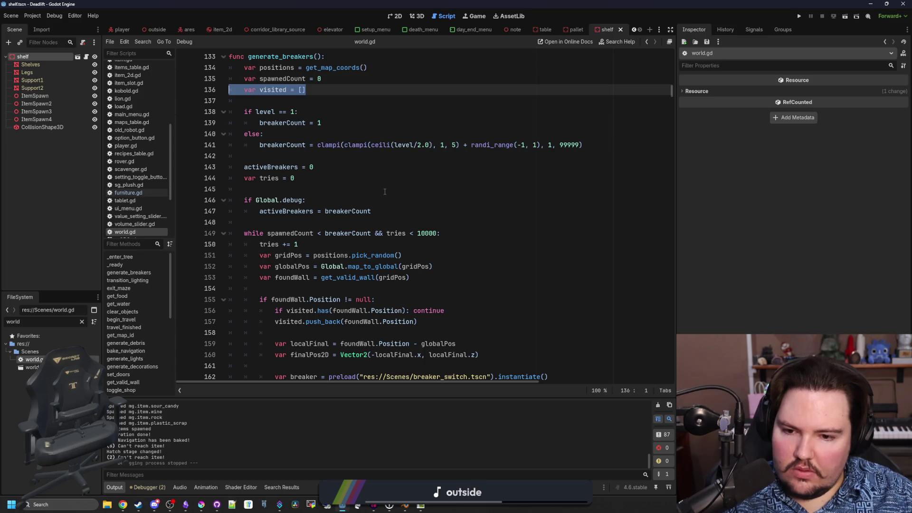
key(ctrl+x)
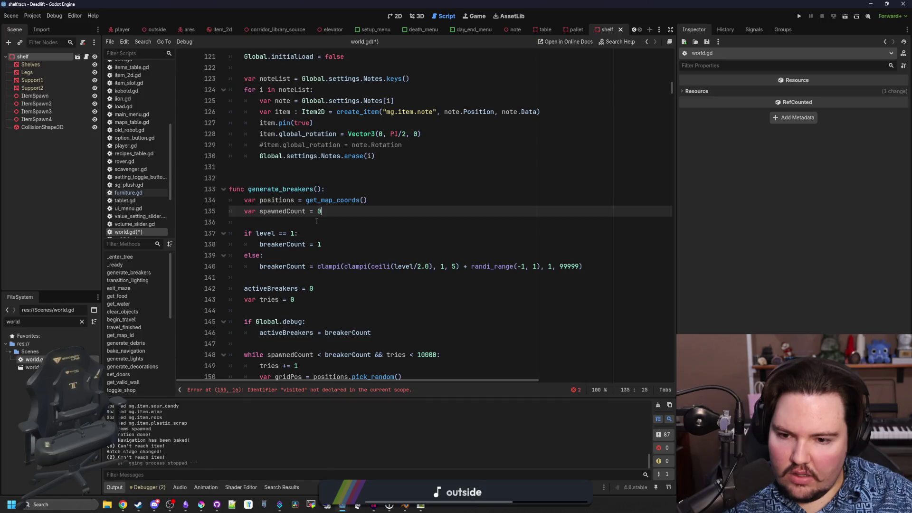
key(BackSpace)
scroll(318, 222, down, 2)
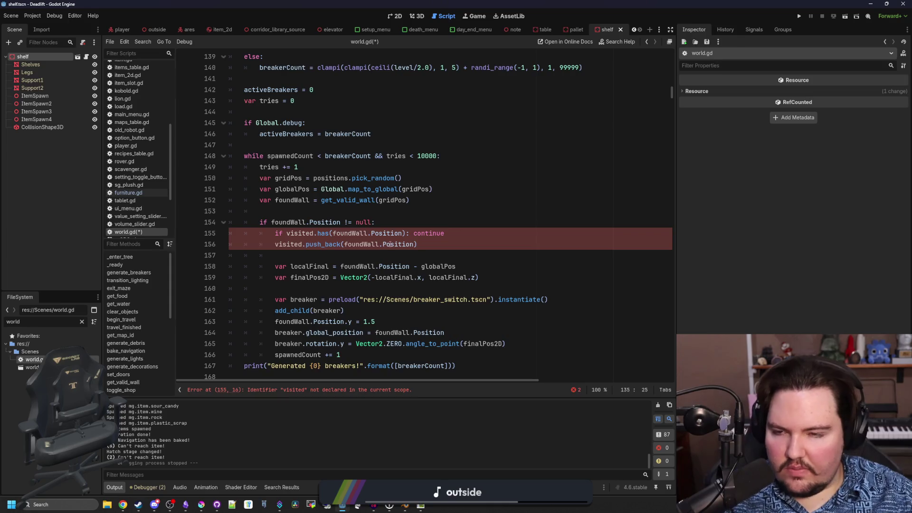
scroll(392, 245, up, 2)
key(ctrl+z)
key(ctrl+z)
click(317, 97)
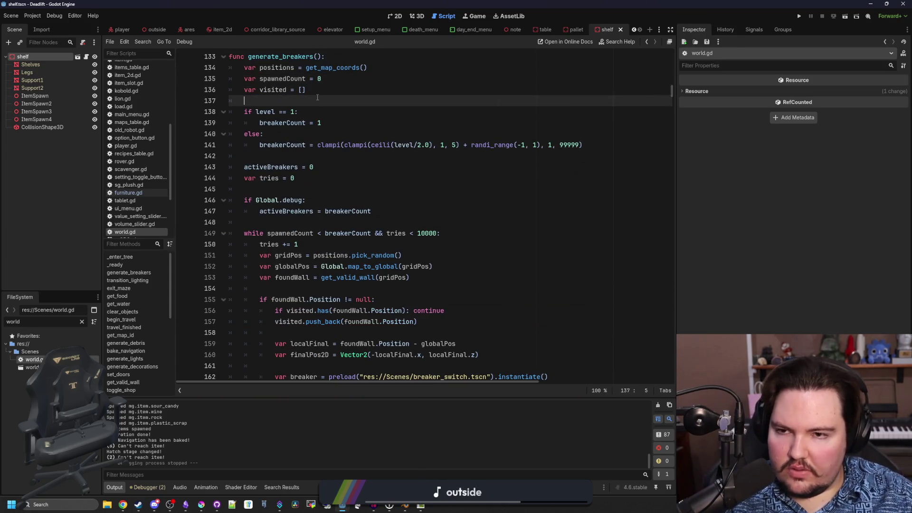
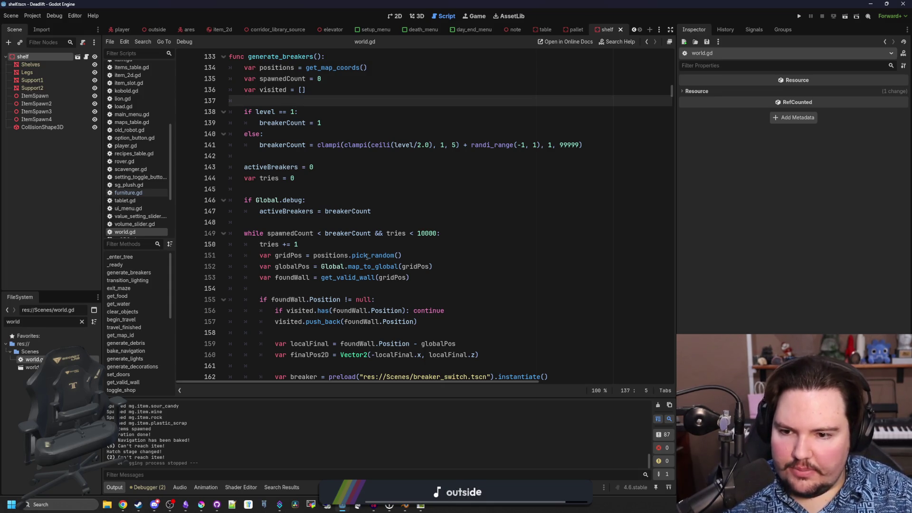
Step: Put the caret on blank line 131 of world.gd, then search Windows for 'calculator'
scroll(348, 246, down, 2)
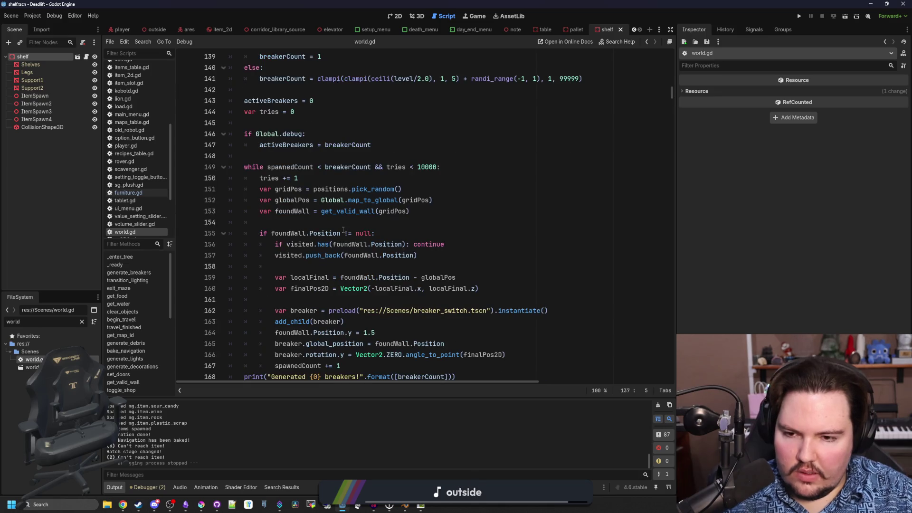
click(361, 219)
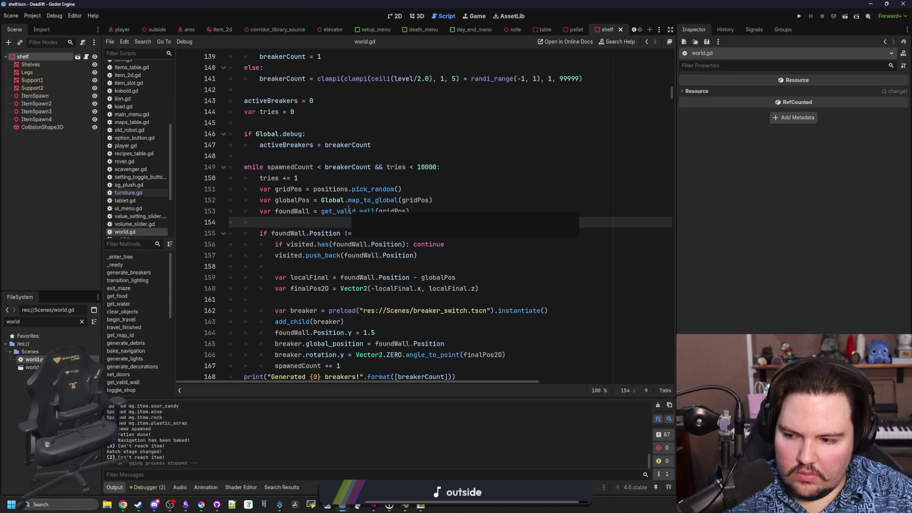
scroll(348, 209, up, 4)
scroll(349, 210, up, 3)
click(281, 211)
click(276, 196)
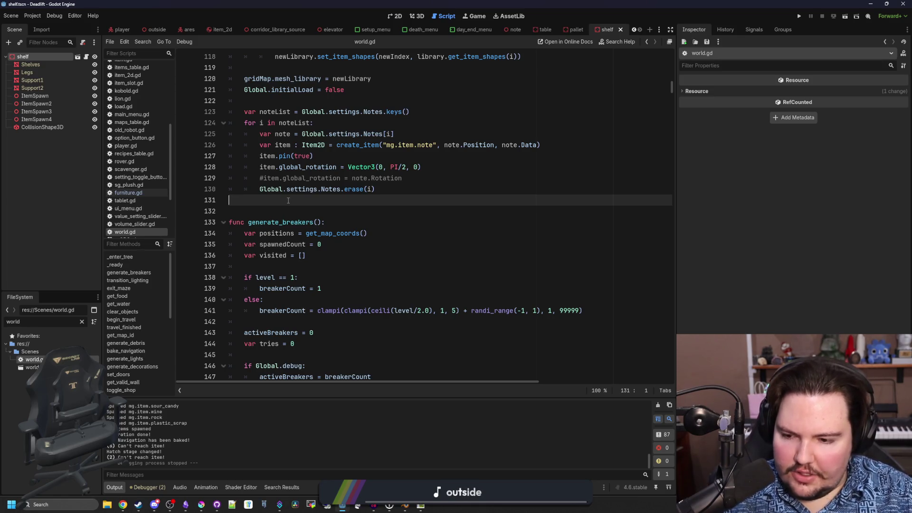
click(67, 504)
text(calculator)
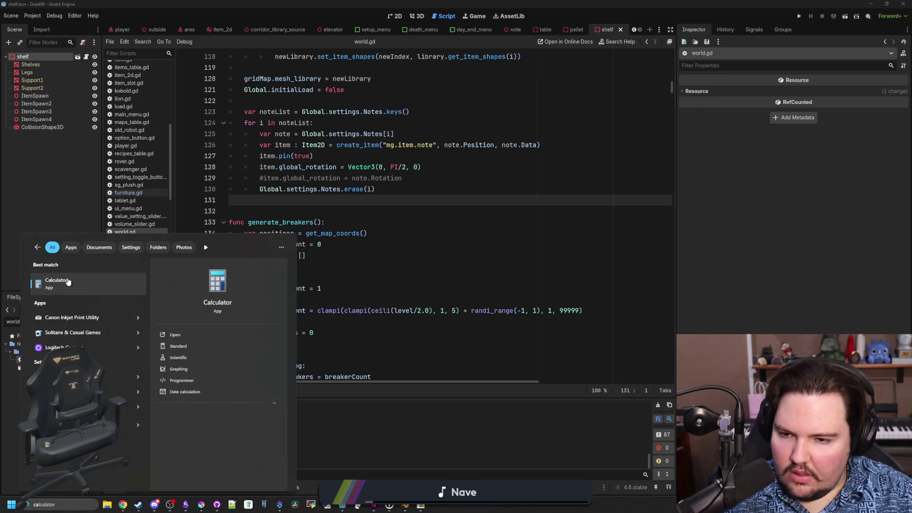
Step: Launch Calculator, enter 3.9 and 4, clear the divide-by-zero error, and close it
click(68, 281)
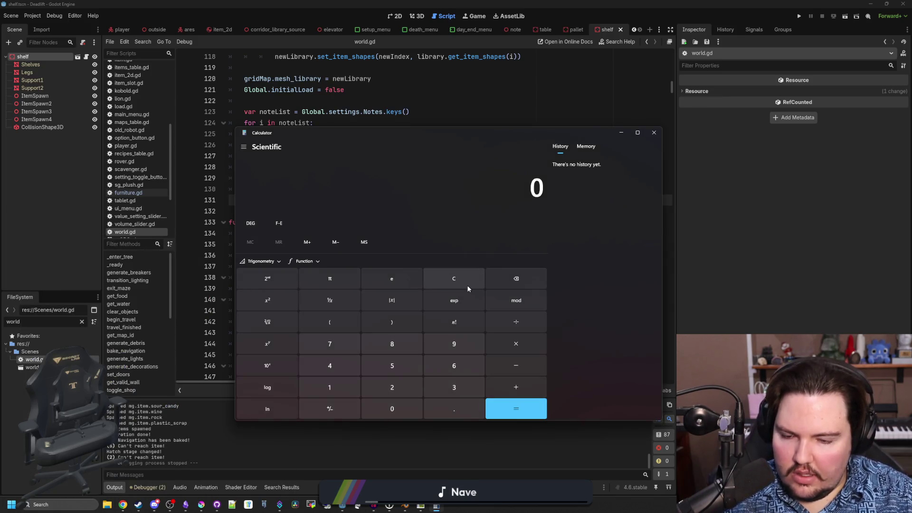
text(3.9)
key(BackSpace)
key(BackSpace)
key(BackSpace)
text(4)
key(Escape)
key(r)
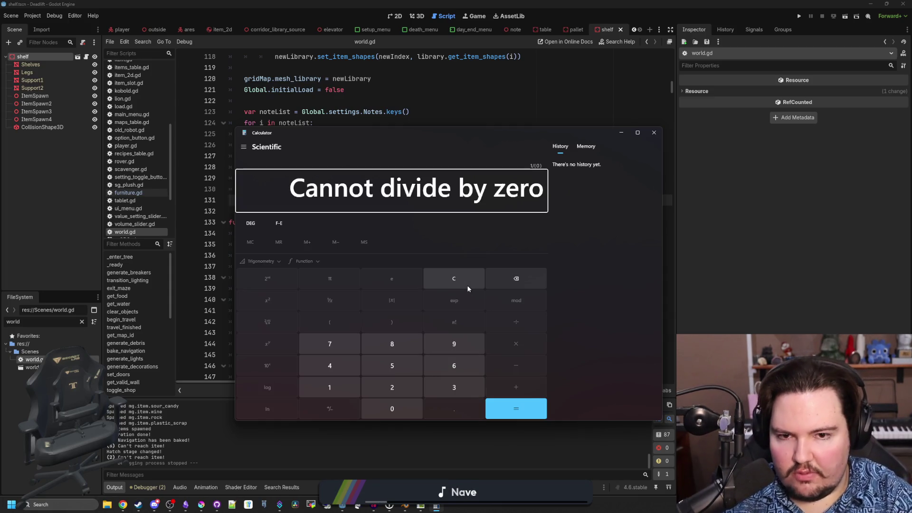
click(468, 289)
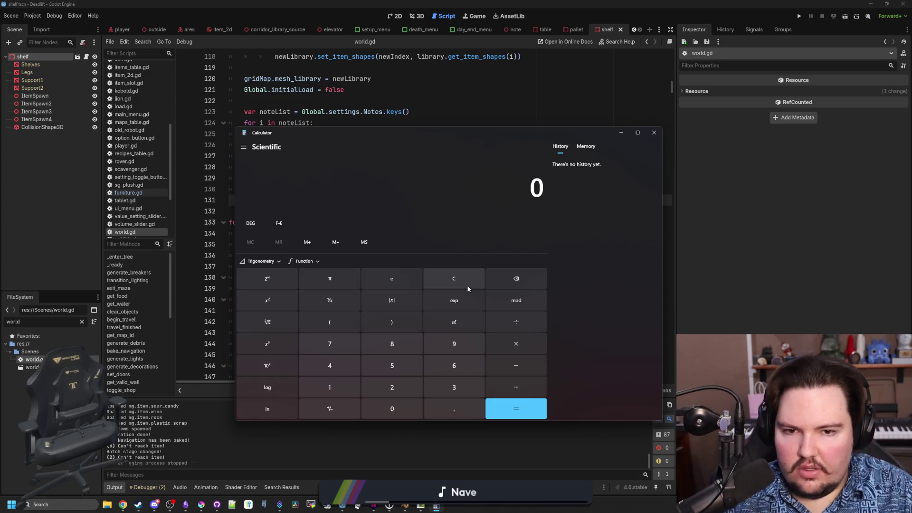
click(659, 138)
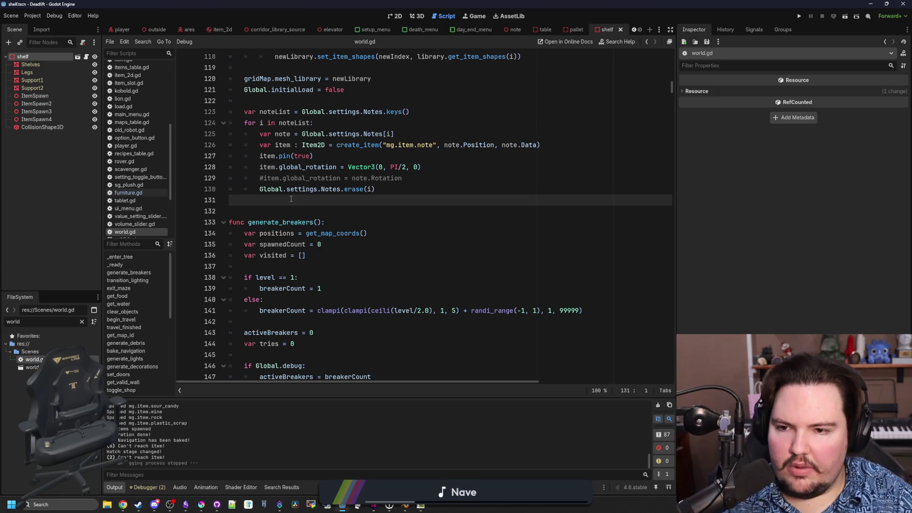
Step: Add a new function header func round_wall_pos(pos): above generate_breakers
key(Return)
key(Return)
key(Return)
key(Up)
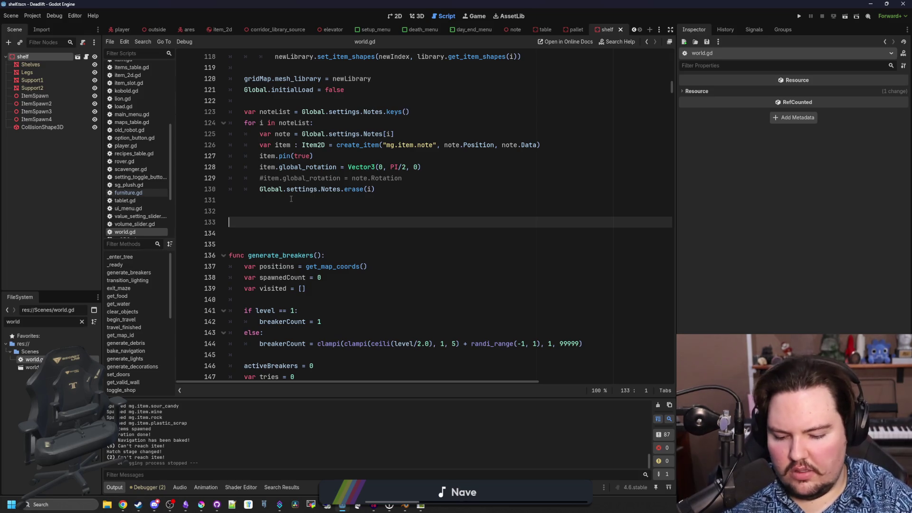
text(func )
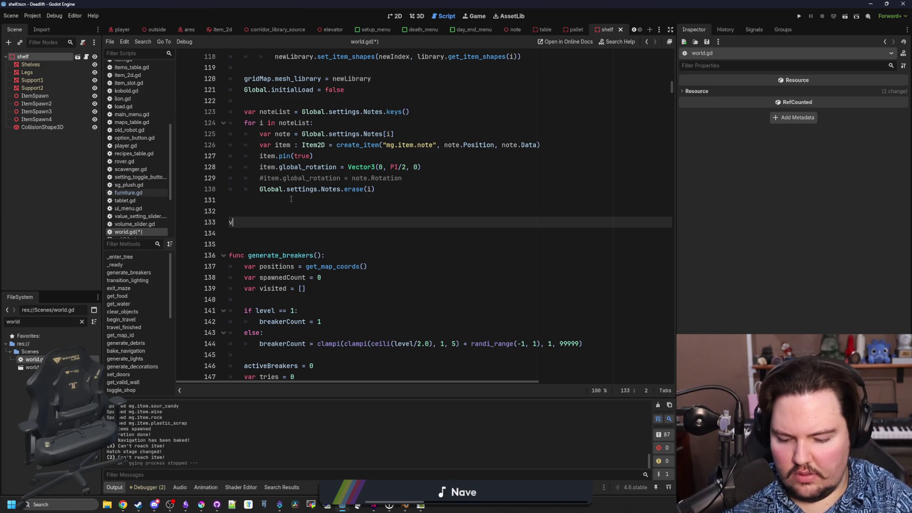
text(round_wall_pos()
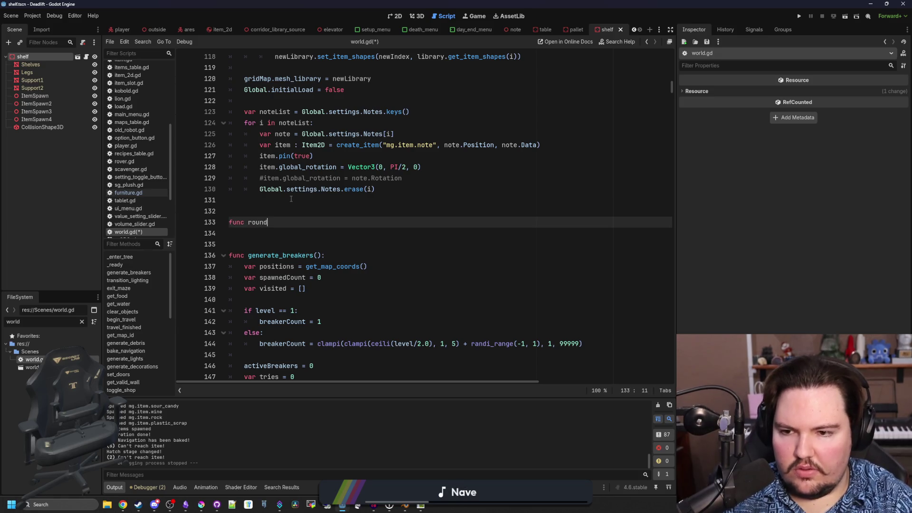
text():)
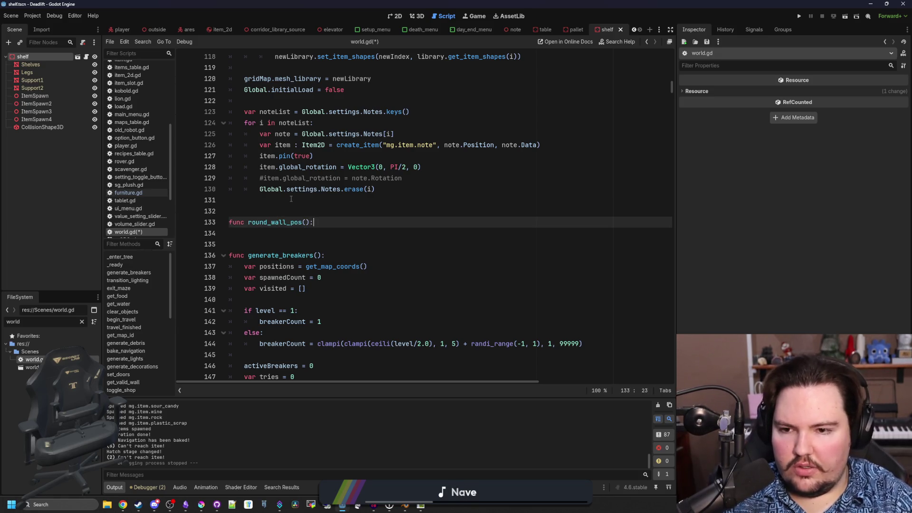
key(Return)
scroll(335, 364, right, 1)
scroll(335, 363, down, 1)
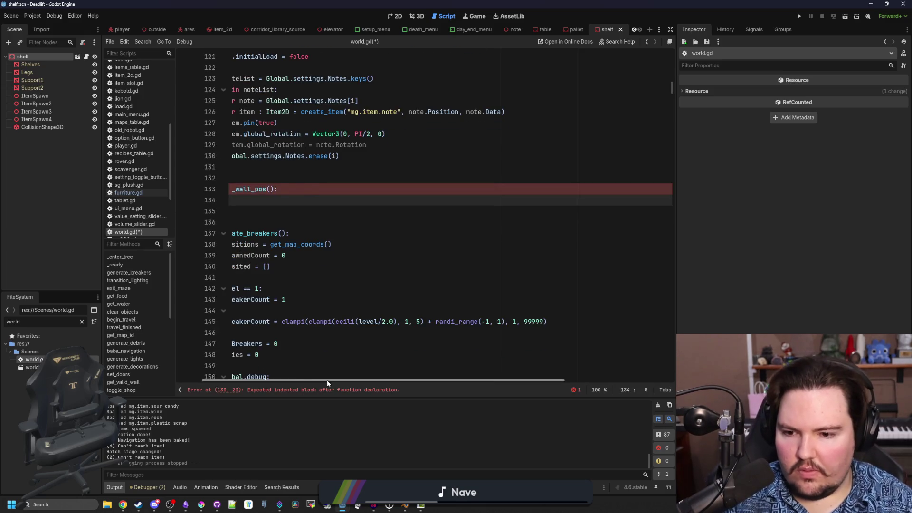
scroll(336, 364, left, 1)
click(311, 189)
text(pos)
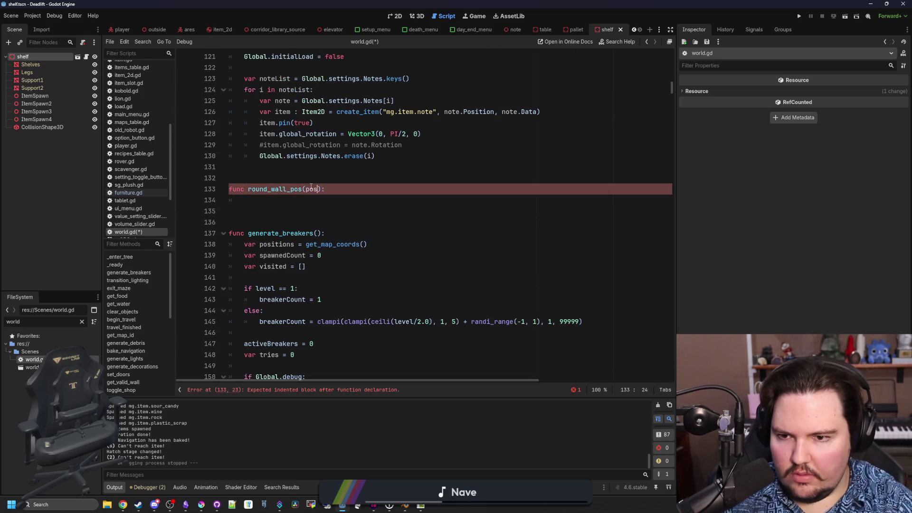
key(Down)
Step: Write the body to return a vector of roundi(pos.x), 0, roundi(pos.z)
text(return Vector2i()
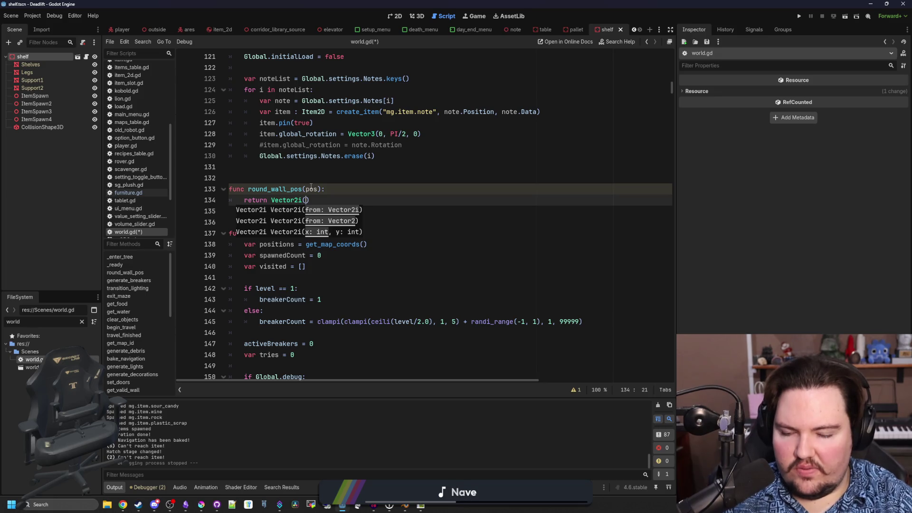
text(pos.x)
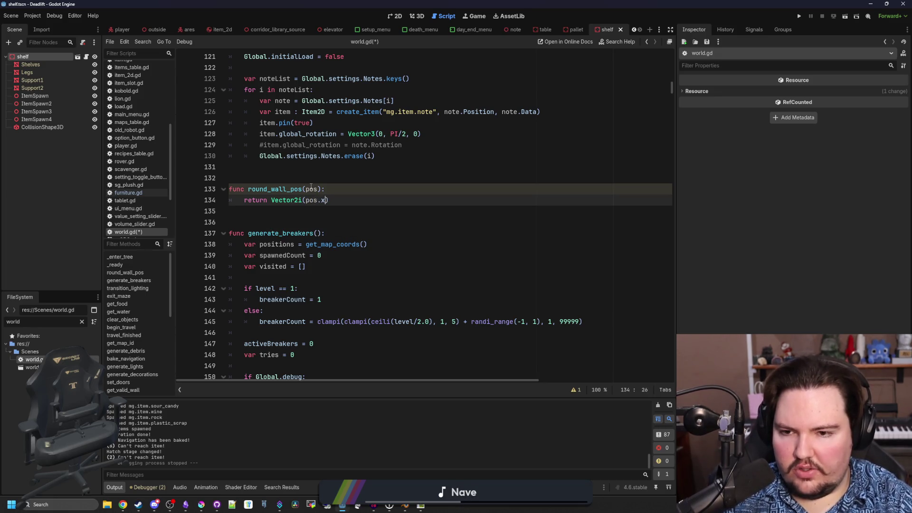
key(Left)
key(Left)
key(Left)
text(roundi()
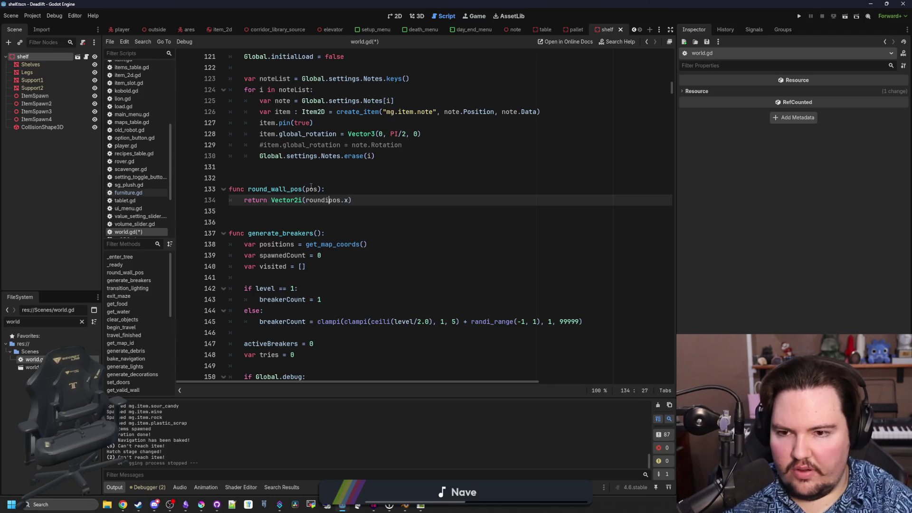
key(Right)
key(Right)
key(Right)
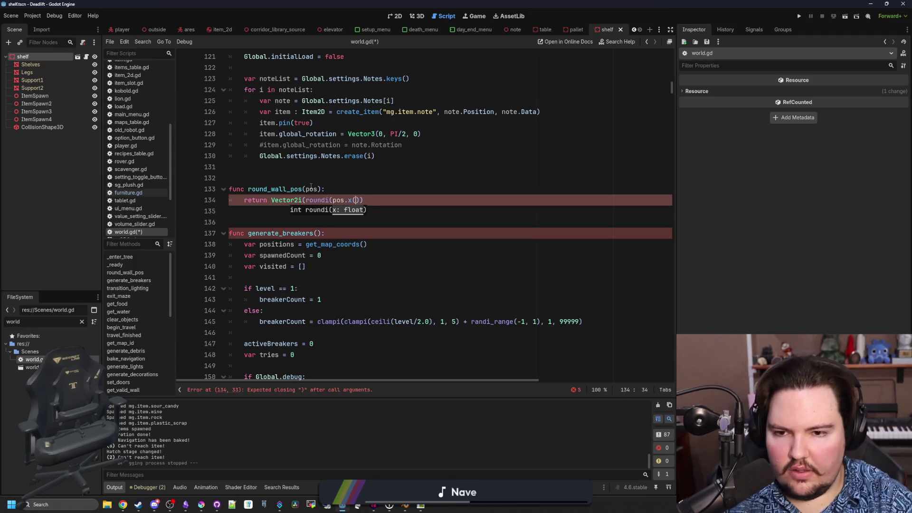
key(Right)
text())
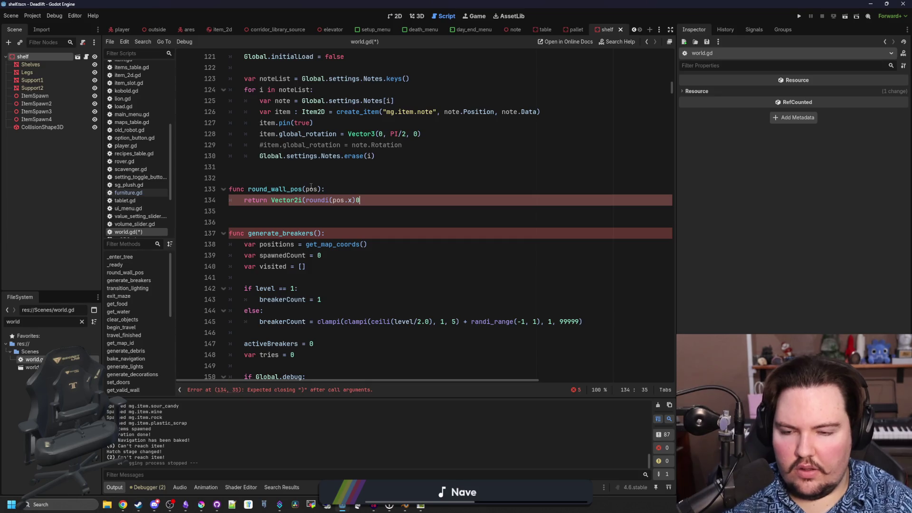
key(Left)
text(, 0, ro)
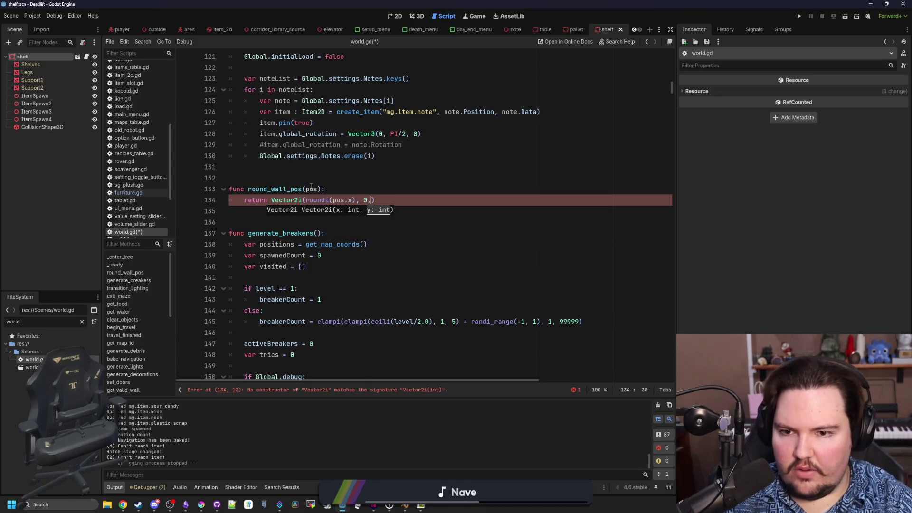
text(undi(pos.z)
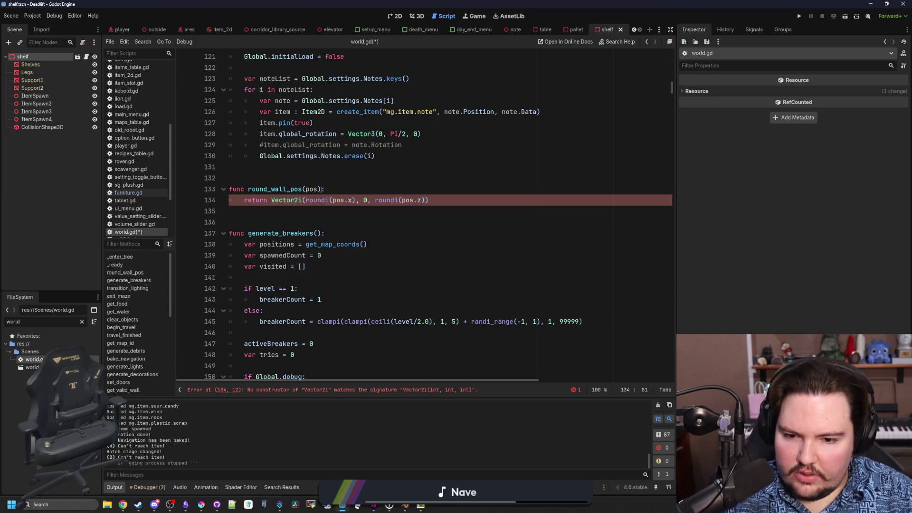
Step: Give round_wall_pos a Vector3i return type and type the pos parameter as Vector3
click(299, 200)
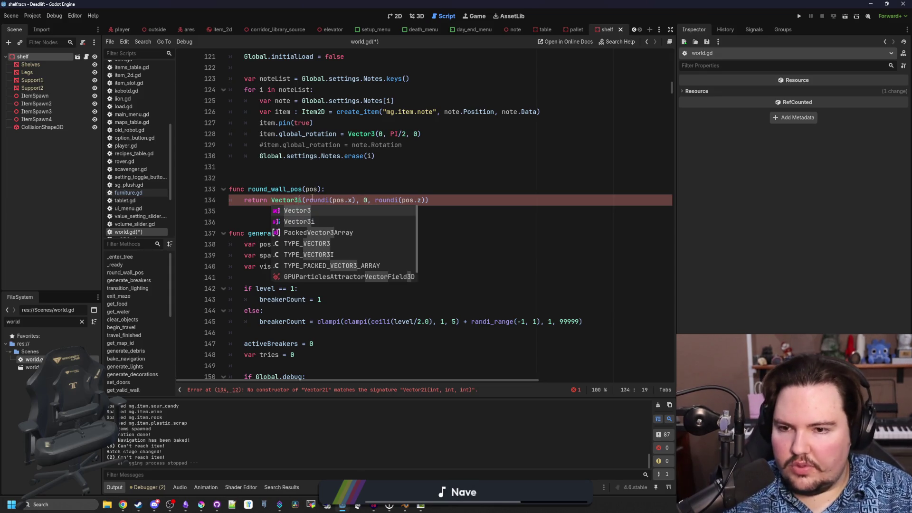
click(322, 189)
text(-> V)
text(ector3i)
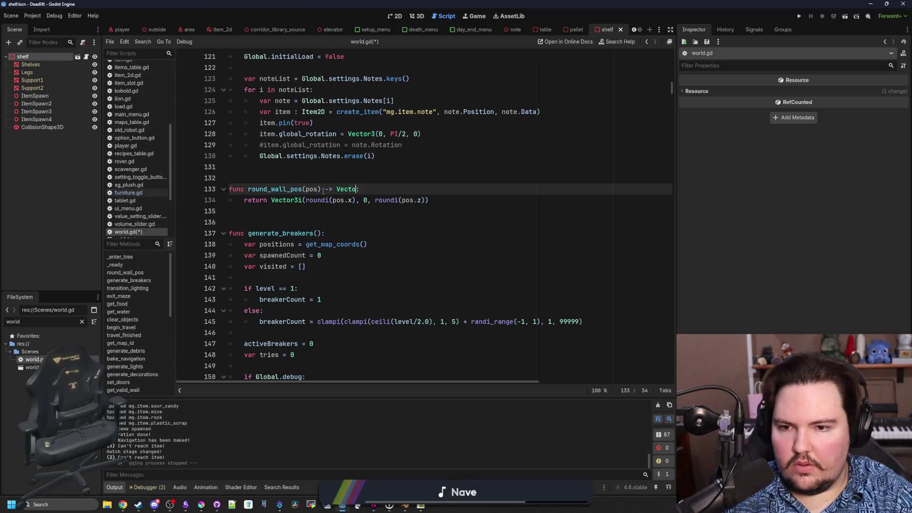
click(320, 190)
text(: Vect)
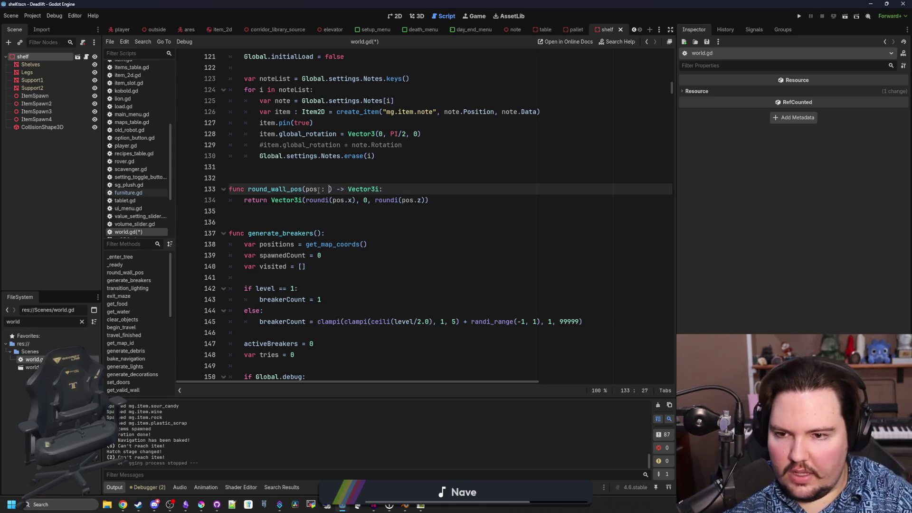
text(or)
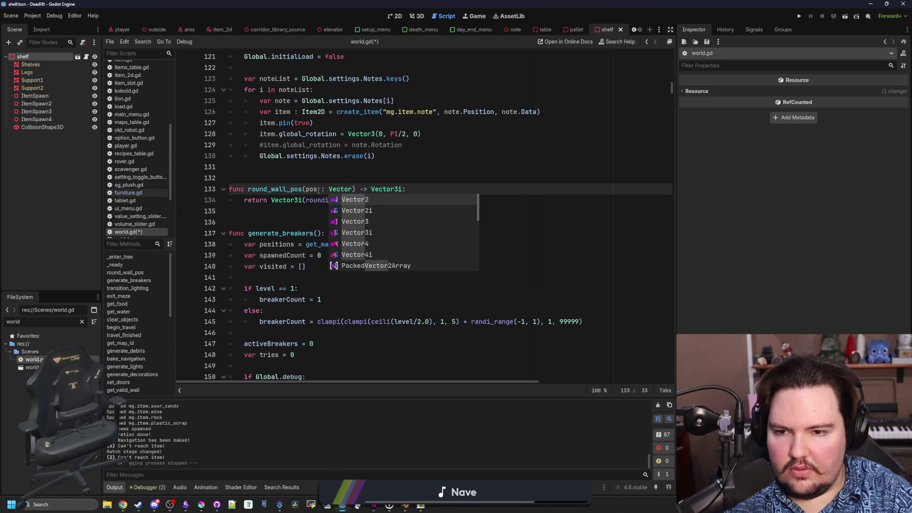
text(3)
click(288, 167)
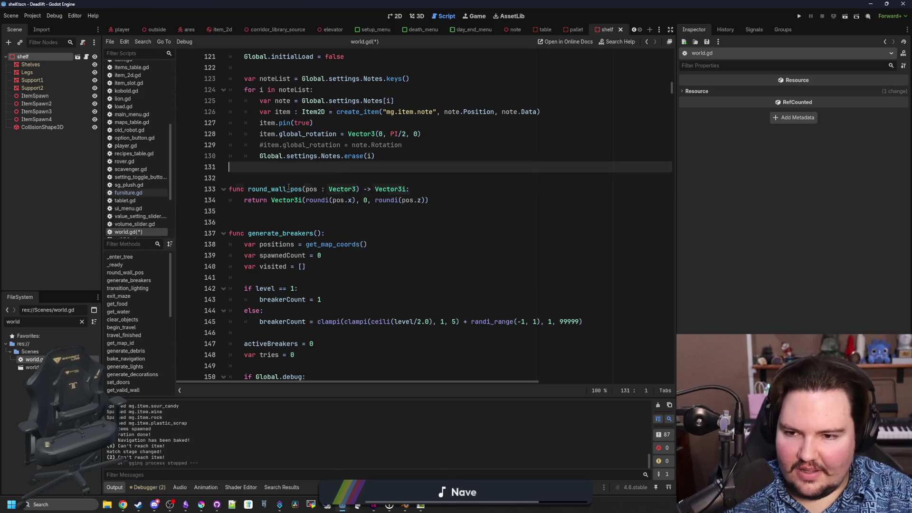
double_click(288, 188)
scroll(323, 243, down, 3)
click(293, 175)
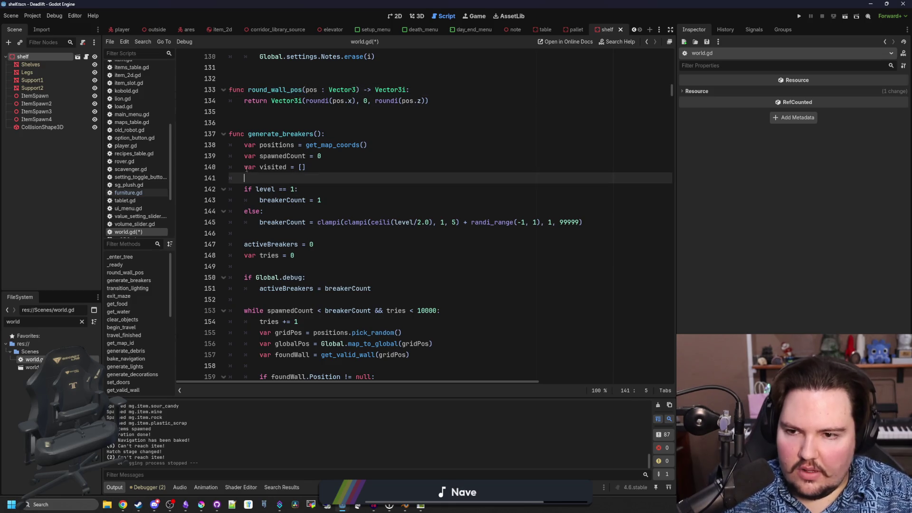
Step: Comment out var visited and add var rounded = round_wall_pos(foundWall.Position) inside the null check
key(Up)
text(#)
click(306, 90)
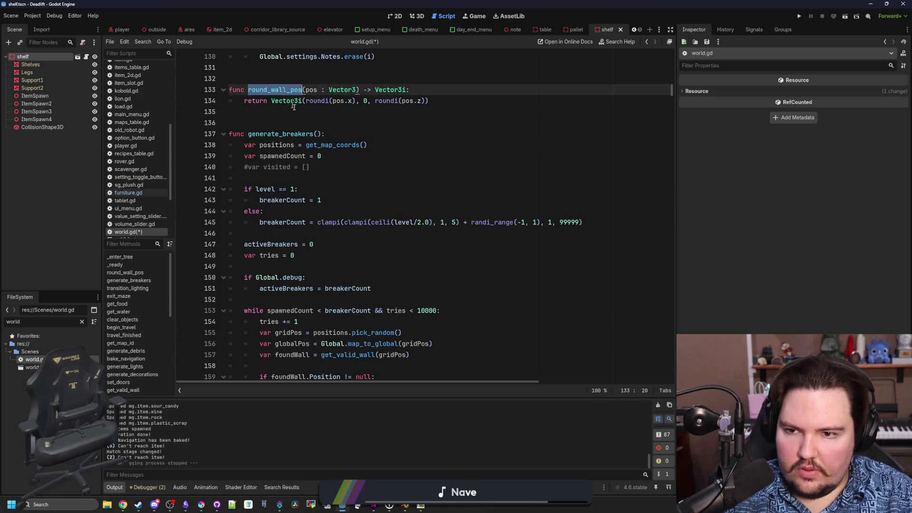
scroll(372, 278, down, 3)
scroll(371, 278, down, 2)
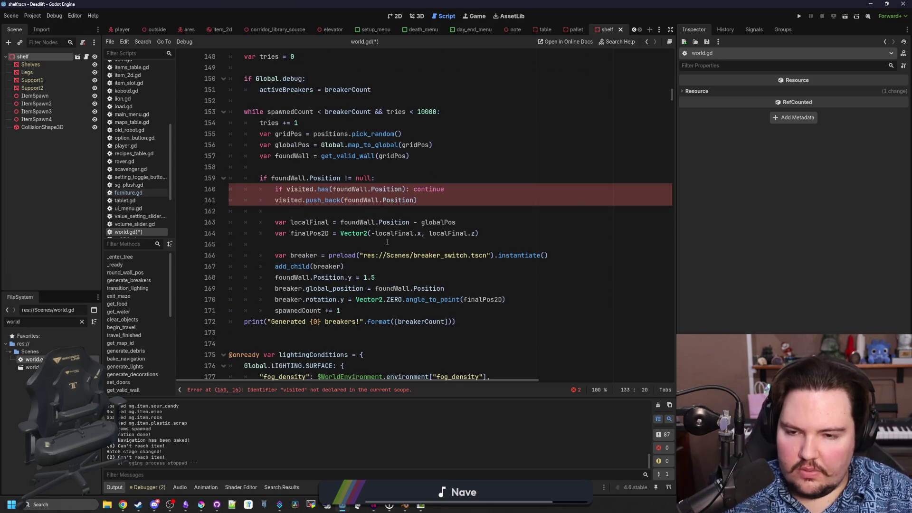
click(390, 244)
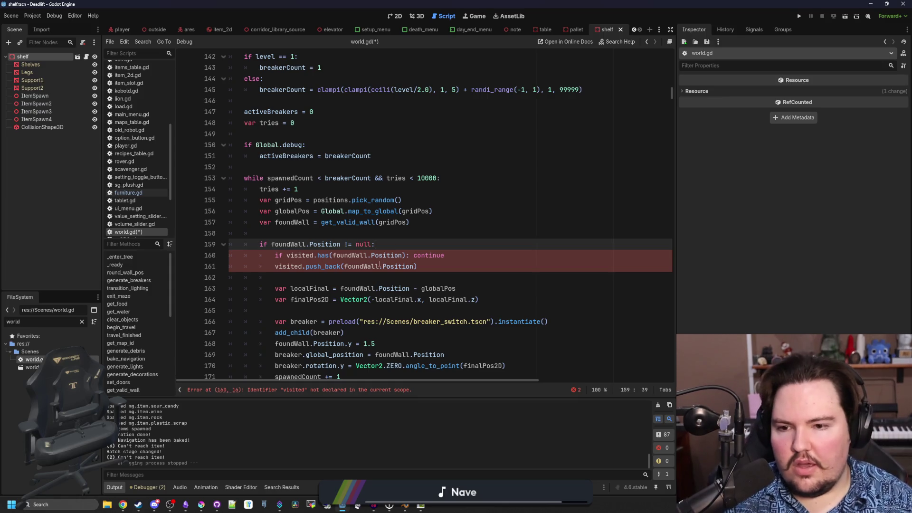
key(Return)
text(var rounded = round_wall_pos()
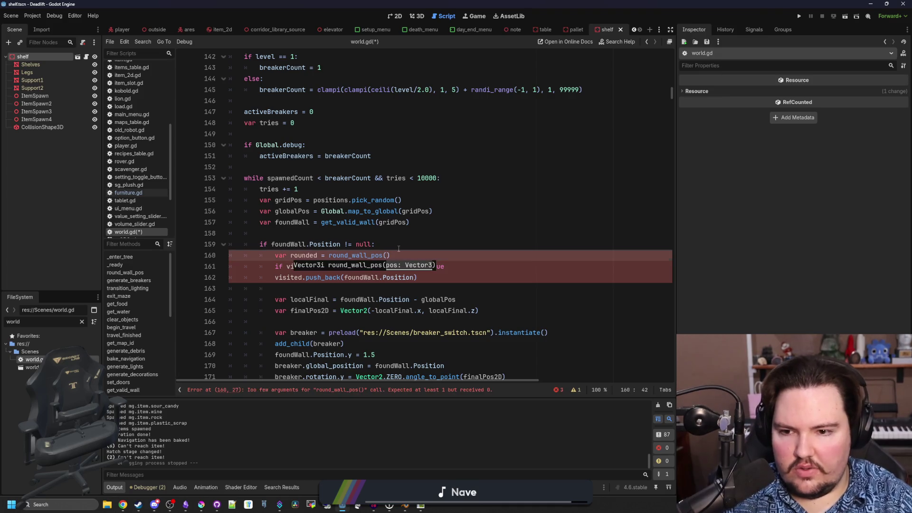
text(foundW)
text(all.Position))
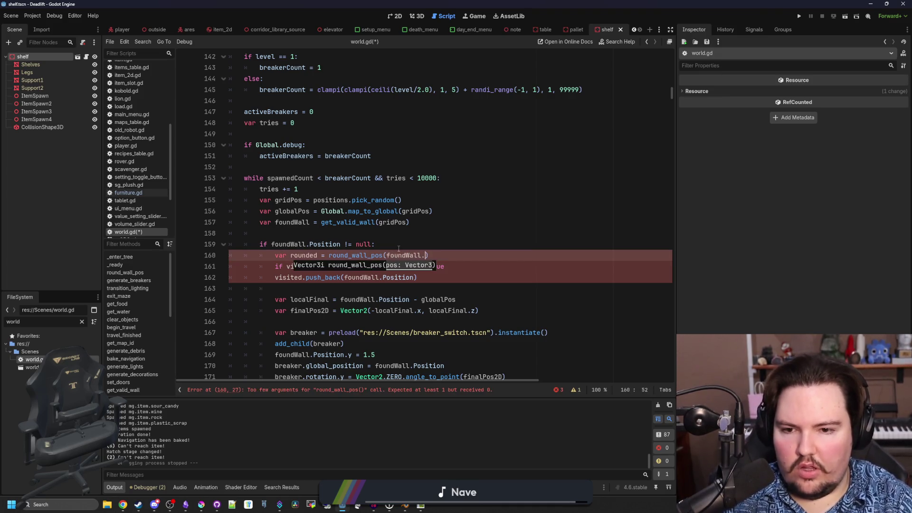
key(Return)
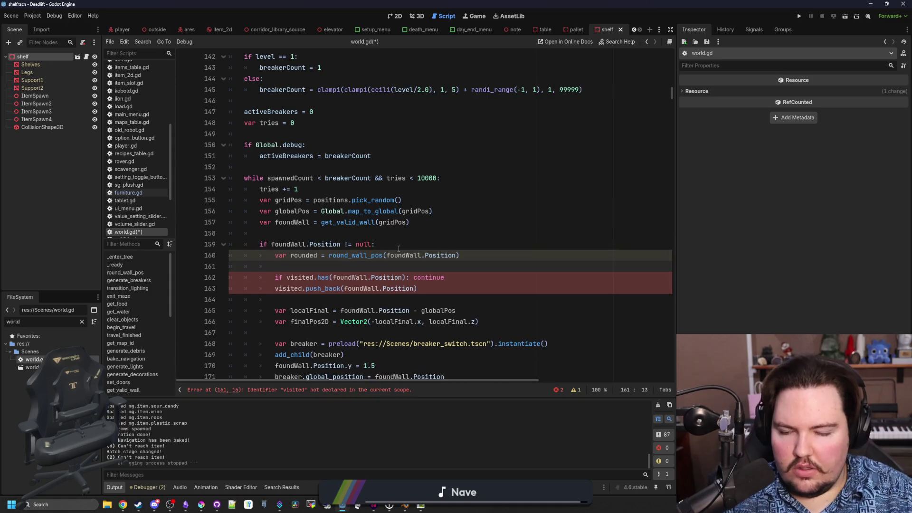
Step: Replace 'visited' in the line 162 check with 'wal'
scroll(369, 254, down, 1)
drag(403, 244, 332, 244)
click(312, 245)
double_click(311, 244)
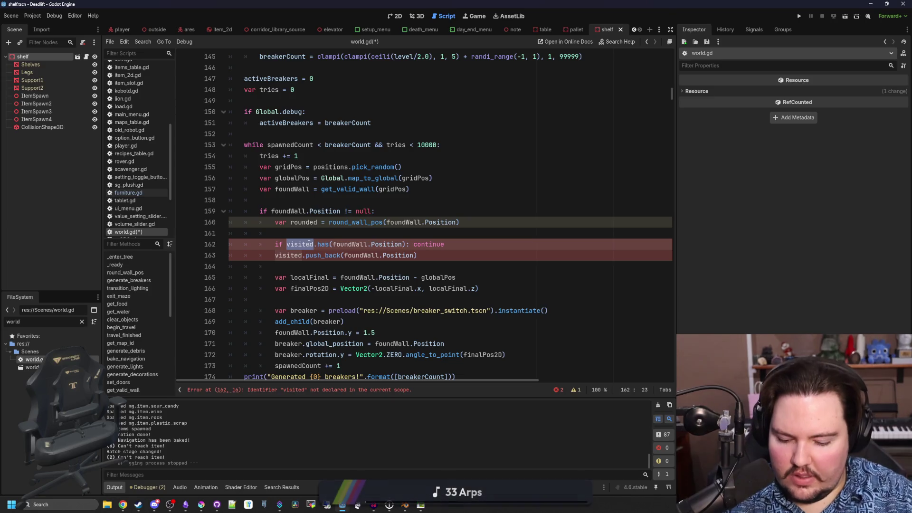
text(wall)
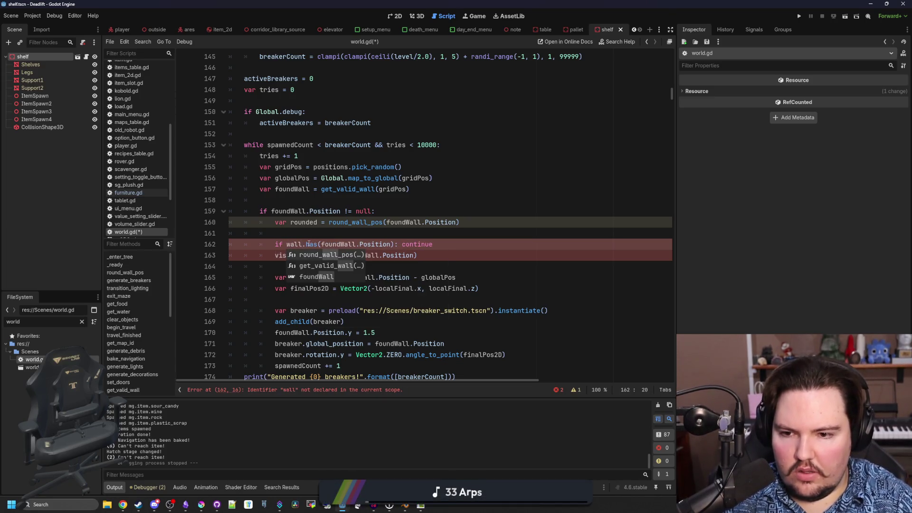
key(BackSpace)
scroll(326, 244, up, 20)
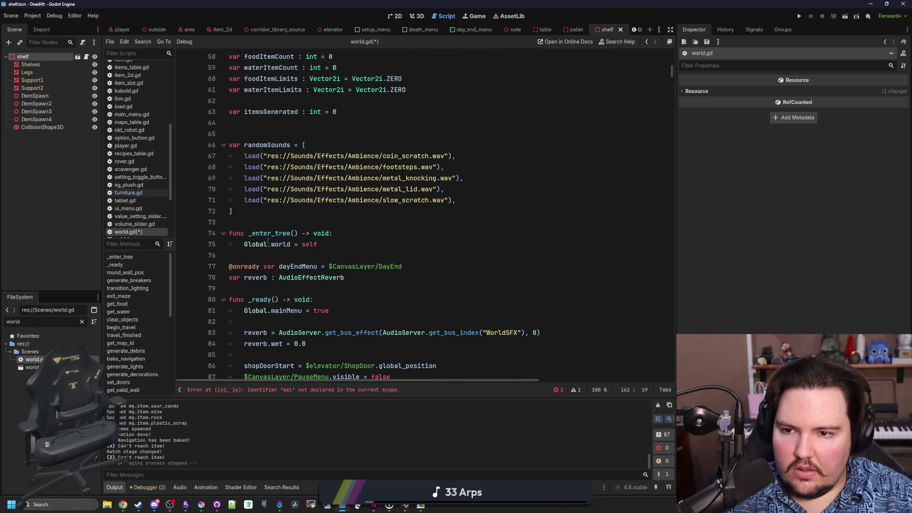
scroll(284, 266, up, 6)
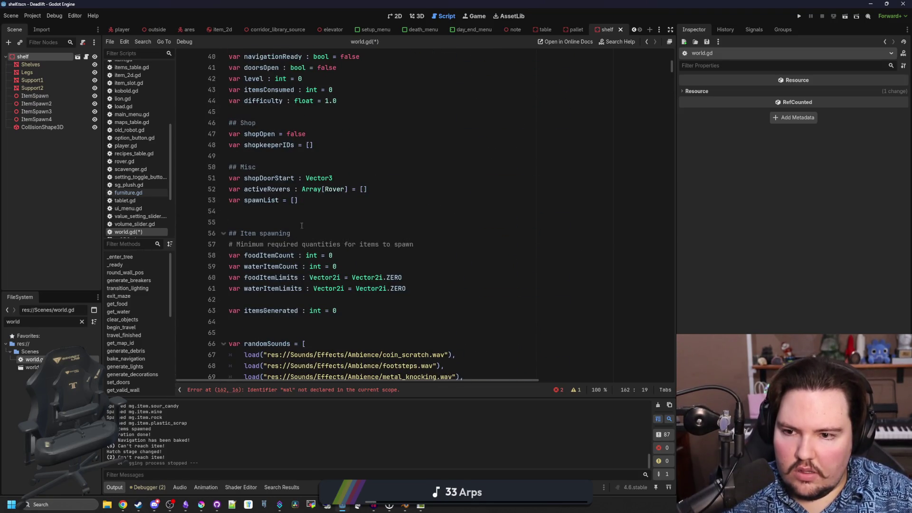
scroll(300, 229, down, 11)
scroll(279, 211, down, 17)
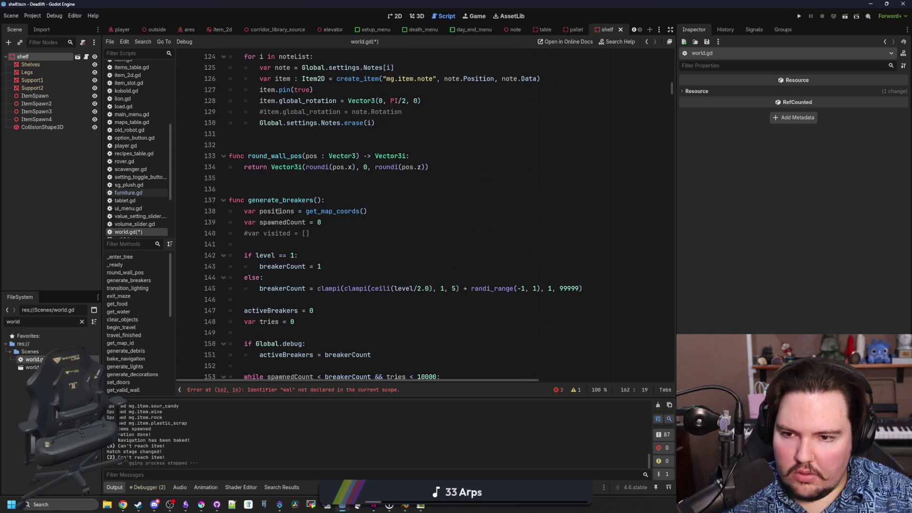
scroll(267, 192, down, 6)
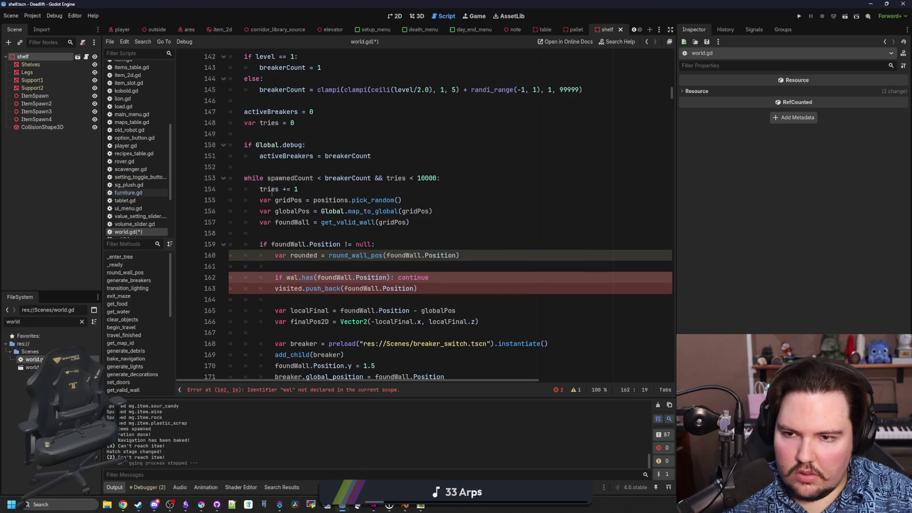
click(320, 223)
Step: Search world.gd for 'wall' and step through its matches
key(ctrl+f)
text(s)
key(BackSpace)
text(walls)
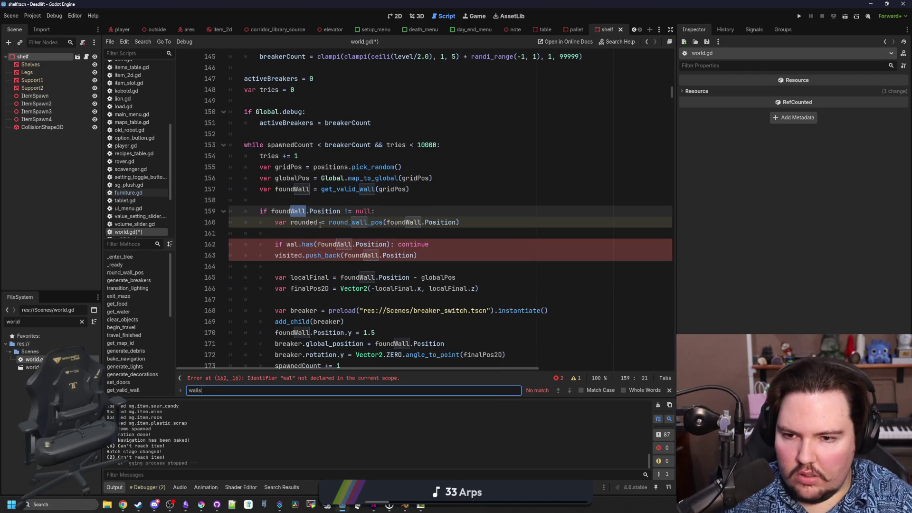
key(BackSpace)
key(Return)
key(Return)
key(Return)
key(Return)
key(Return)
key(Return)
key(Return)
key(Return)
key(Return)
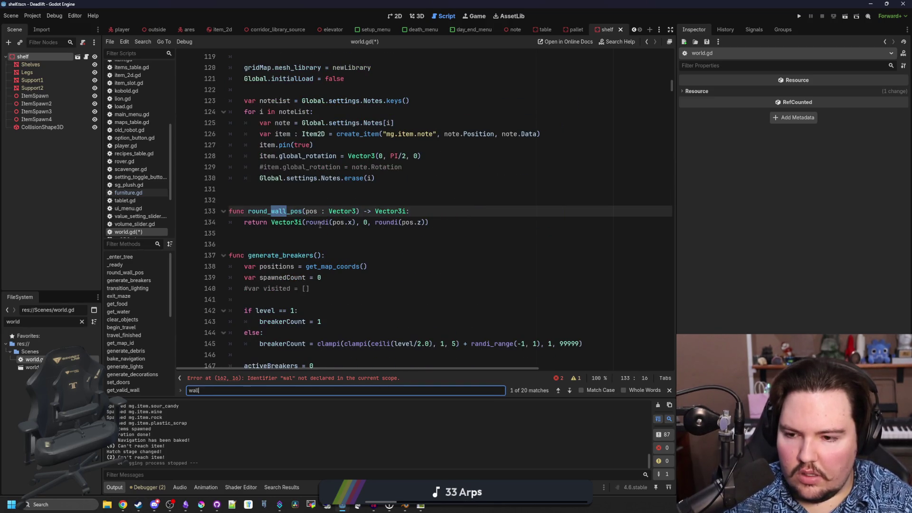
key(Return)
key(Return)
key(Return)
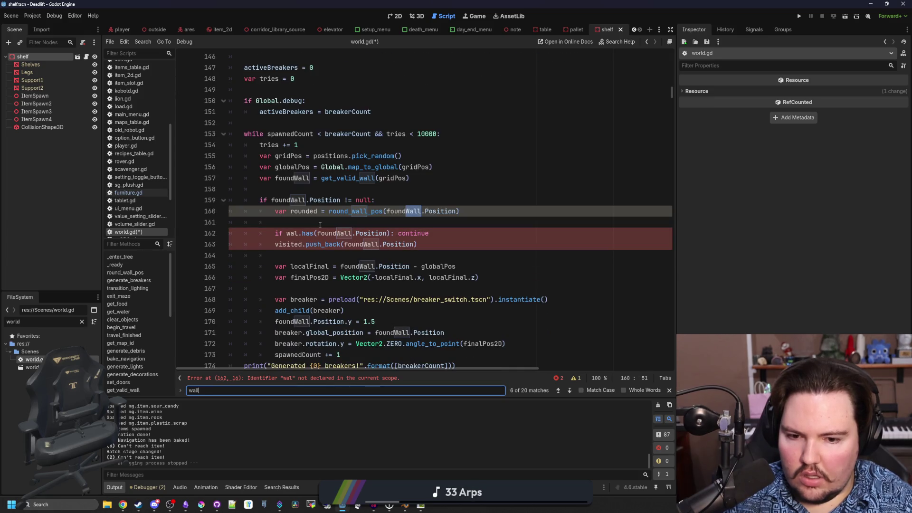
scroll(319, 226, up, 9)
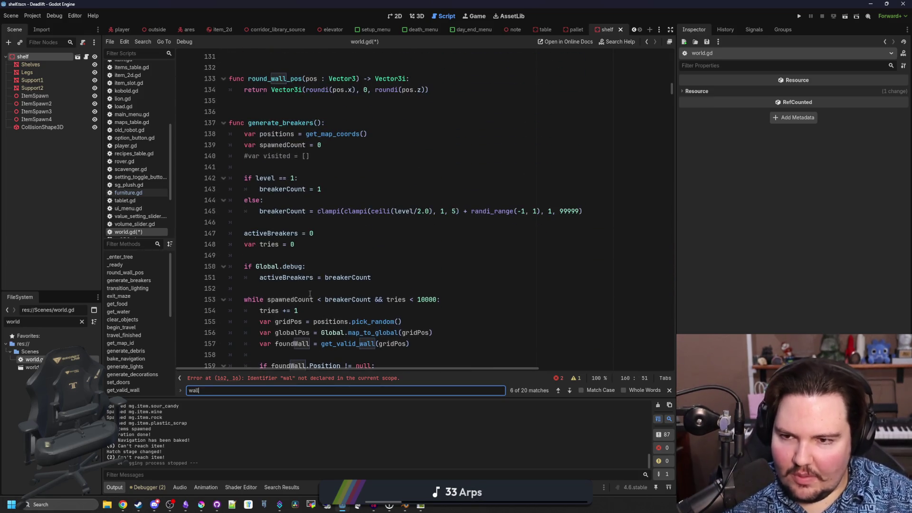
scroll(268, 248, up, 17)
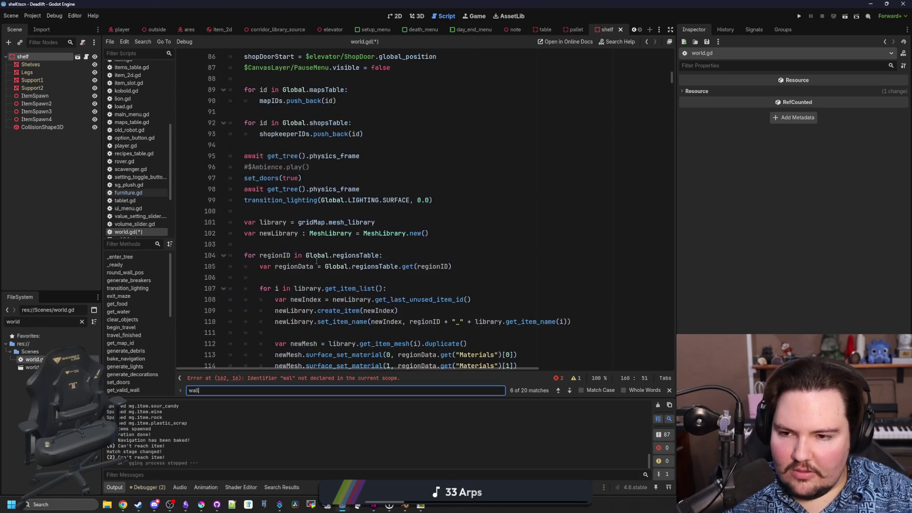
Step: Search for '= {}' to locate the usedSpawns declaration on line 324
click(456, 223)
key(ctrl+f)
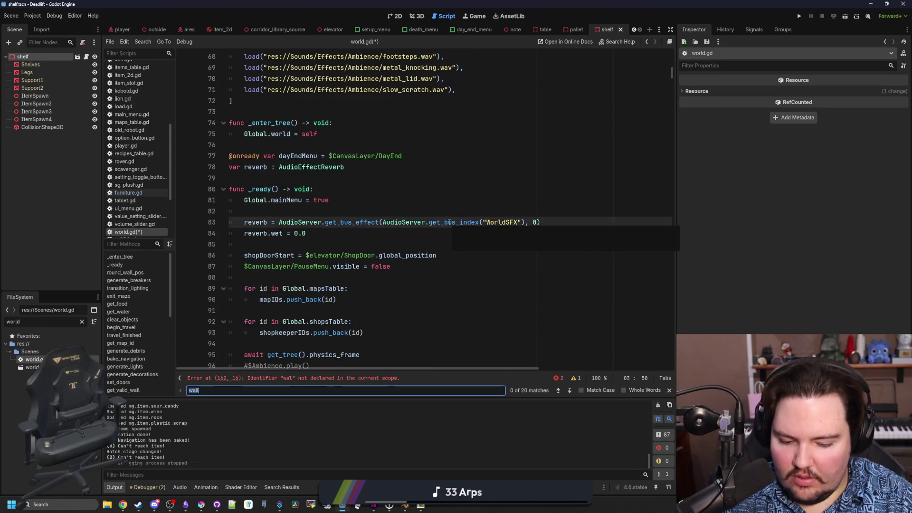
text(=()
key(BackSpace)
key(BackSpace)
text({})
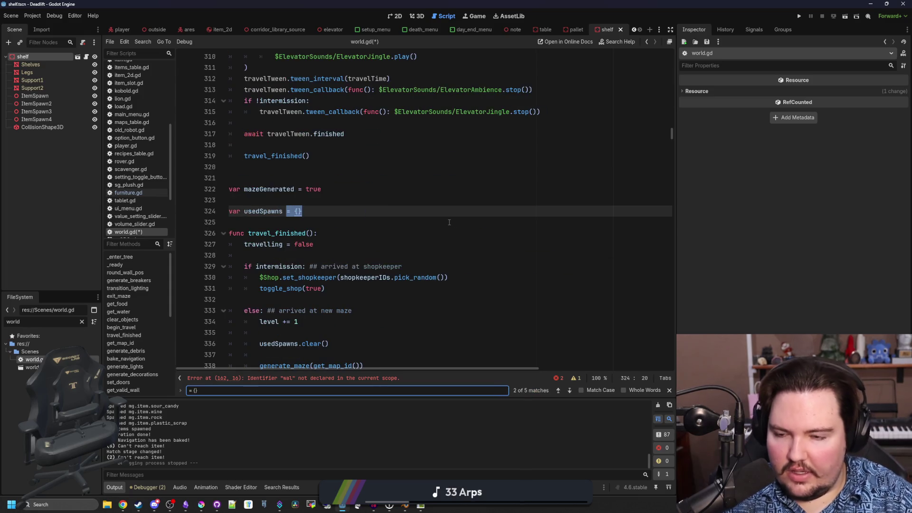
Step: Redeclare usedSpawns on line 324 as foundWalls : Array[Vector3] = []
double_click(264, 211)
text(foundWalls)
click(335, 212)
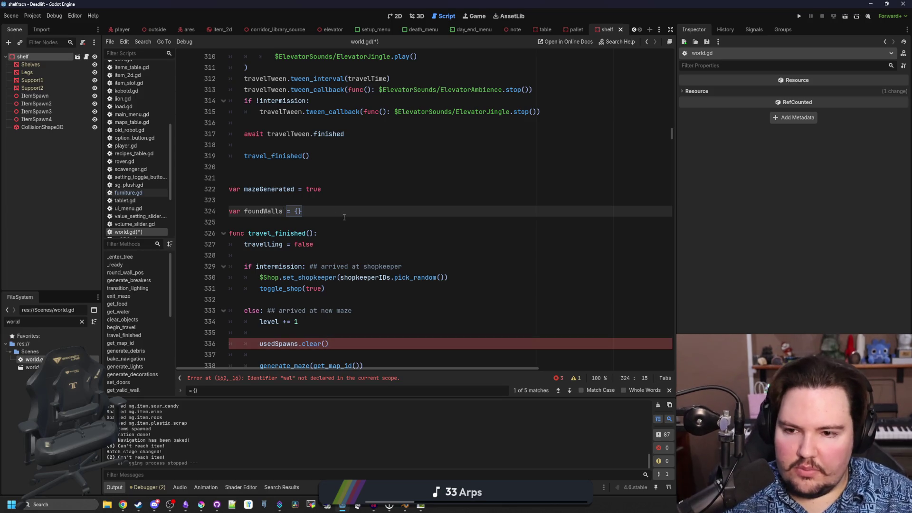
key(BackSpace)
key(BackSpace)
text([)
key(Down)
key(Down)
key(Up)
key(Up)
key(Home)
key(Right)
text(: )
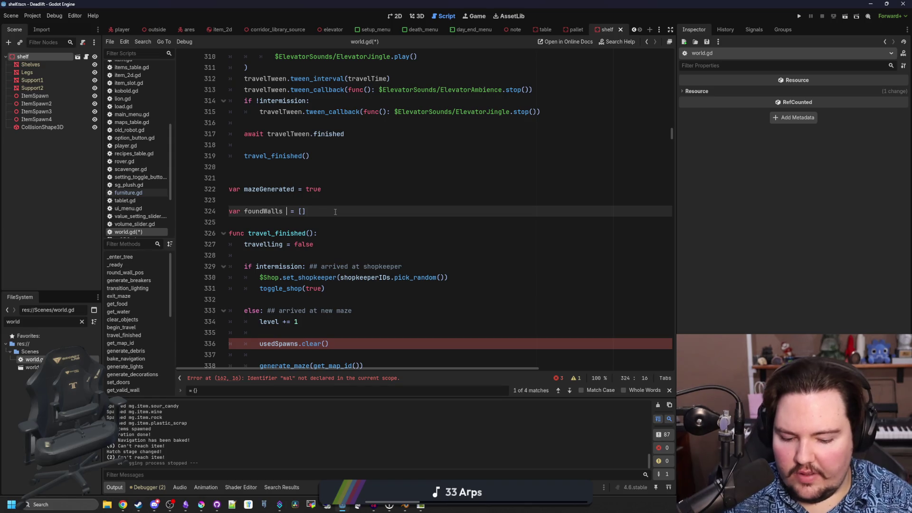
text(Array[V)
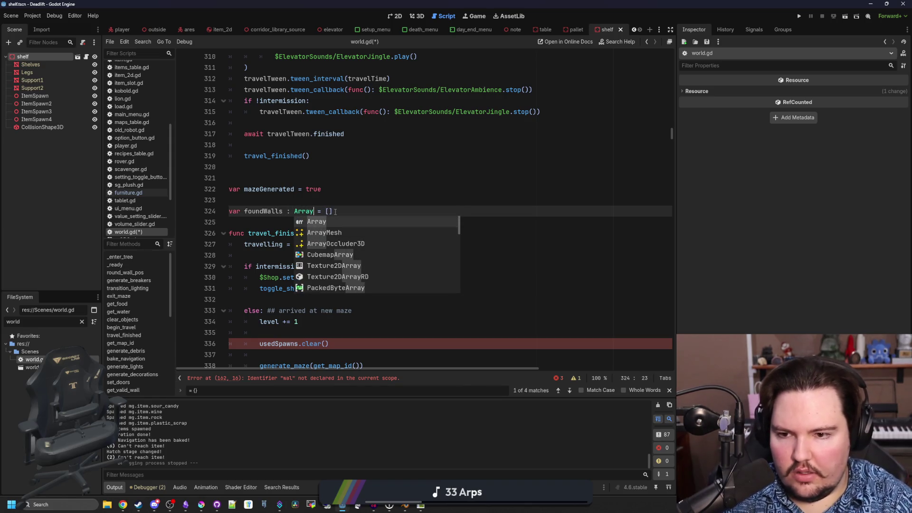
text(ector3)
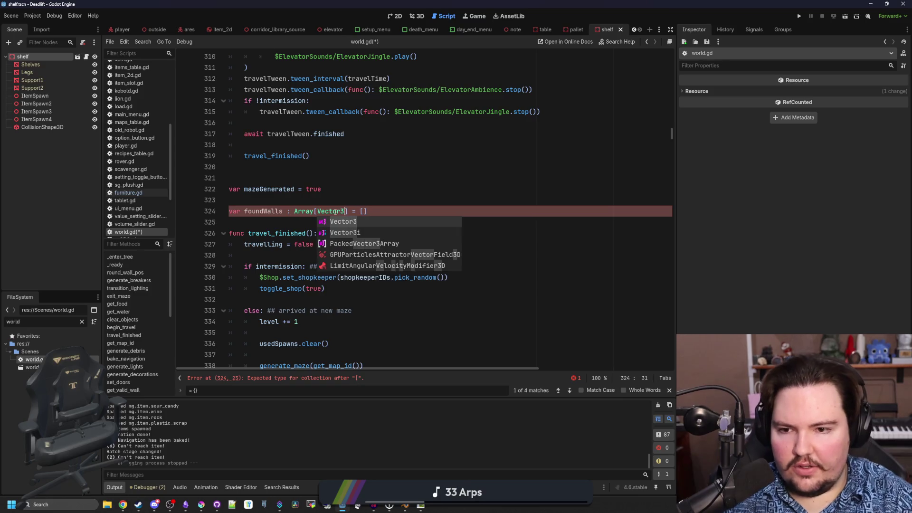
click(366, 189)
Step: Change the line 336 clear call to foundWalls.clear(), checking the Array.clear help
scroll(328, 287, down, 2)
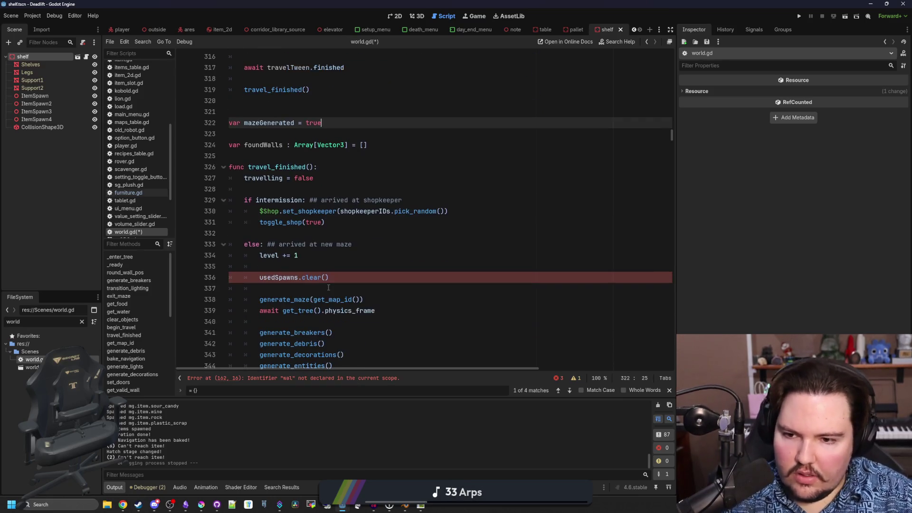
double_click(280, 280)
text(foundW)
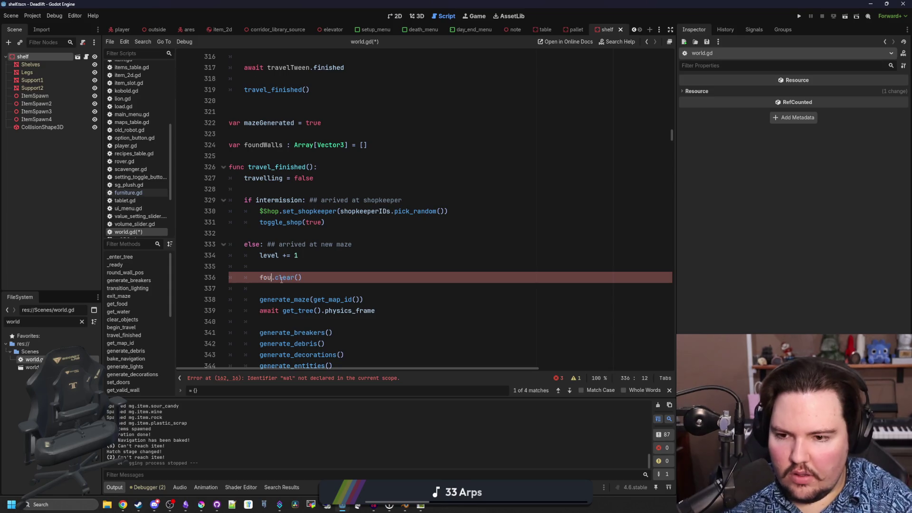
key(Return)
click(315, 279)
ctrl+click(314, 279)
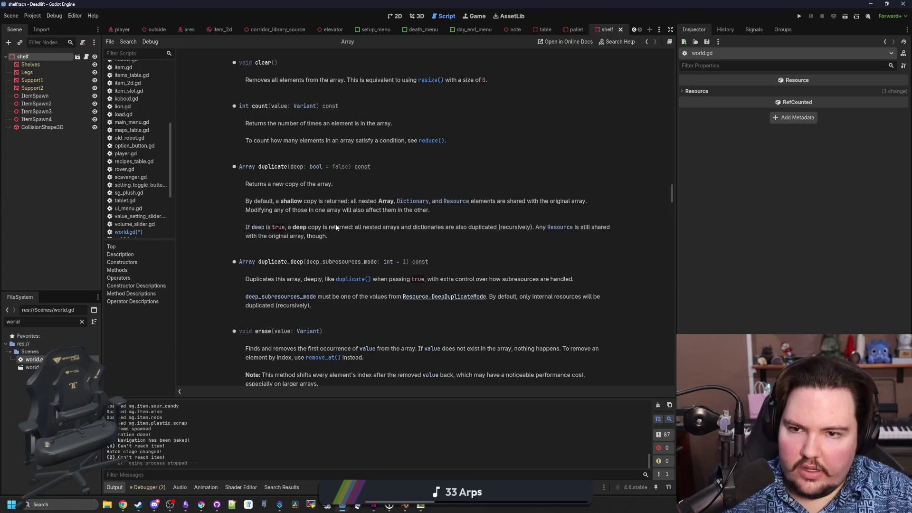
key(alt+Left)
scroll(358, 266, down, 5)
click(324, 391)
click(304, 189)
Step: Make the wall check foundWalls.has(rounded) and push rounded instead of foundWall.Position
double_click(292, 211)
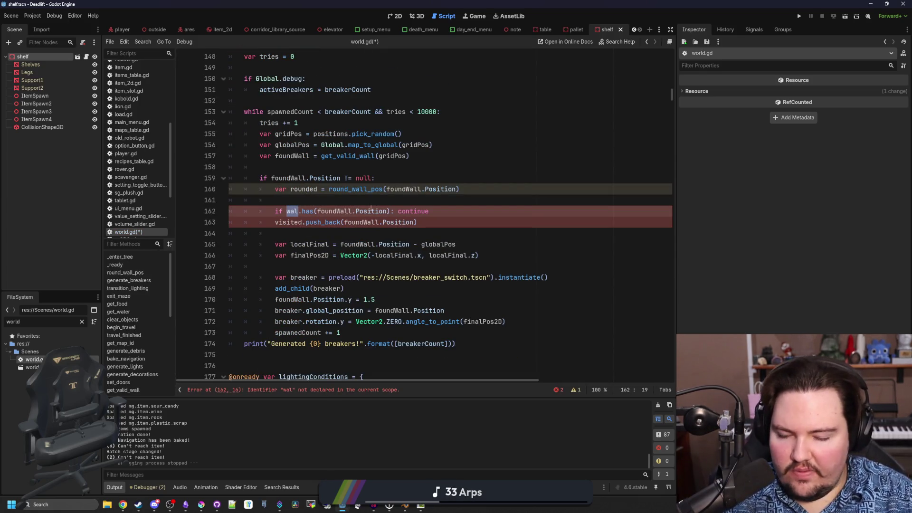
text(found)
key(Return)
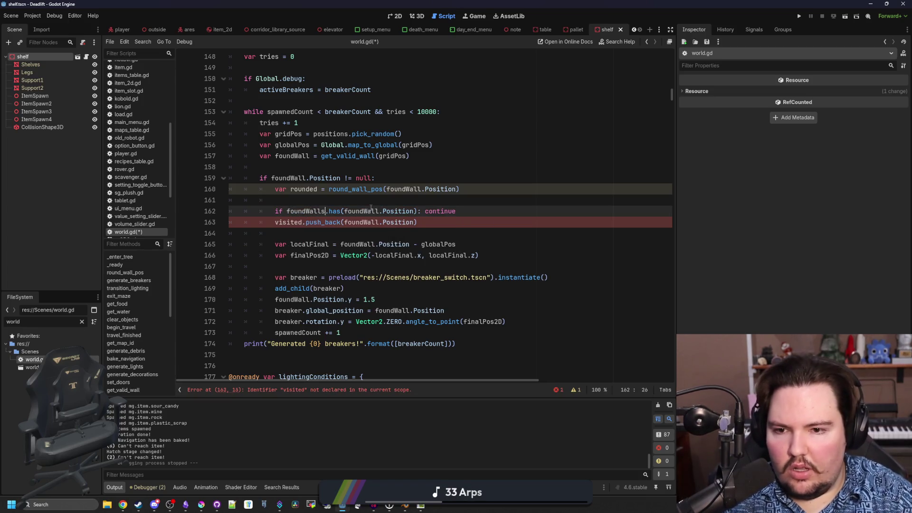
double_click(304, 189)
drag(414, 211, 345, 211)
text(rounded)
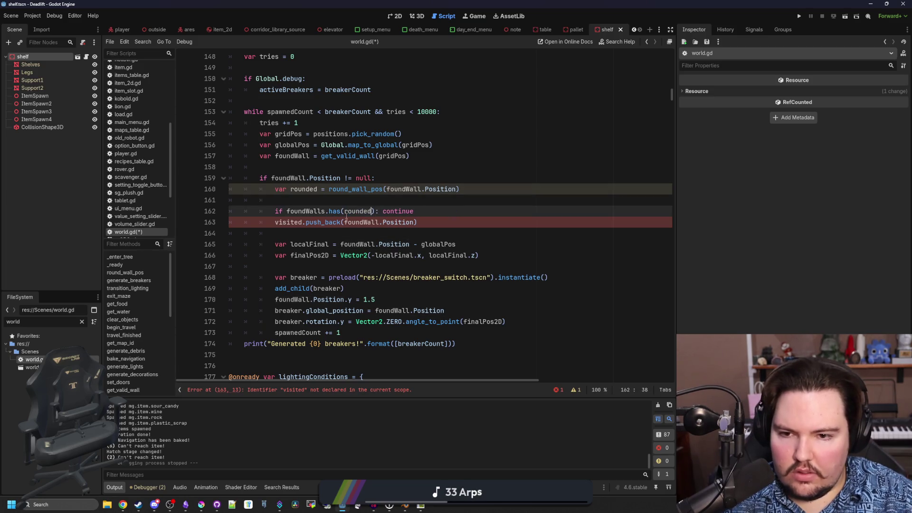
click(358, 235)
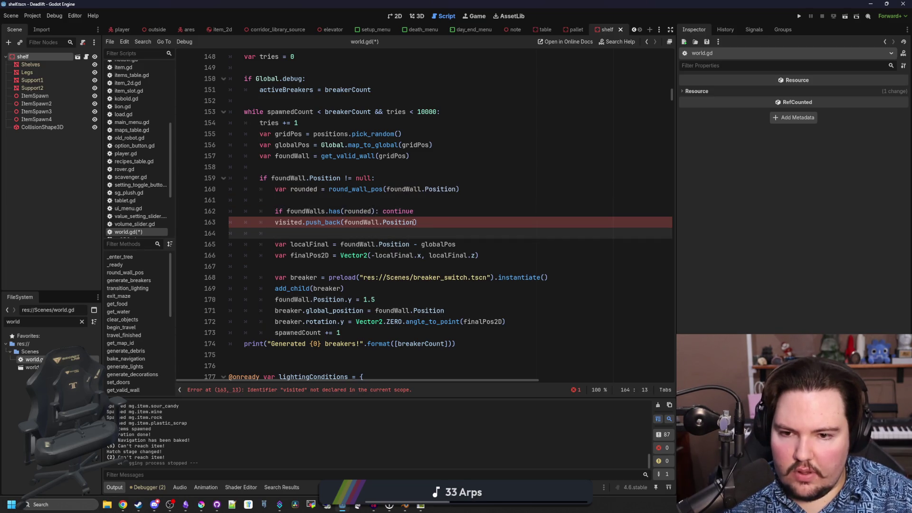
drag(415, 222, 344, 223)
text(rounded)
Step: Replace the leftover visited on line 163 with the copied foundWalls name
double_click(284, 223)
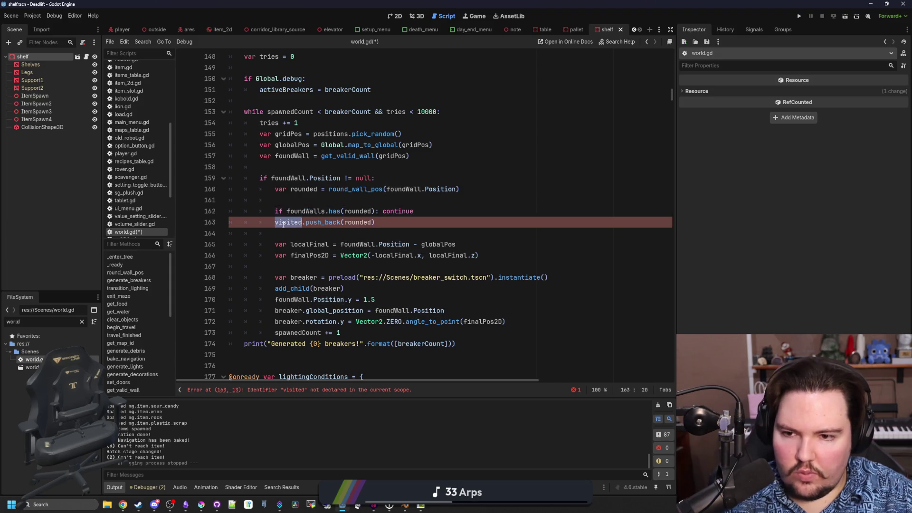
double_click(303, 212)
key(ctrl+c)
double_click(294, 223)
key(ctrl+v)
key(Down)
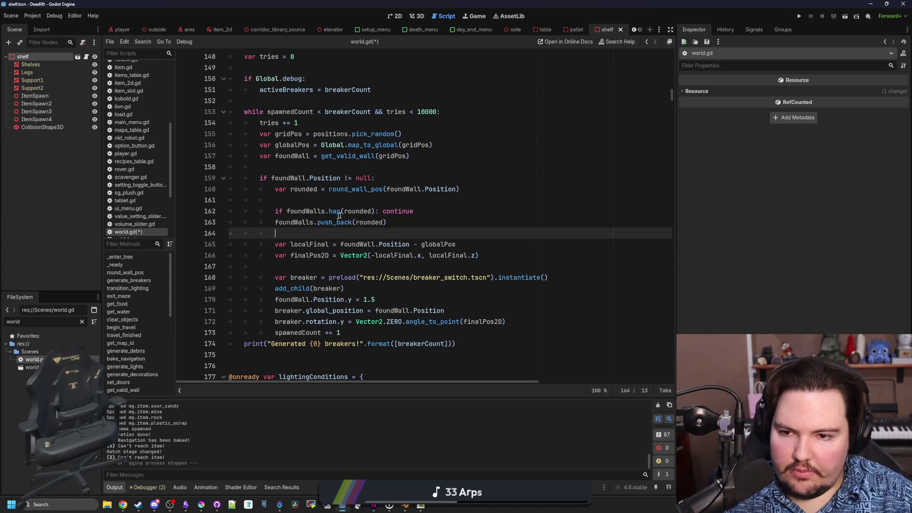
click(364, 200)
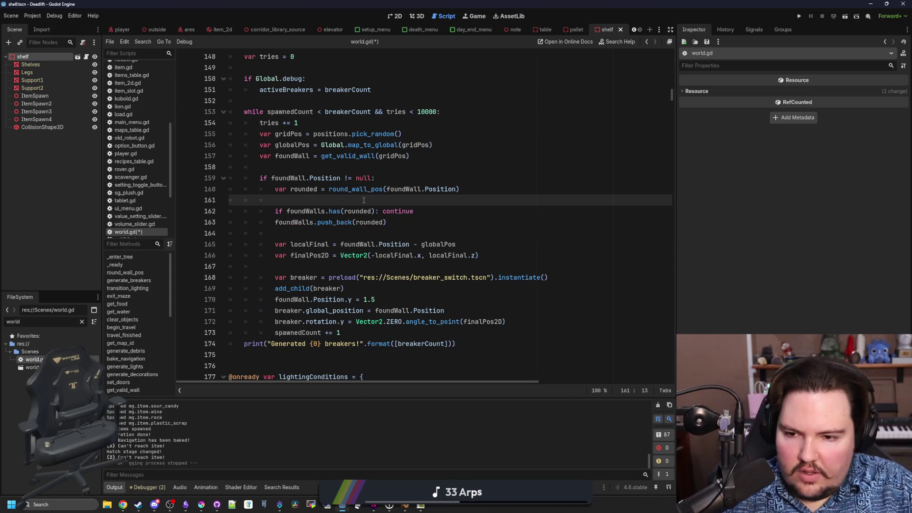
scroll(364, 200, down, 2)
scroll(364, 200, up, 3)
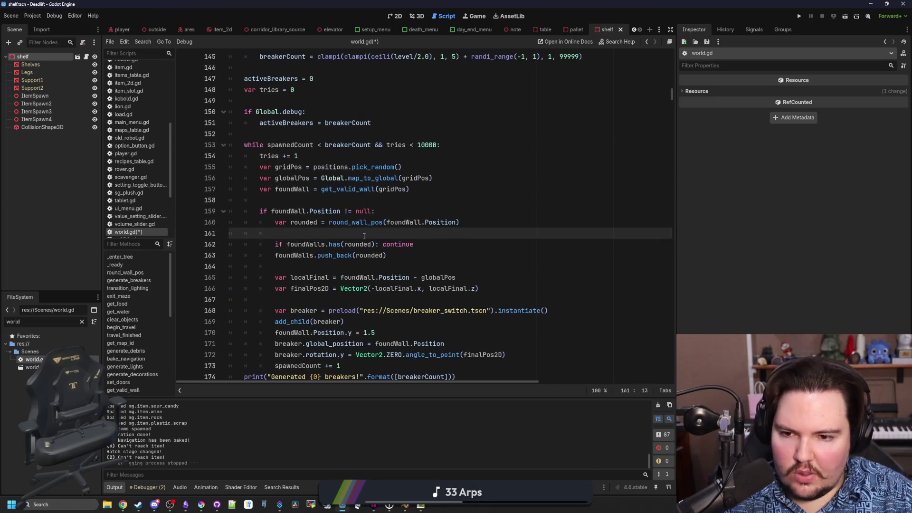
click(402, 262)
mouse_move(402, 256)
mouse_down()
mouse_move(294, 245)
mouse_move(285, 222)
mouse_up()
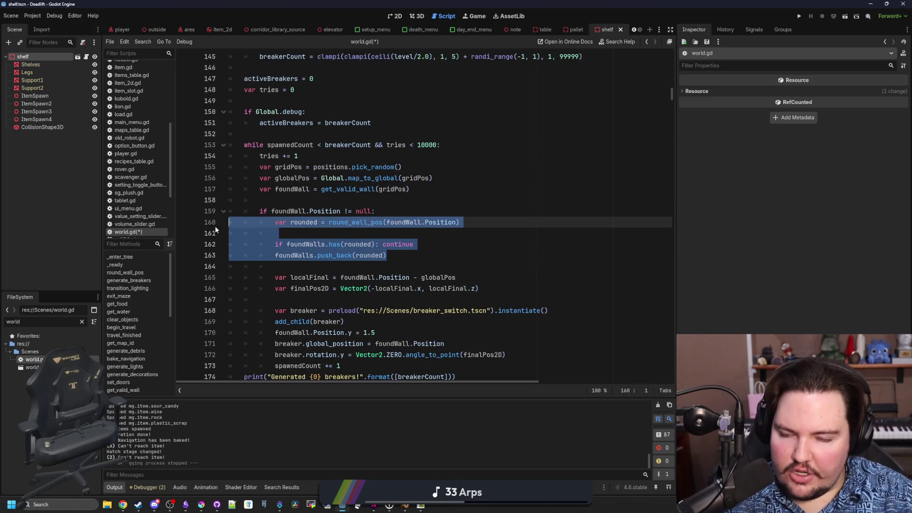
click(369, 244)
drag(396, 252, 195, 222)
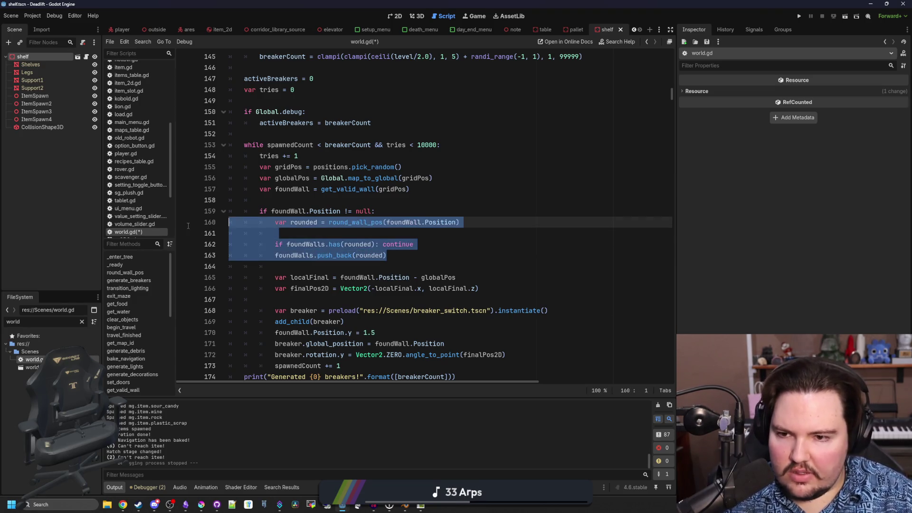
Step: Delete the commented '#var visited = []' line, then search the script for 'decoration'
scroll(248, 240, up, 4)
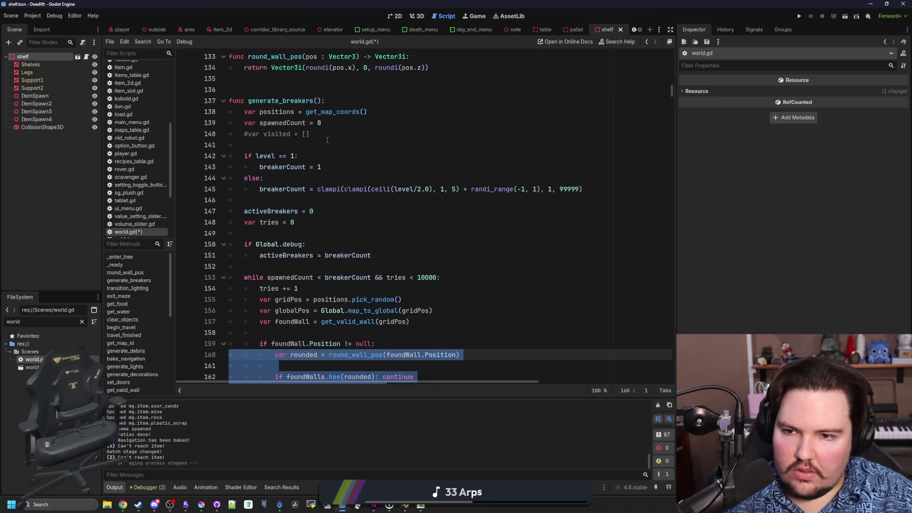
click(205, 143)
key(BackSpace)
key(BackSpace)
key(BackSpace)
scroll(333, 214, down, 4)
click(381, 255)
drag(381, 255, 370, 213)
click(337, 200)
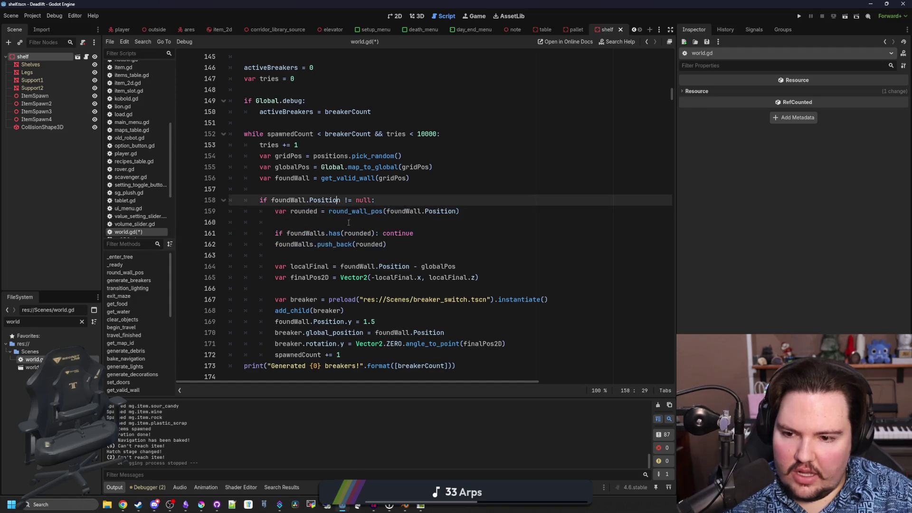
scroll(400, 252, up, 7)
key(ctrl+f)
text(decorat)
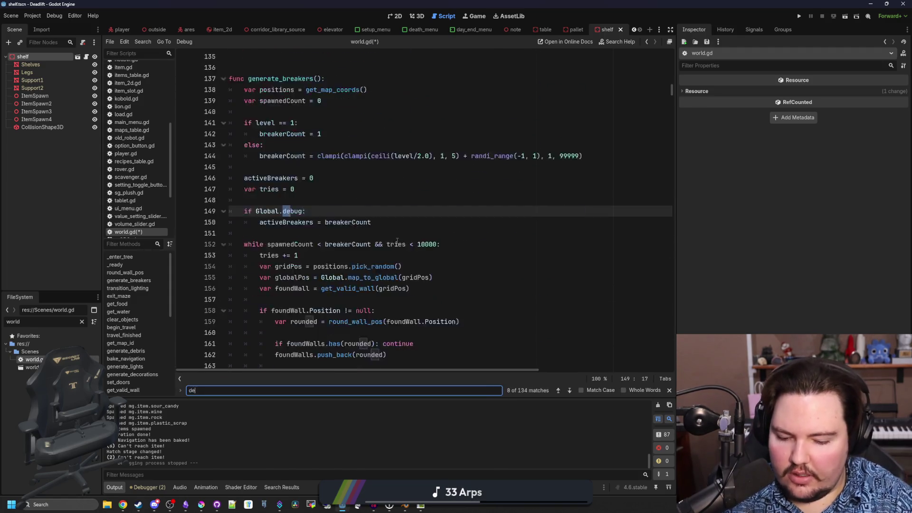
text(ion)
Step: Jump to generate_decorations and delete its 'var visited = []' declaration
click(397, 243)
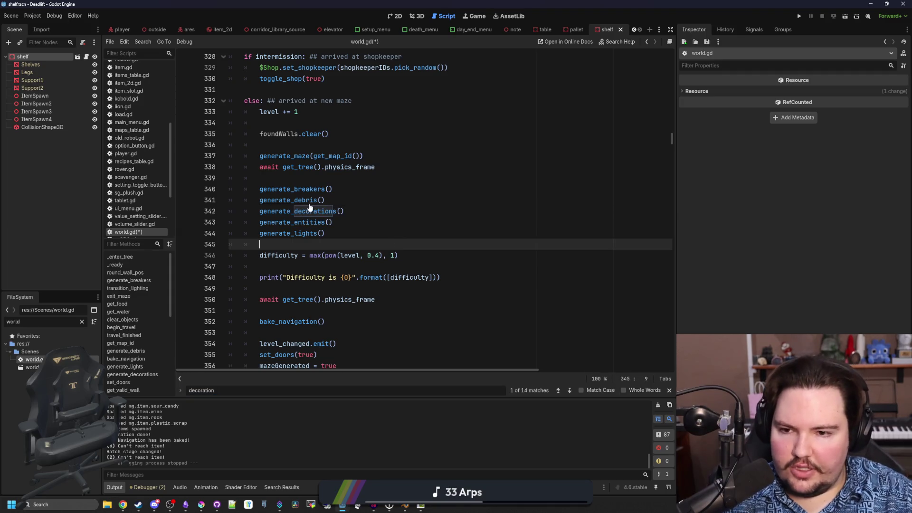
ctrl+click(304, 211)
scroll(327, 216, down, 4)
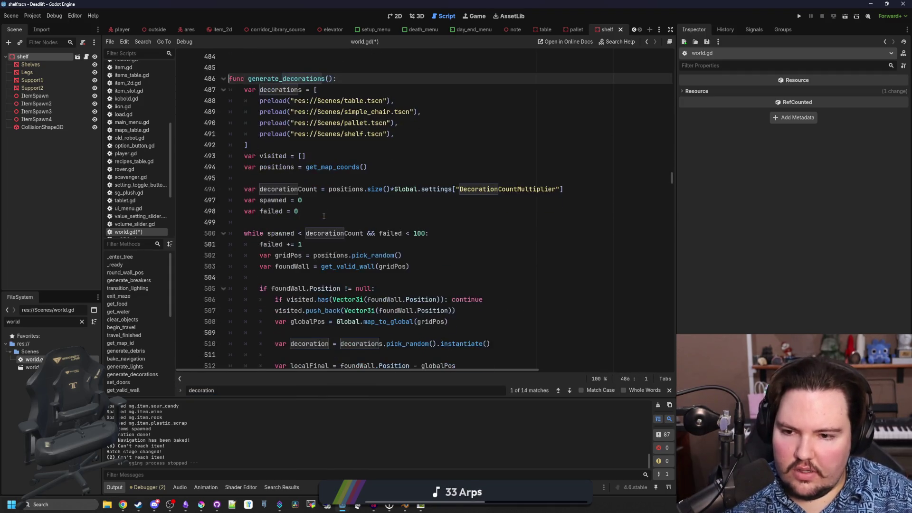
click(314, 151)
key(shift+Home)
key(shift+Home)
key(BackSpace)
key(BackSpace)
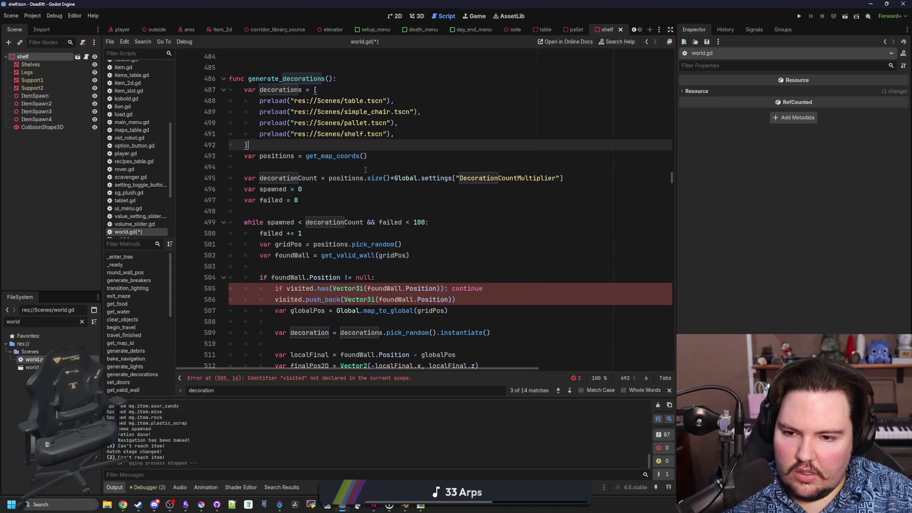
Step: Paste the rounded-position foundWalls check after the foundWall null check
scroll(366, 170, down, 2)
click(399, 207)
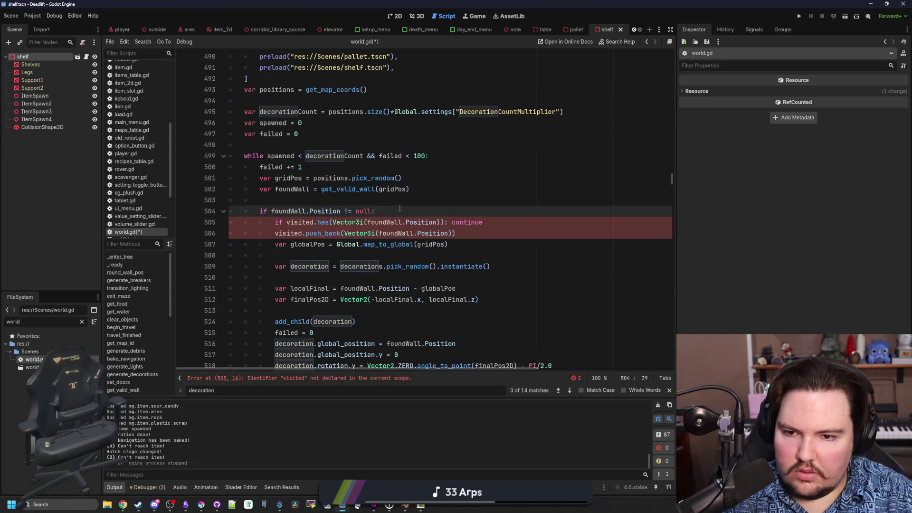
key(Return)
key(Return)
key(Up)
key(ctrl+v)
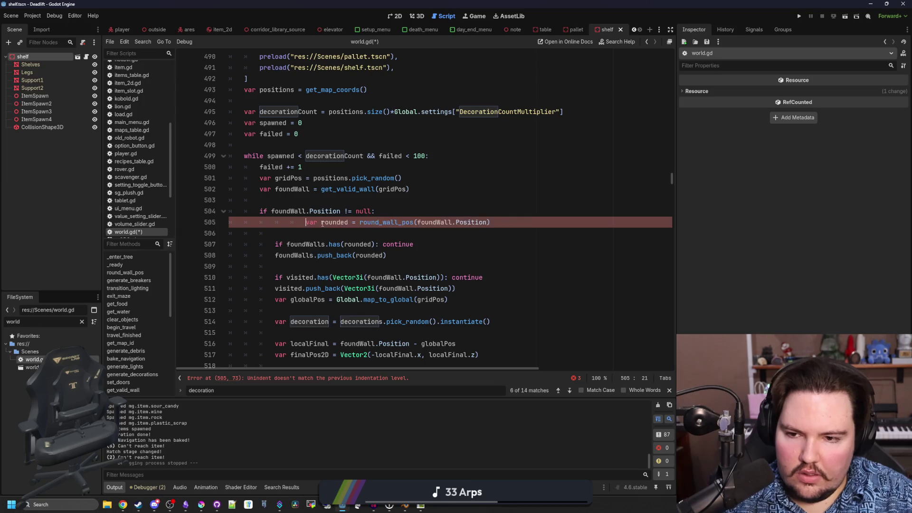
Step: Delete the two old visited-check lines and save world.gd
scroll(333, 214, down, 1)
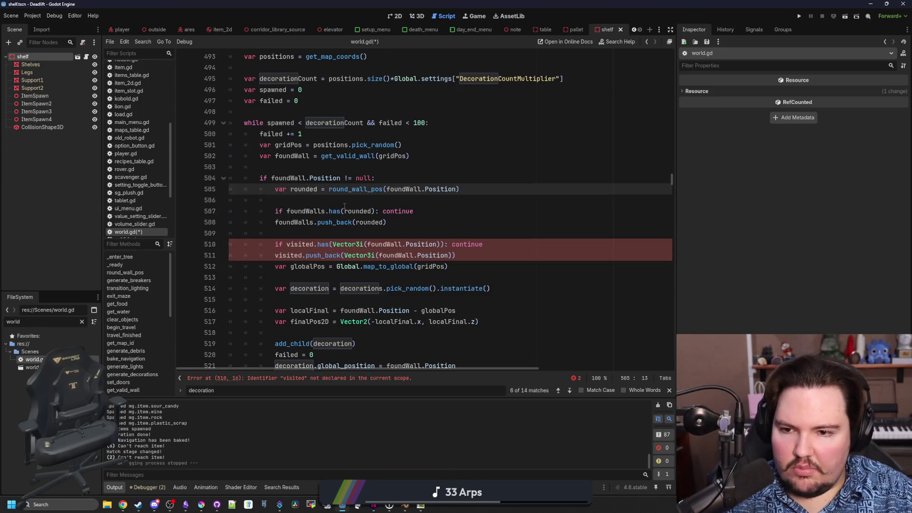
click(345, 203)
drag(474, 256, 234, 232)
key(BackSpace)
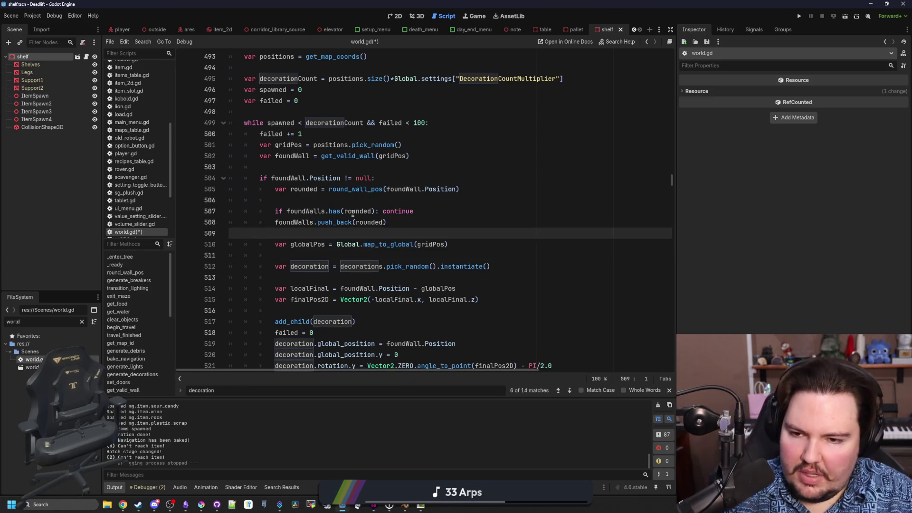
click(354, 202)
scroll(292, 199, up, 4)
click(292, 200)
key(ctrl+s)
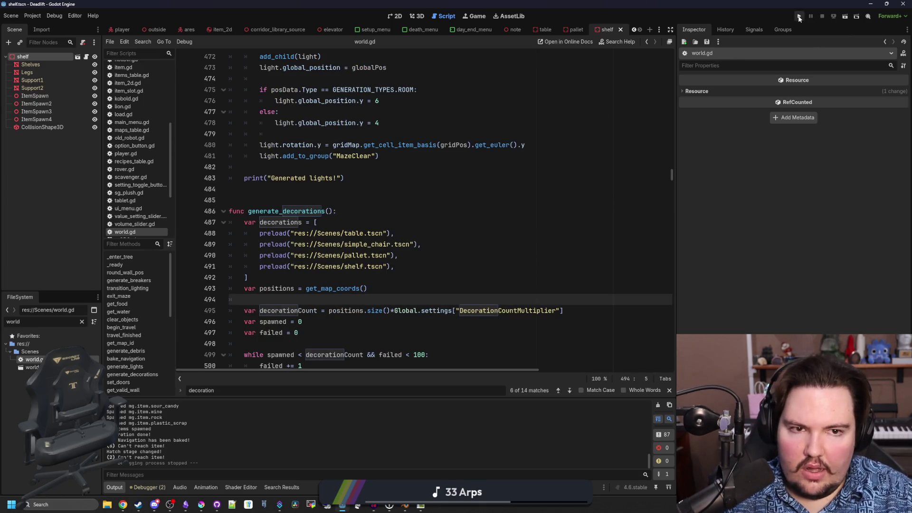
Step: Run the project and begin a new game from Setup with default x1.0 sliders
click(799, 16)
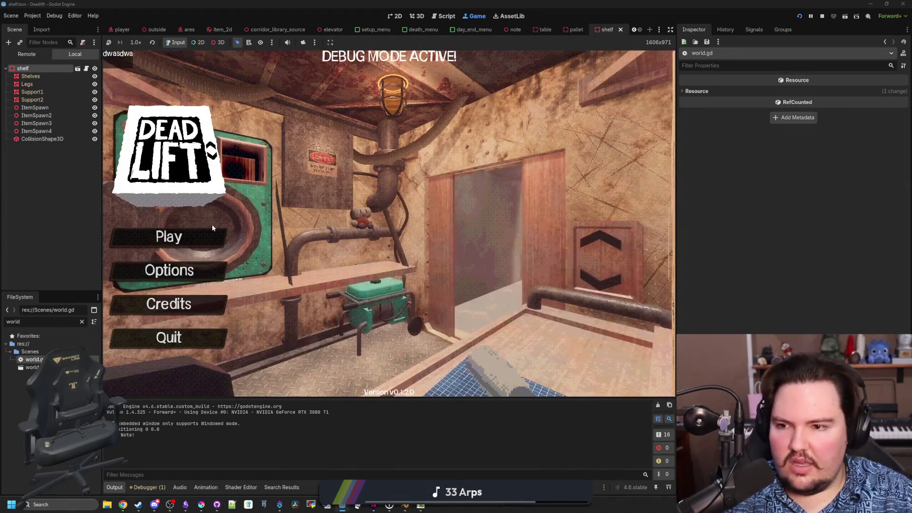
click(203, 232)
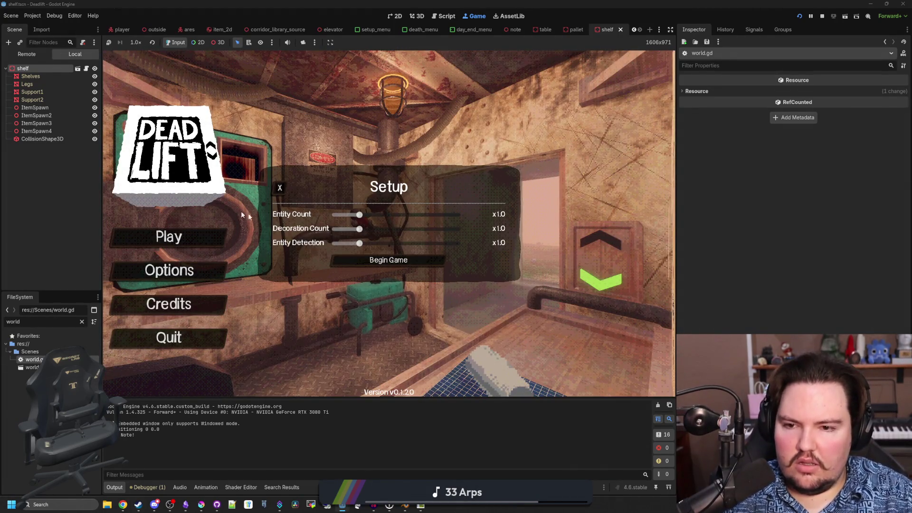
click(389, 260)
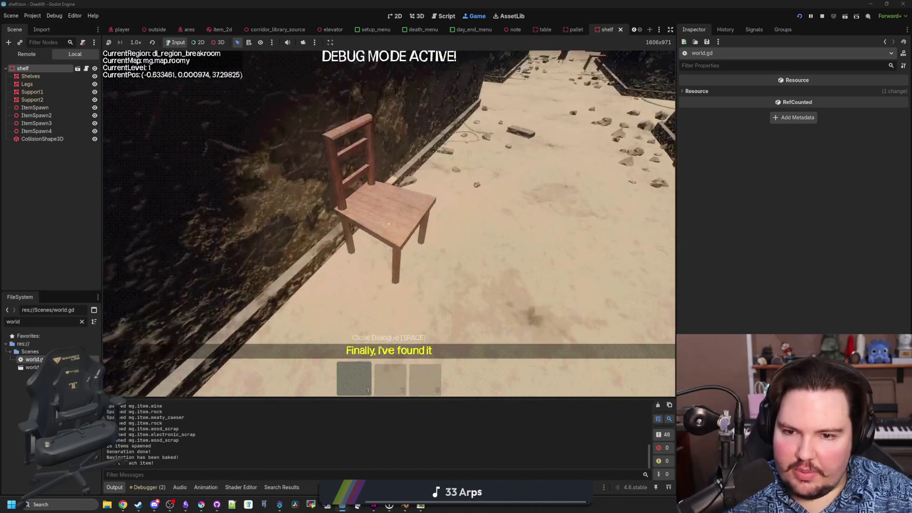
Step: Walk through the first level past spawned chairs, tables and shelves to the elevator doors
key(w)
key(w)
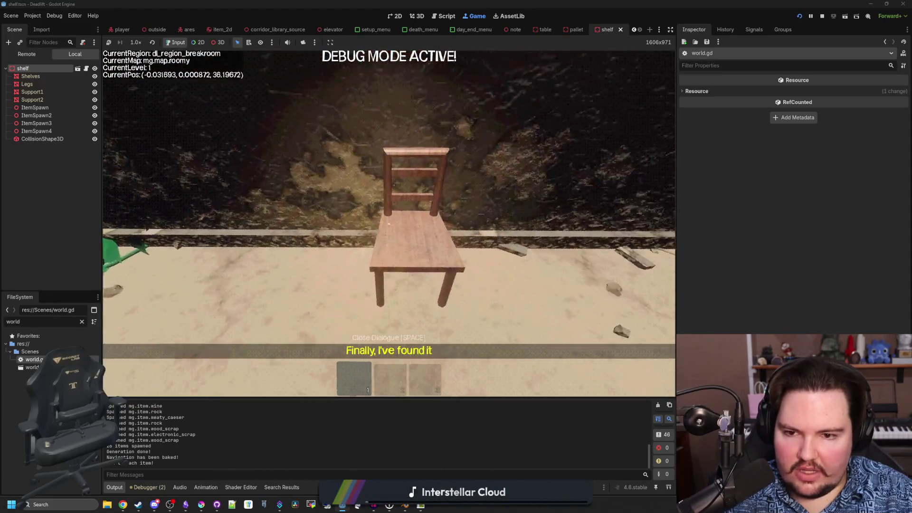
key(w)
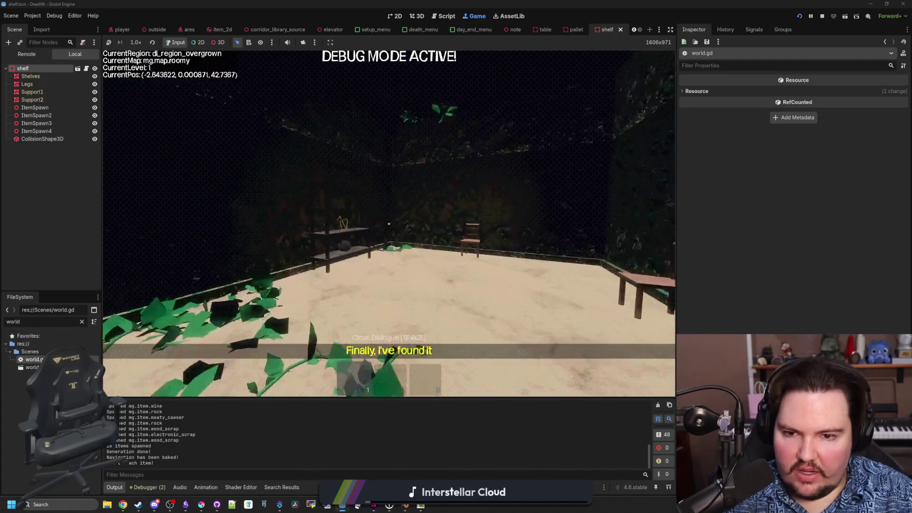
key(w)
key(w)
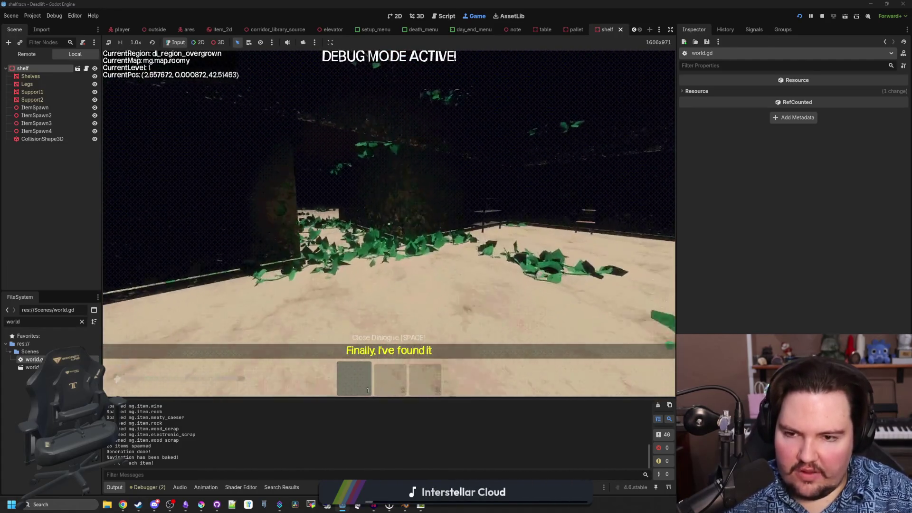
key(w)
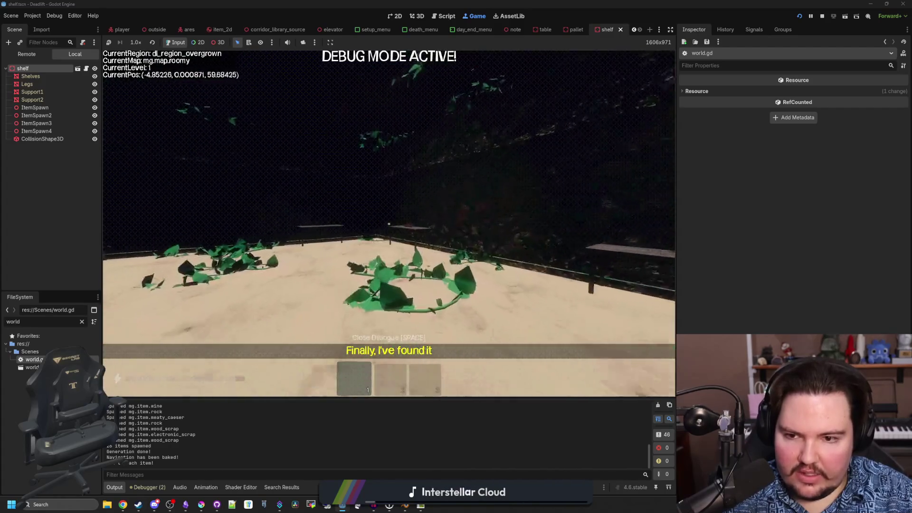
key(w)
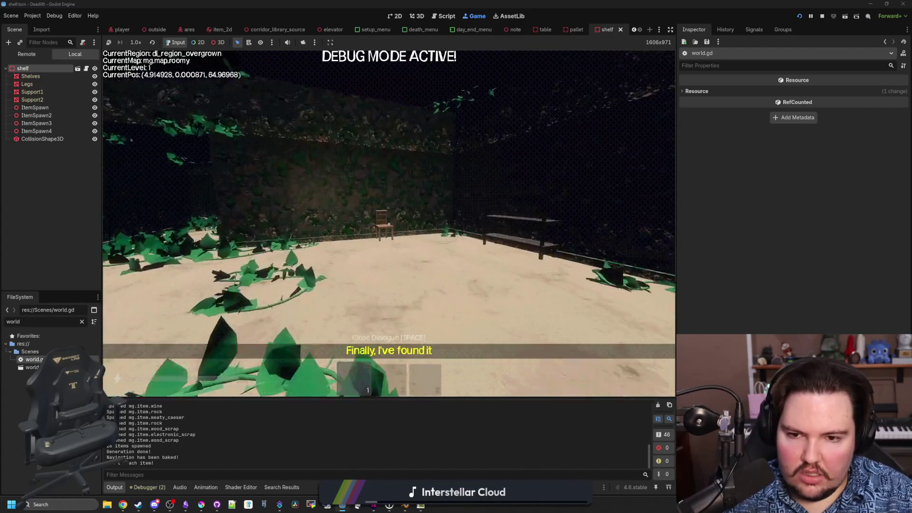
key(w)
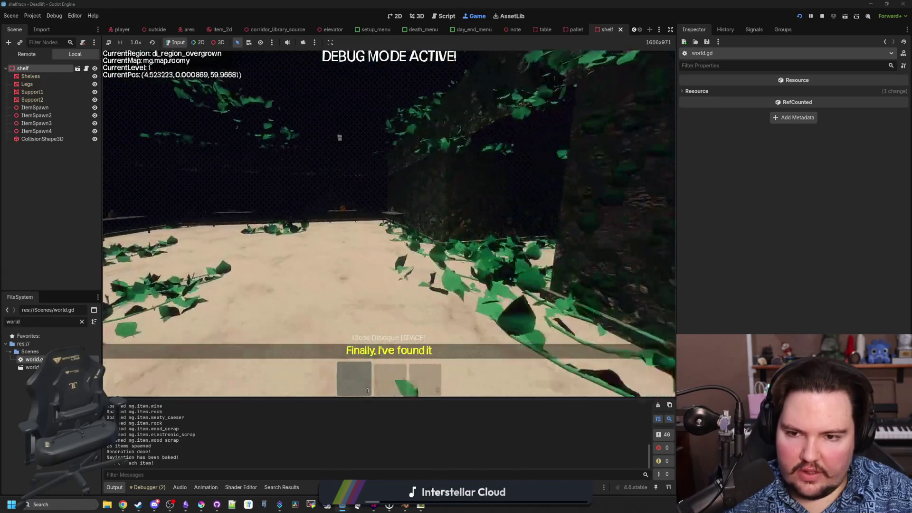
key(w)
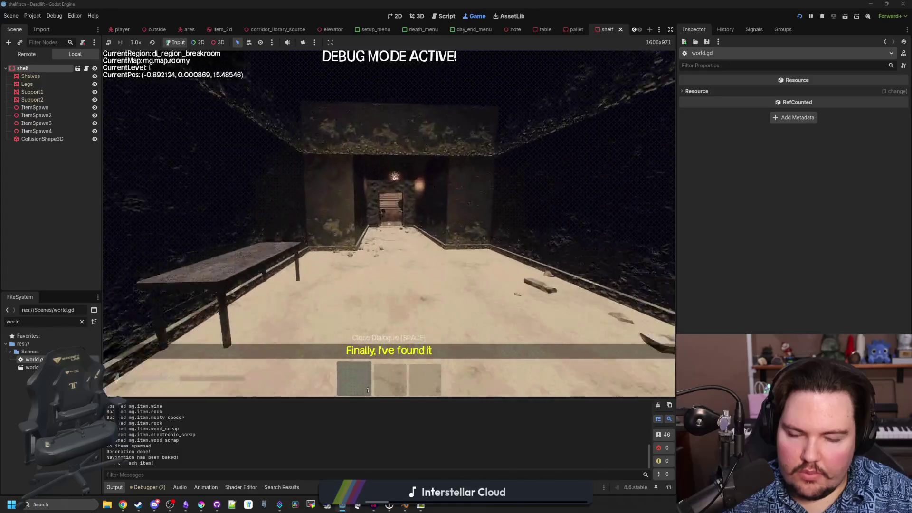
key(w)
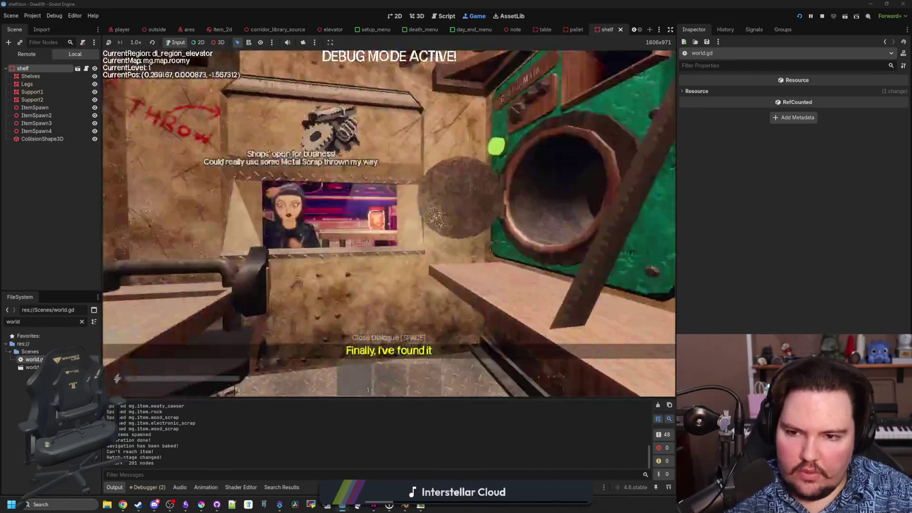
Step: Take the elevator to level 2, skipping eating, and walk to the mossy robot
key(e)
click(383, 314)
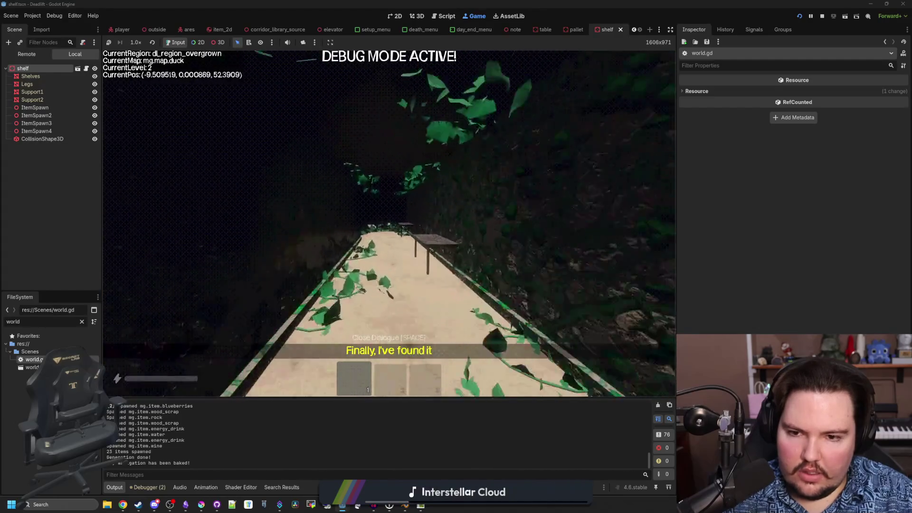
key(w)
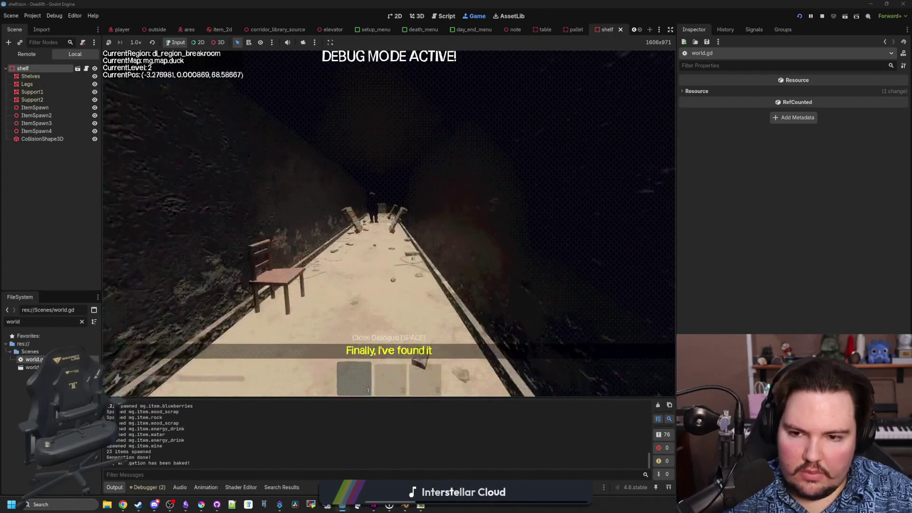
key(w)
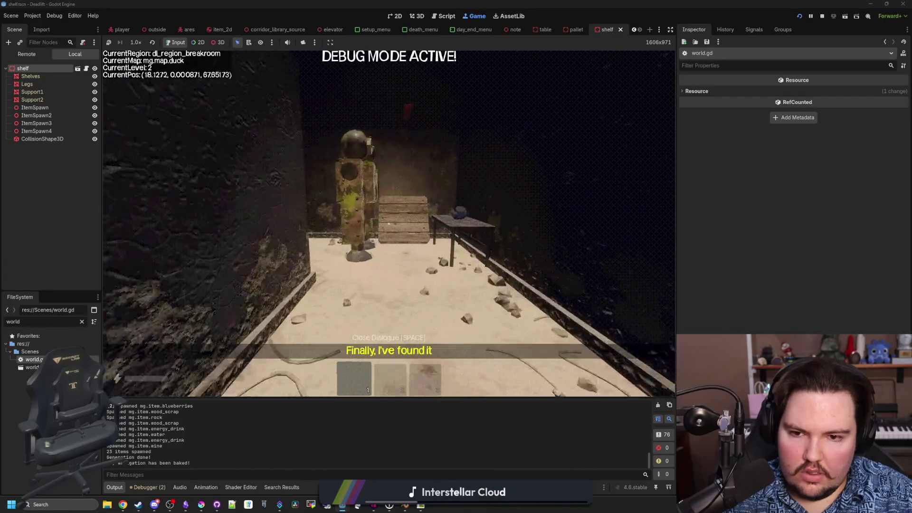
Step: Inspect the mossy robot and wooden pallet up close, then pause the game
key(s)
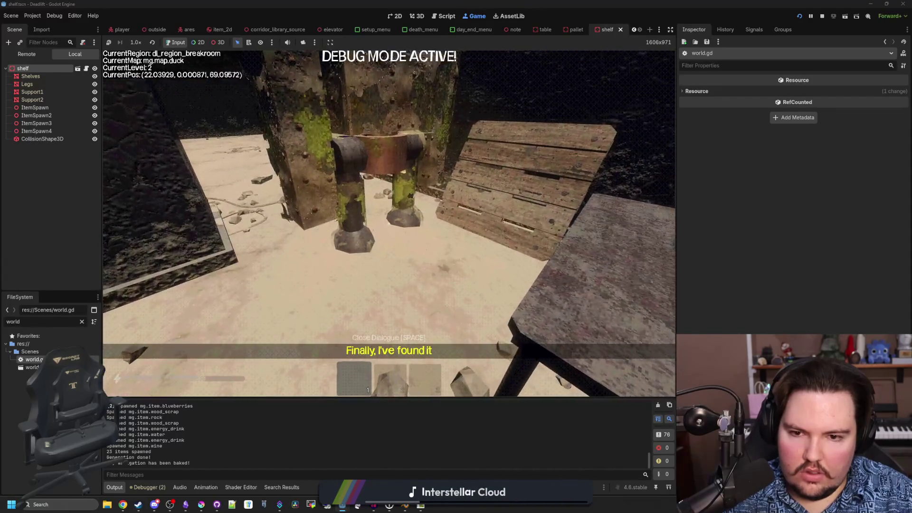
key(w)
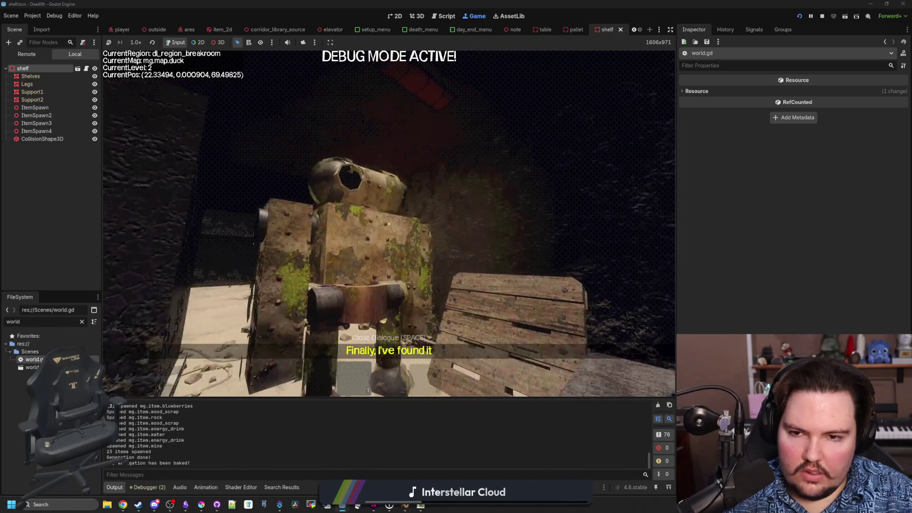
mouse_move(389, 223)
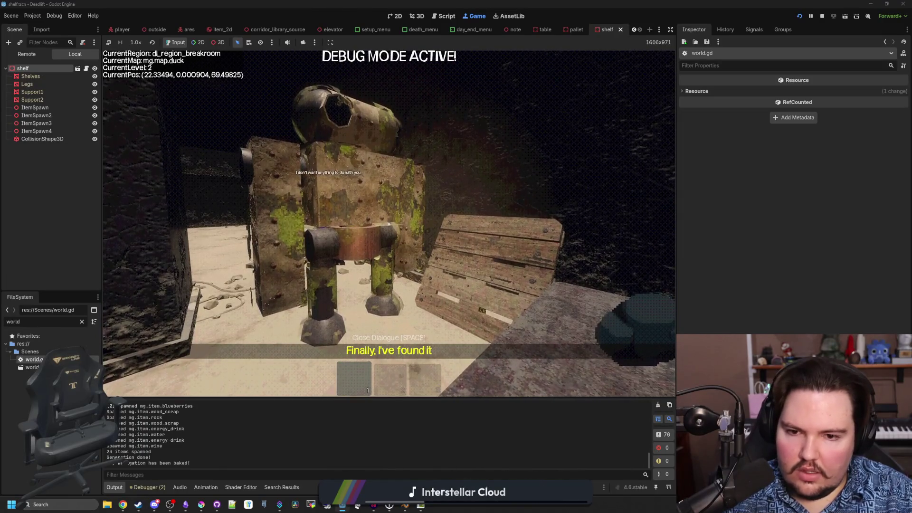
key(w)
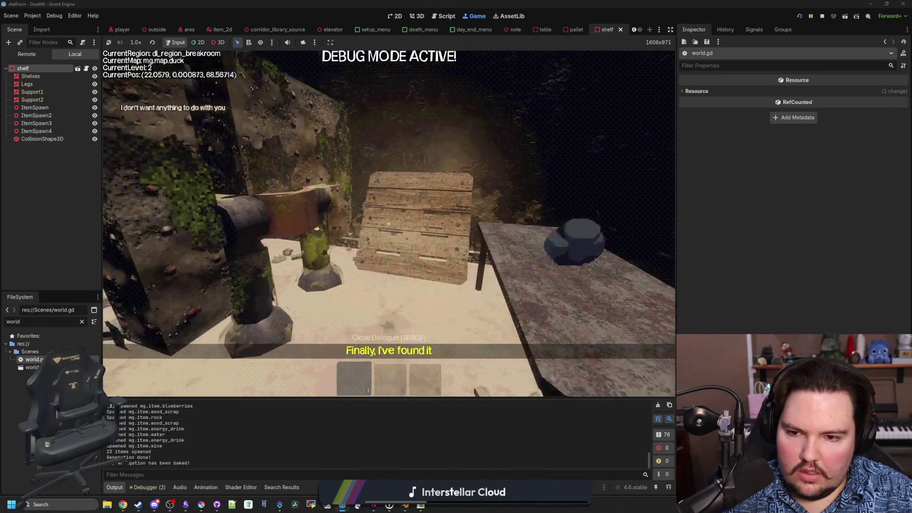
key(w)
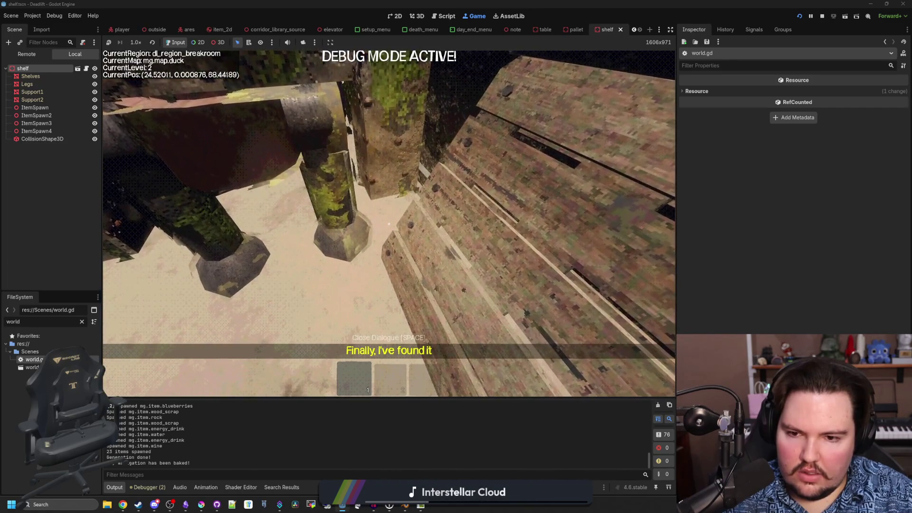
key(Escape)
Step: Stop the game, put the pallet scene on collision layer 6, and save it
click(822, 16)
click(545, 30)
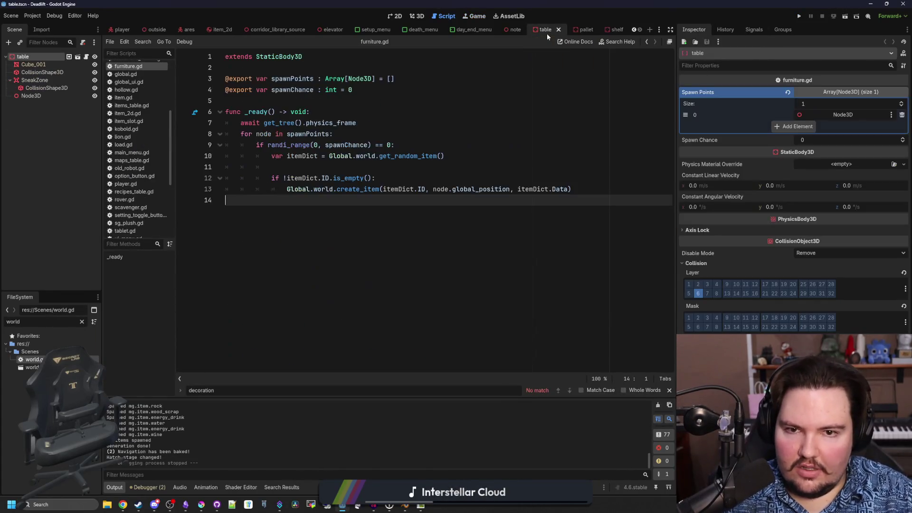
click(23, 56)
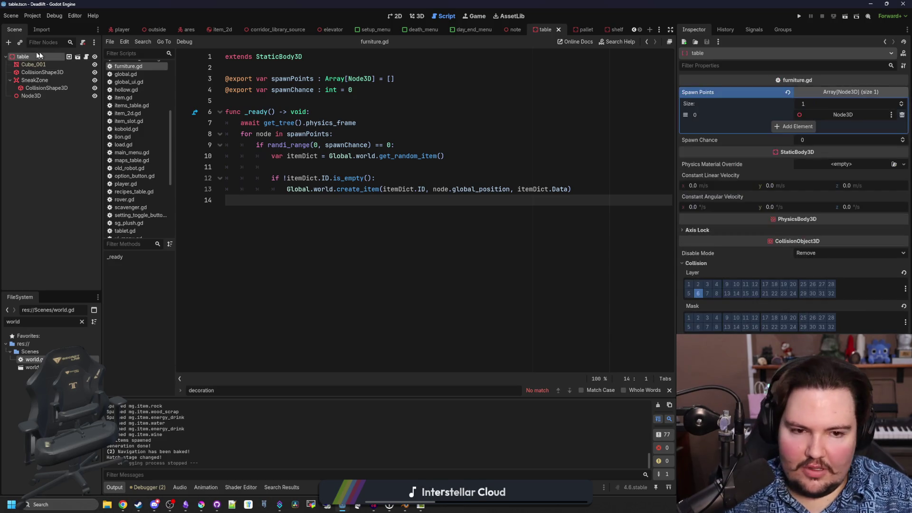
click(589, 29)
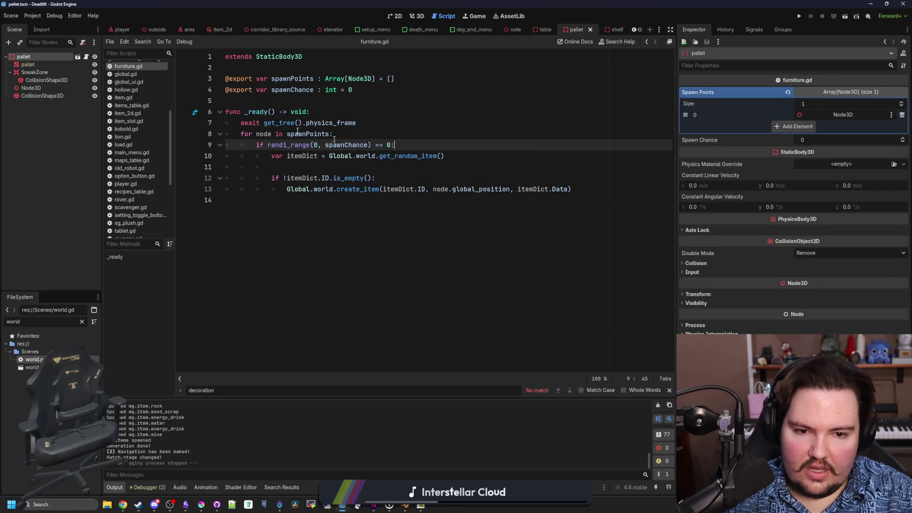
click(696, 263)
click(689, 284)
click(689, 317)
click(656, 200)
key(ctrl+s)
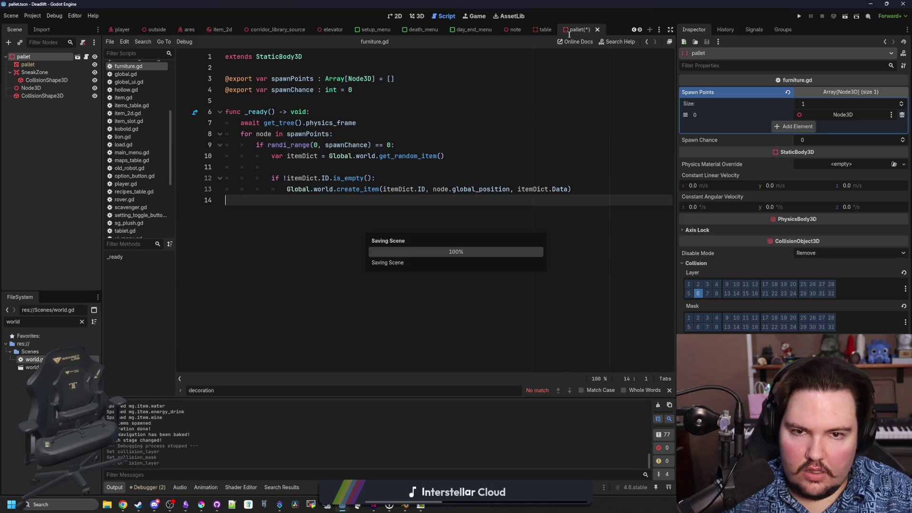
Step: Put the shelf scene on collision layer 6 and save it
click(613, 30)
click(44, 72)
click(29, 56)
click(696, 227)
click(689, 281)
click(688, 281)
click(699, 256)
click(448, 167)
key(ctrl+s)
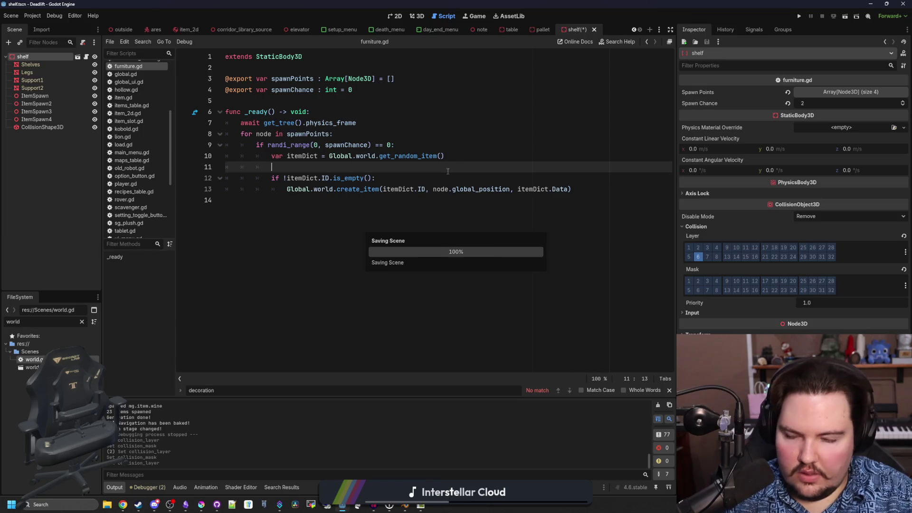
click(333, 205)
click(297, 100)
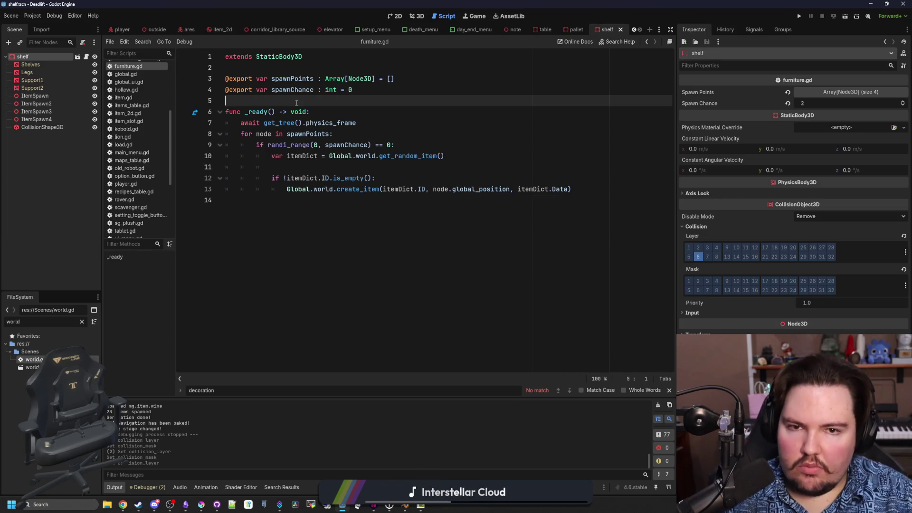
click(533, 223)
key(ctrl+s)
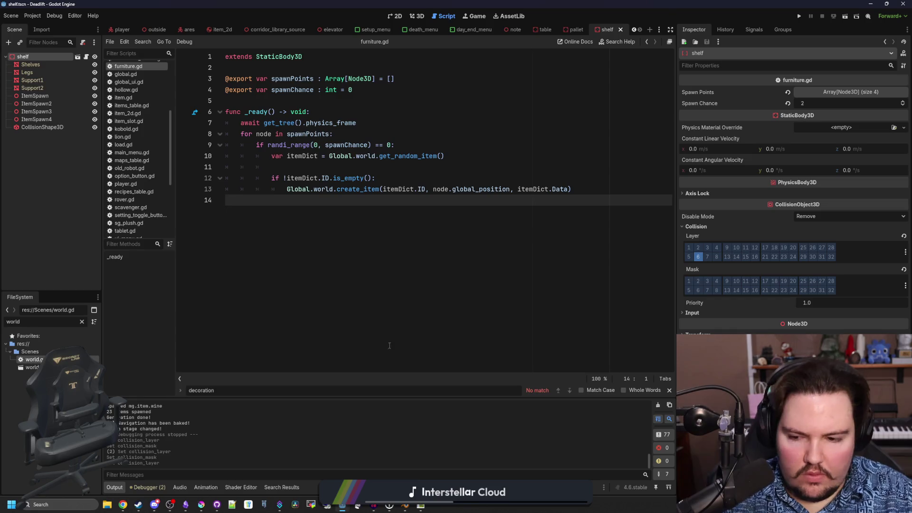
click(405, 506)
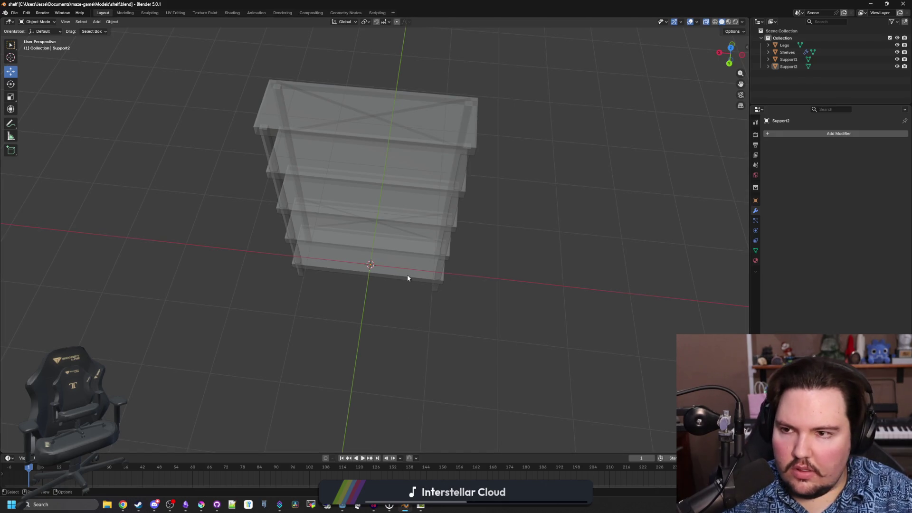
Step: Start a new General file and open Crate.blend
click(14, 12)
mouse_move(28, 21)
click(97, 21)
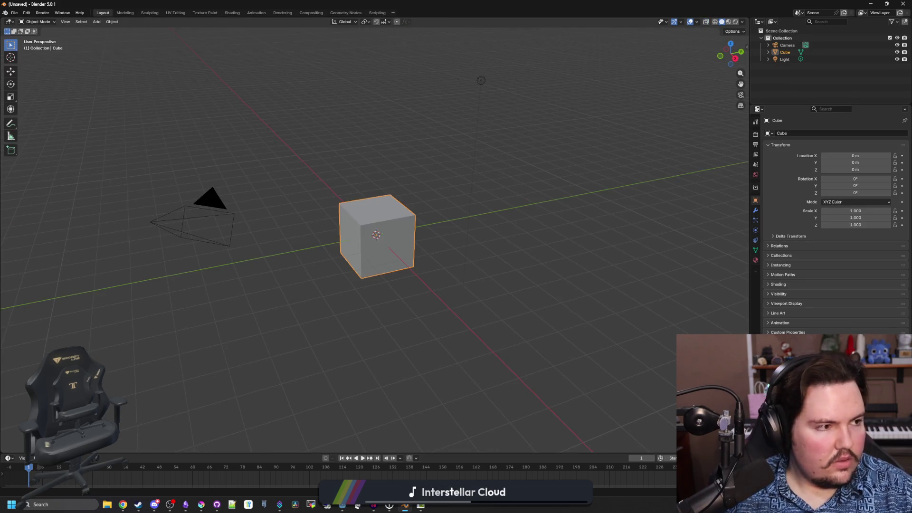
drag(595, 196, 593, 198)
click(560, 197)
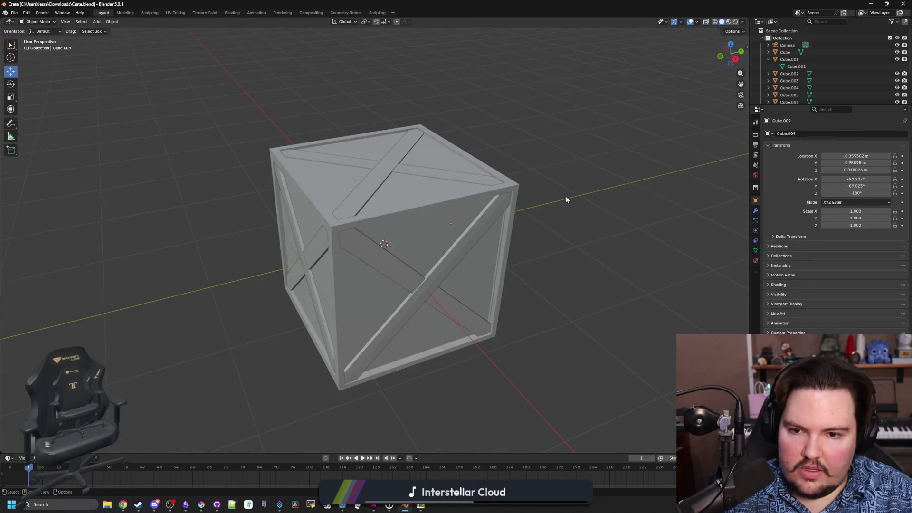
Step: Add a cube mesh to the crate scene
scroll(475, 233, down, 5)
key(KP_1)
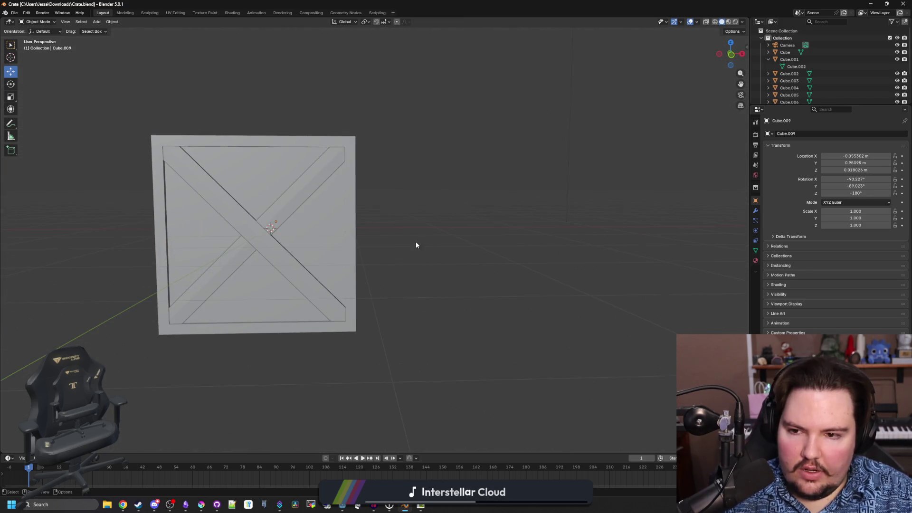
scroll(416, 246, down, 2)
mouse_move(416, 245)
mouse_down()
mouse_move(395, 264)
mouse_move(429, 270)
mouse_up()
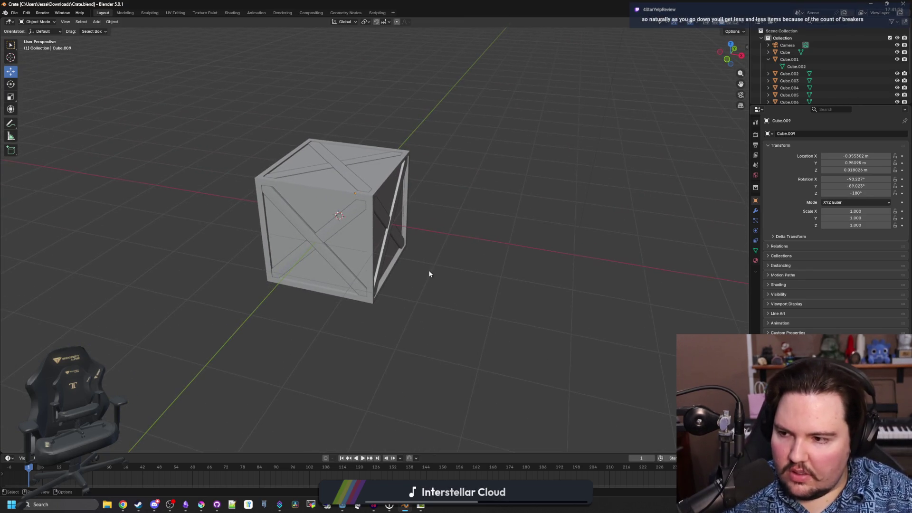
key(shift+a)
mouse_move(432, 265)
click(497, 268)
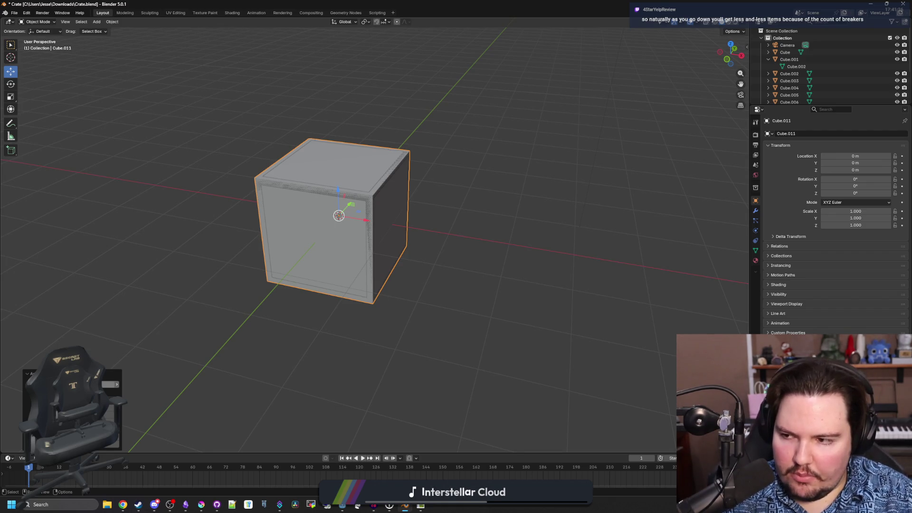
Step: Inspect the crate's braces and Cube, trying a vertical lid move before cancelling it
mouse_move(252, 352)
mouse_down()
mouse_move(281, 334)
mouse_move(240, 355)
mouse_move(177, 359)
mouse_up()
drag(369, 264, 315, 291)
drag(271, 265, 345, 249)
click(346, 248)
drag(500, 248, 525, 259)
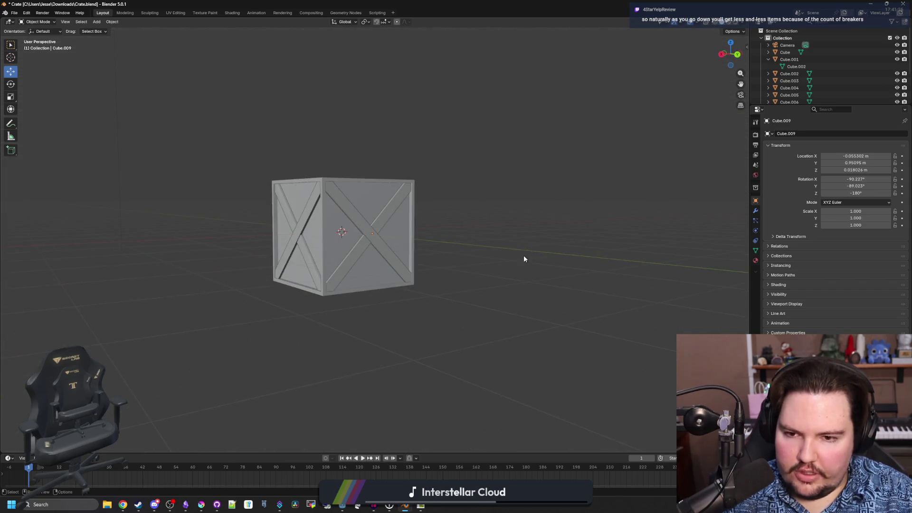
click(352, 281)
drag(352, 281, 394, 286)
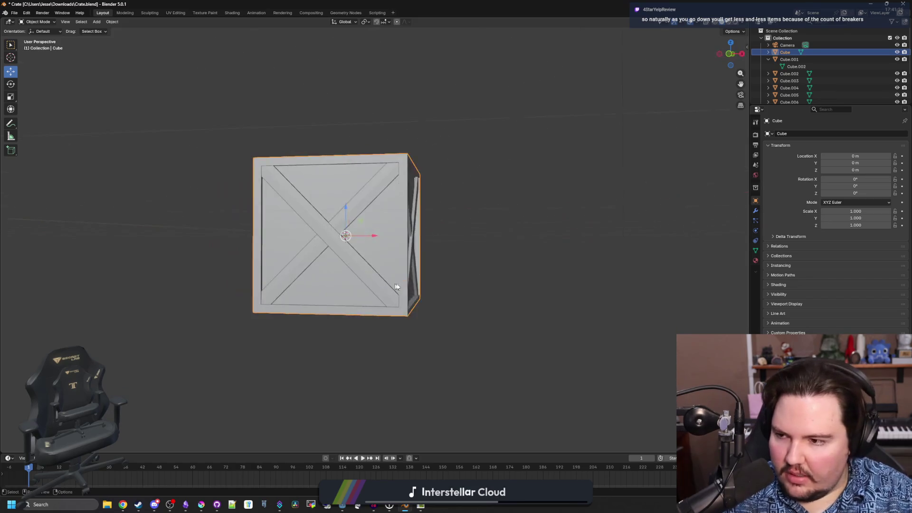
drag(449, 284, 462, 284)
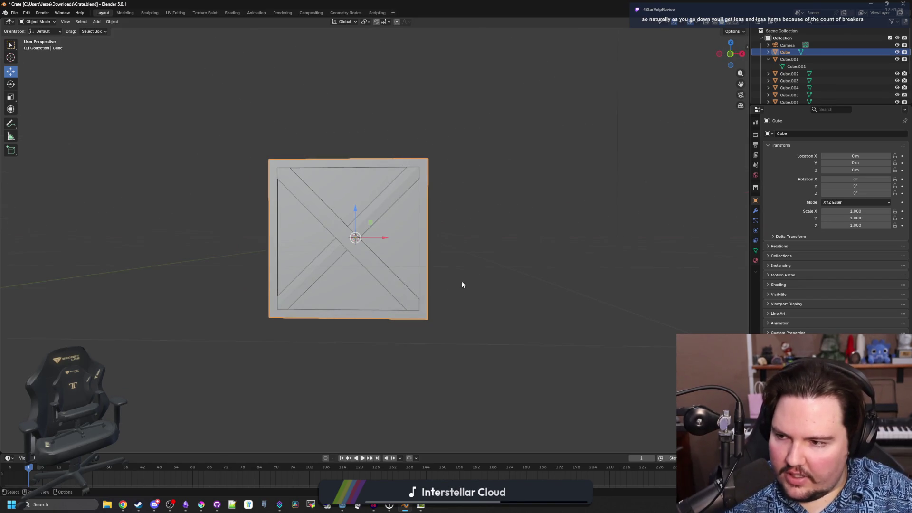
key(g)
key(z)
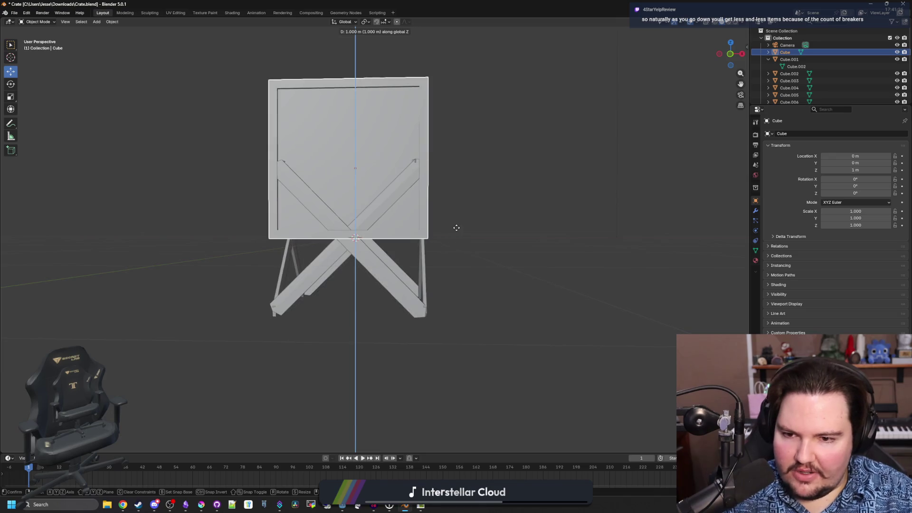
key(Escape)
Step: Select all crate parts and raise the crate 1 m along Z
key(a)
drag(488, 264, 479, 272)
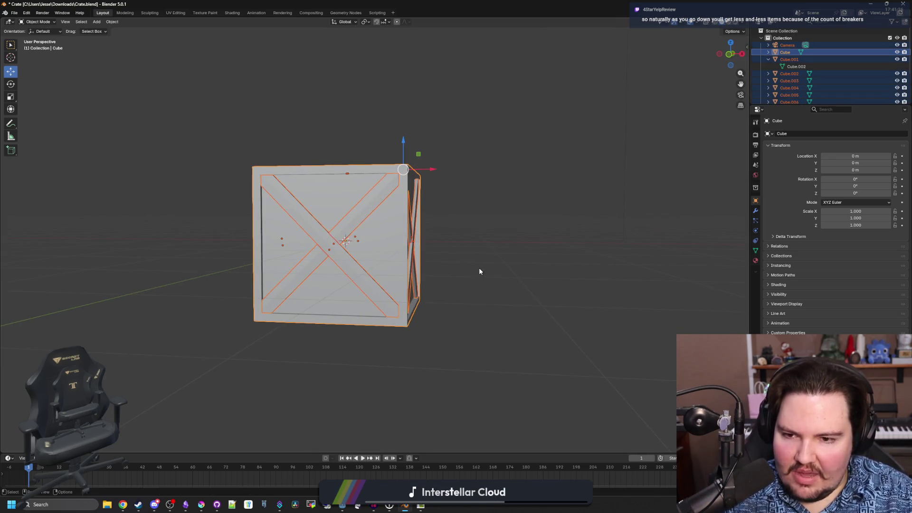
key(g)
key(z)
key(1)
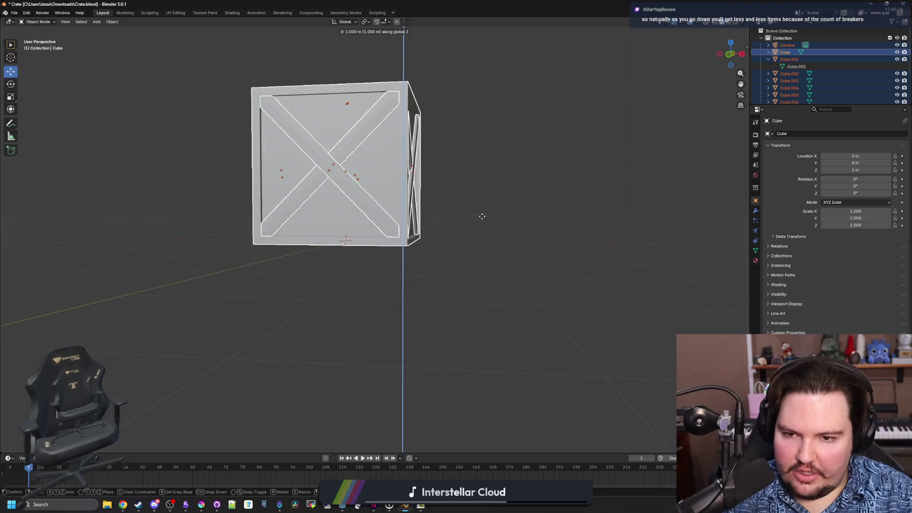
mouse_move(471, 262)
mouse_down()
mouse_move(452, 250)
mouse_move(420, 261)
mouse_up()
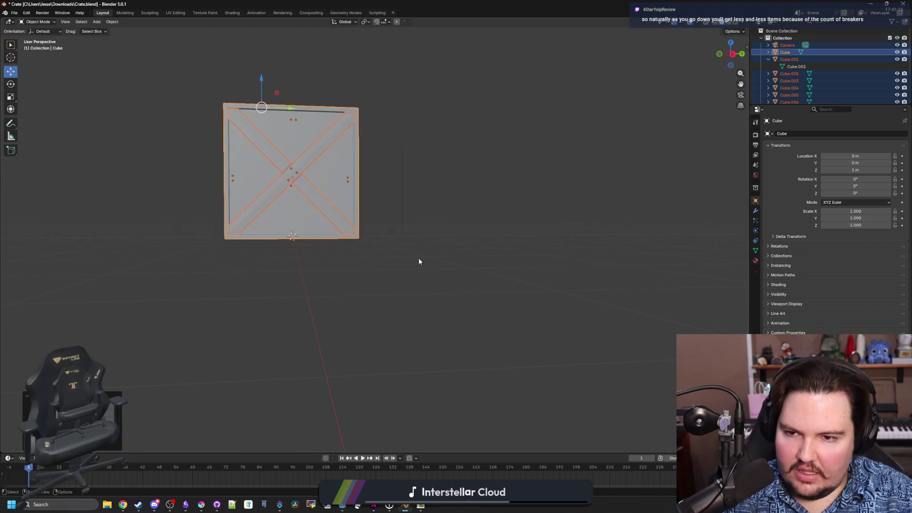
Step: Toggle into and out of Edit Mode on the crate, then reselect its Cube
click(370, 328)
drag(369, 327, 464, 362)
scroll(356, 360, up, 2)
drag(357, 361, 373, 326)
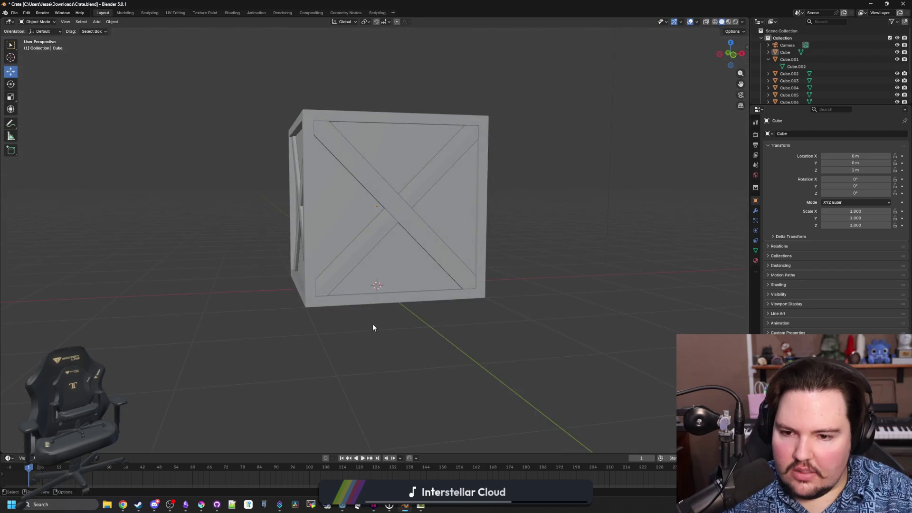
scroll(373, 326, up, 2)
key(Tab)
mouse_move(400, 255)
mouse_down()
mouse_move(301, 325)
mouse_move(379, 364)
mouse_up()
key(Tab)
click(267, 321)
scroll(333, 346, down, 2)
Step: Orbit around the crate, clear the selection, and bring up the Shift+A Add menu
mouse_move(285, 329)
mouse_down()
mouse_move(322, 299)
mouse_move(441, 326)
mouse_move(482, 287)
mouse_move(550, 315)
mouse_move(387, 307)
mouse_up()
drag(325, 241, 464, 183)
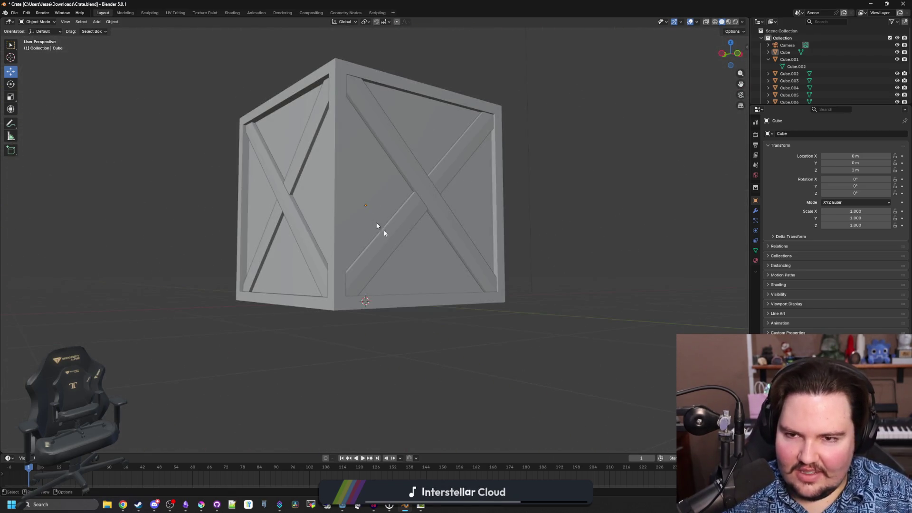
drag(374, 224, 440, 268)
mouse_move(377, 287)
mouse_down()
mouse_move(434, 254)
mouse_move(395, 276)
mouse_move(358, 192)
mouse_move(397, 249)
mouse_move(302, 285)
mouse_move(348, 276)
mouse_up()
click(397, 249)
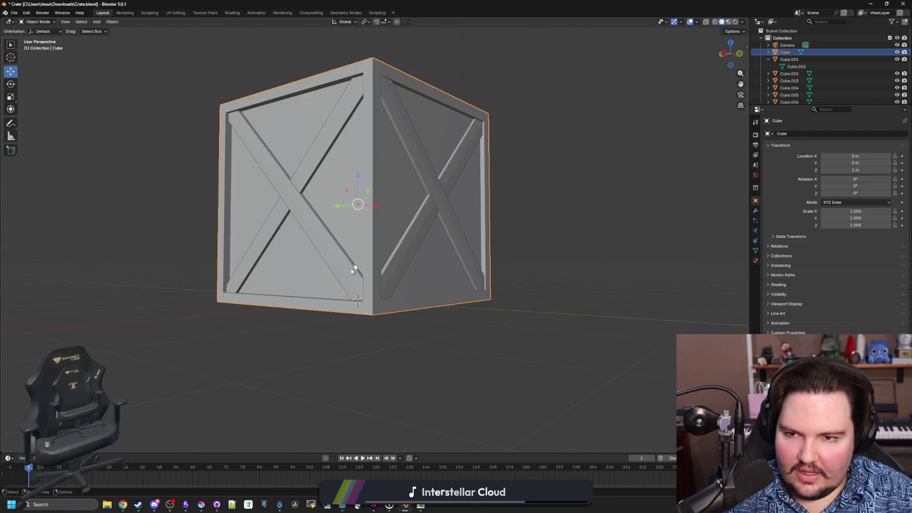
mouse_move(368, 134)
mouse_down()
mouse_move(518, 260)
mouse_move(348, 242)
mouse_move(380, 228)
mouse_move(431, 253)
mouse_up()
click(518, 260)
scroll(347, 242, down, 5)
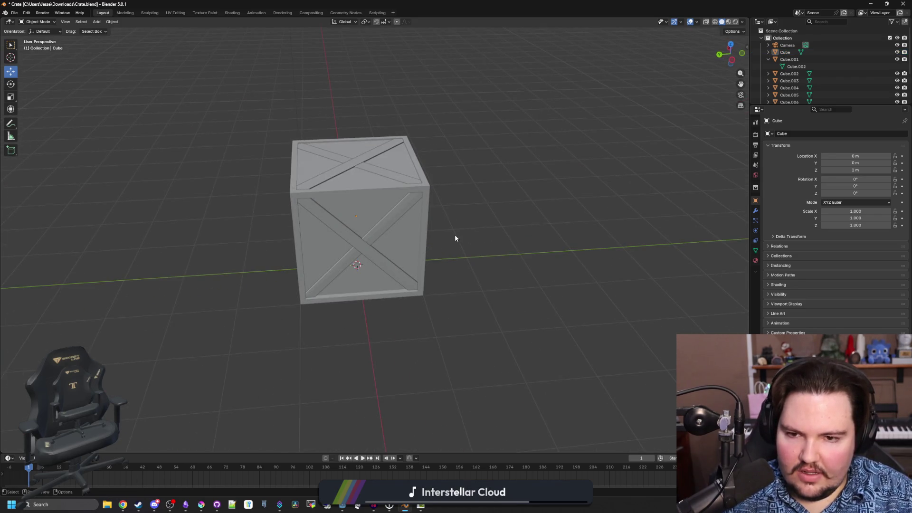
key(shift+a)
Step: Add a new cube, raise it 1 m on Z, and move it 3 m along Y beside the crate
mouse_move(465, 235)
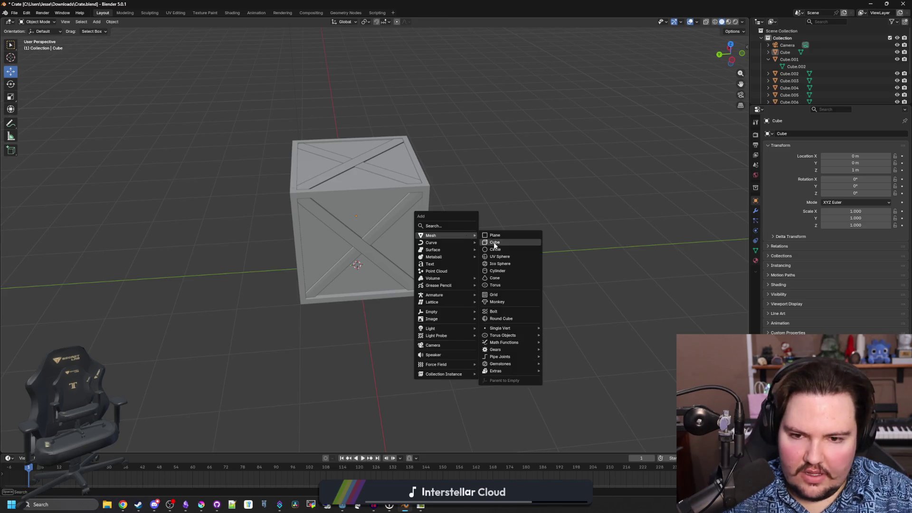
click(494, 243)
key(g)
key(z)
key(1)
key(Return)
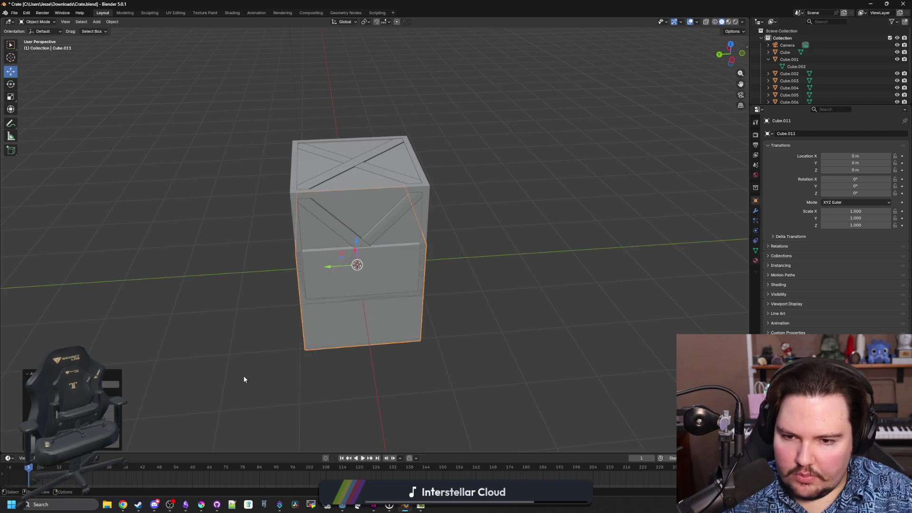
key(KP_3)
click(686, 126)
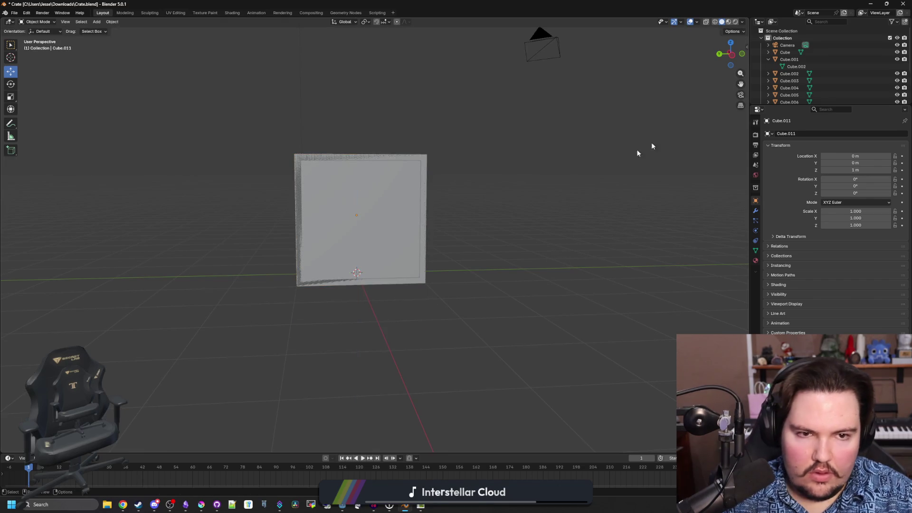
key(ctrl+z)
key(g)
key(y)
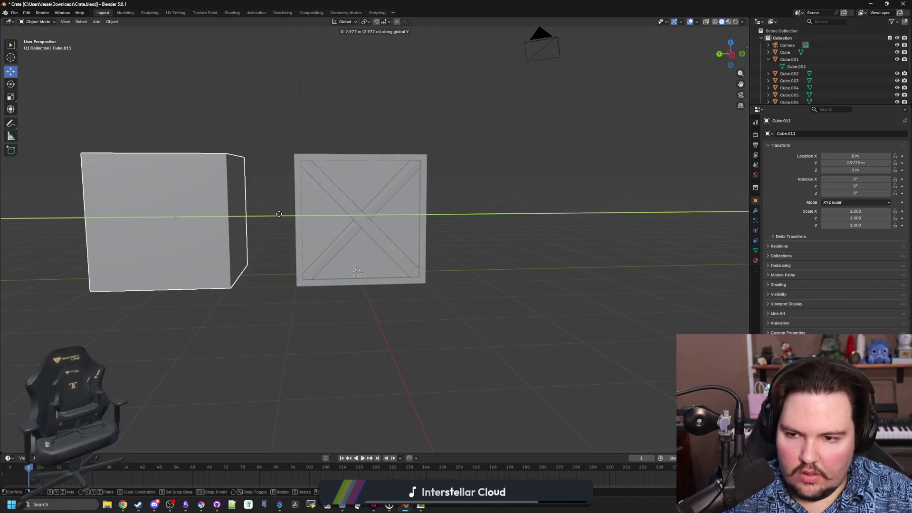
click(272, 214)
key(KP_Decimal)
Step: Select all faces of the new cube in Edit Mode and try an inset, then cancel it
key(Tab)
click(129, 62)
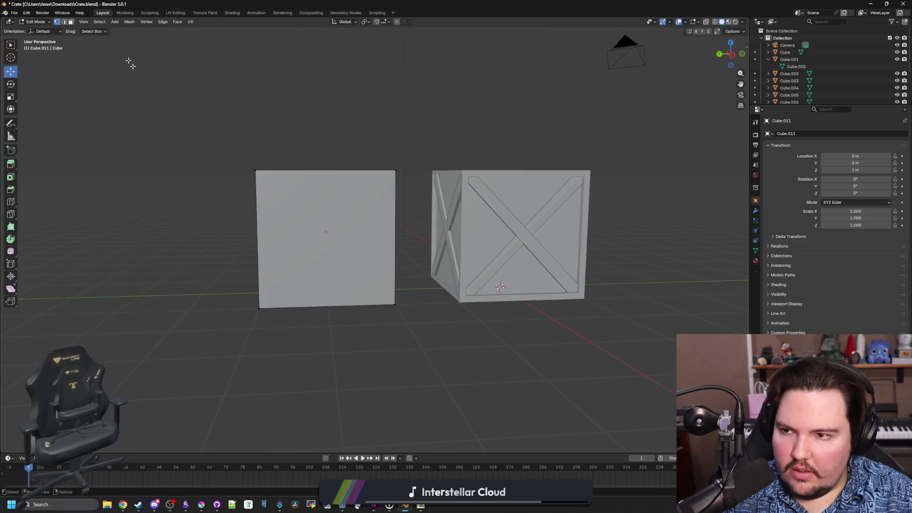
click(10, 45)
key(a)
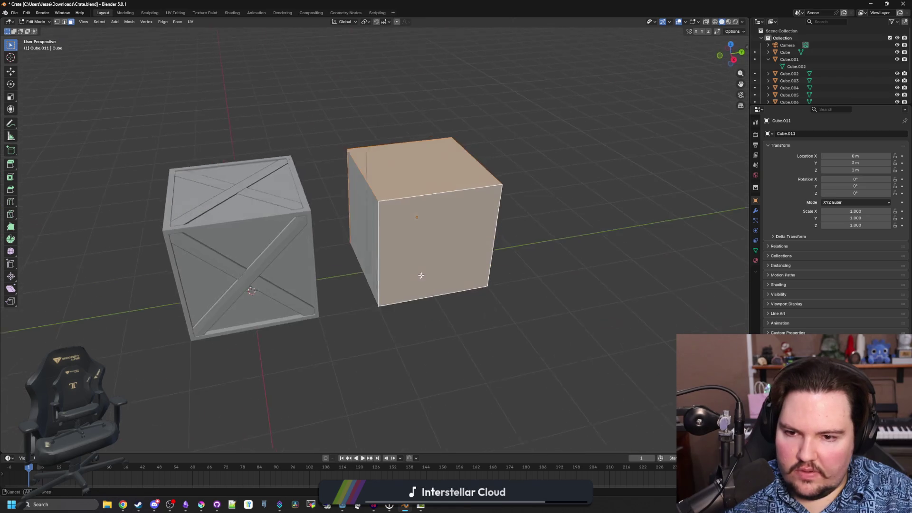
key(KP_9)
click(10, 176)
drag(333, 237, 327, 238)
right_click(320, 233)
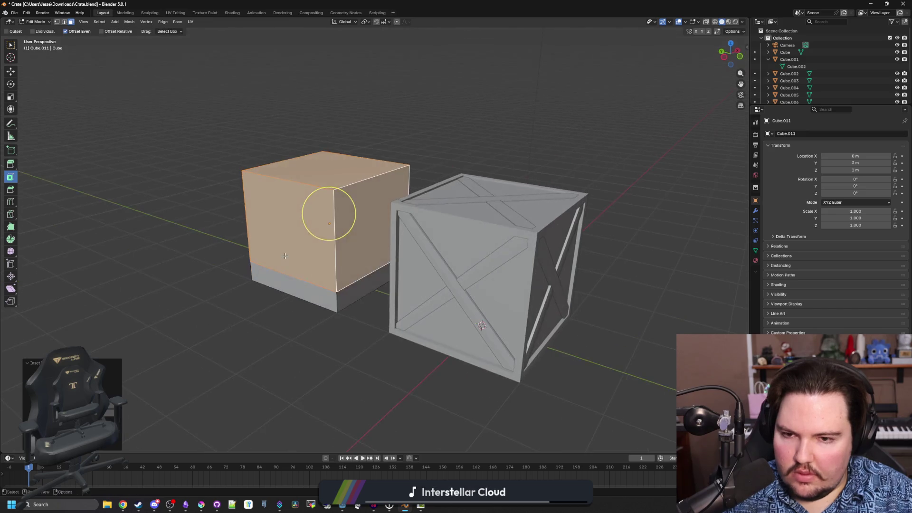
Step: Reselect all the cube's faces and inset them as individual faces, each with its own border
click(333, 257)
mouse_move(264, 248)
mouse_down()
mouse_move(305, 253)
mouse_move(363, 234)
mouse_move(346, 258)
mouse_move(328, 248)
mouse_up()
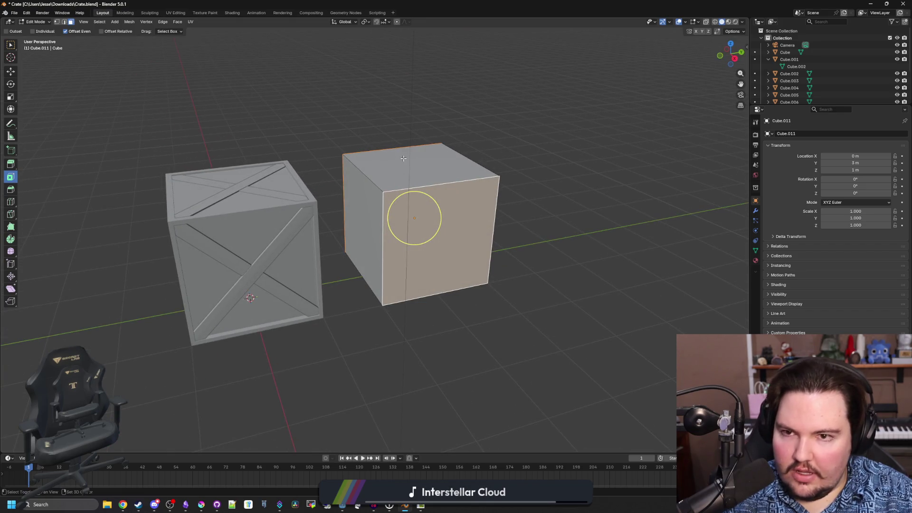
key(a)
drag(418, 204, 463, 262)
click(369, 23)
click(368, 21)
click(368, 21)
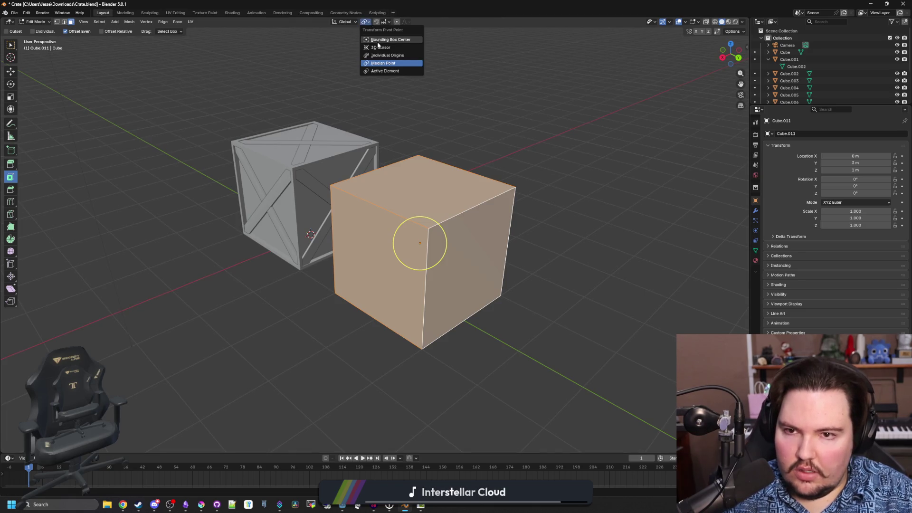
mouse_move(447, 232)
mouse_down()
mouse_move(390, 227)
mouse_move(398, 229)
mouse_up()
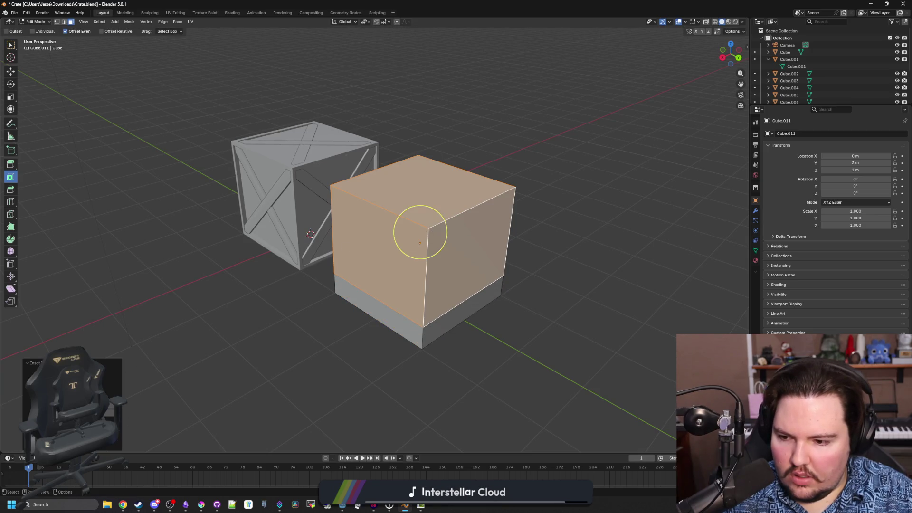
click(32, 32)
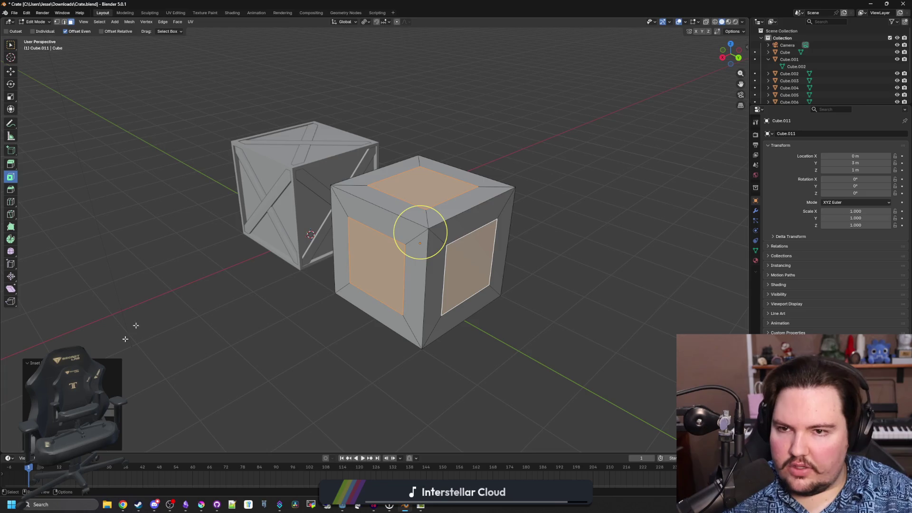
Step: Set the pivot point to Individual Origins and thin the border around each inset face
click(371, 23)
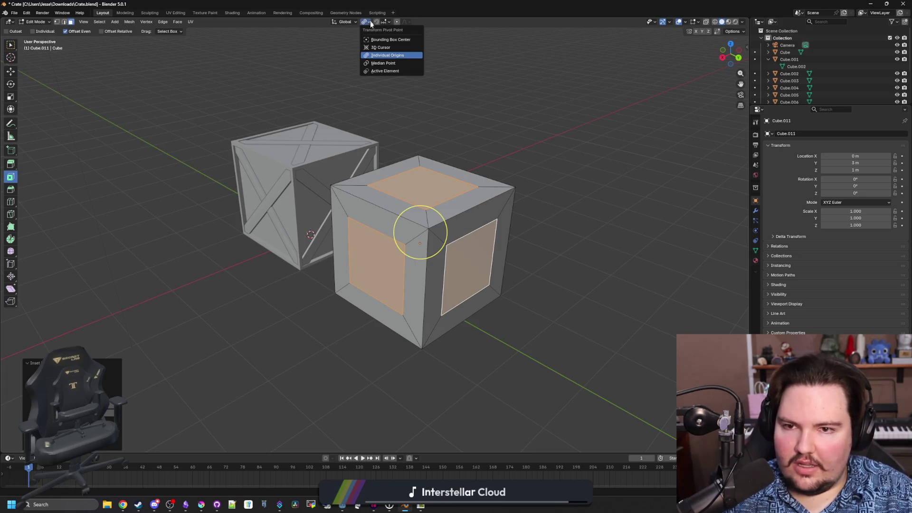
click(388, 63)
drag(309, 214, 246, 275)
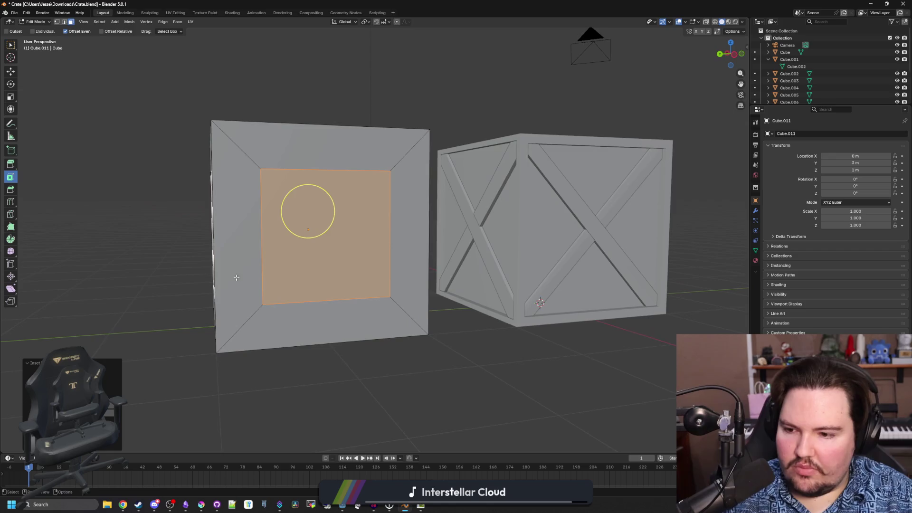
drag(308, 230, 308, 230)
drag(469, 305, 439, 307)
drag(457, 260, 607, 358)
Step: Scale the inset panels inward into recesses and return to Object Mode
key(s)
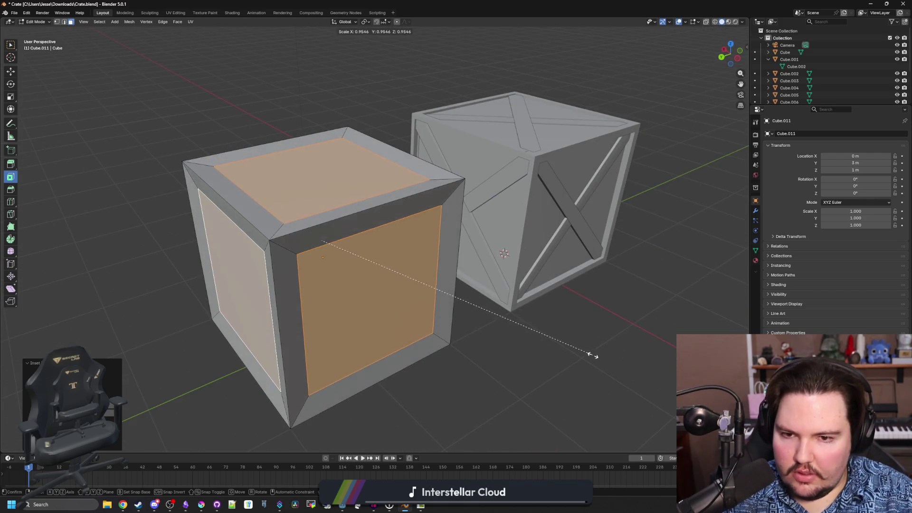
right_click(599, 356)
key(s)
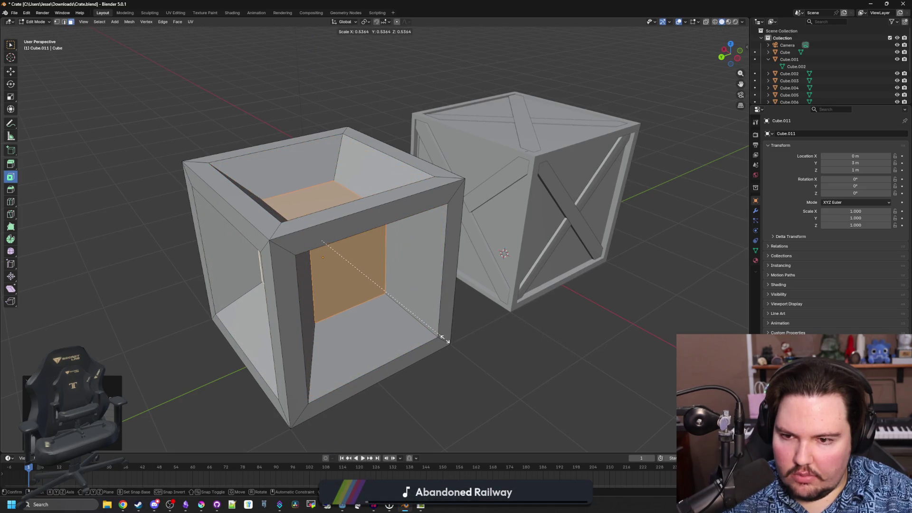
click(562, 335)
key(Tab)
scroll(391, 335, down, 3)
mouse_move(390, 335)
mouse_down()
mouse_move(411, 381)
mouse_move(322, 362)
mouse_move(331, 369)
mouse_up()
scroll(330, 369, down, 2)
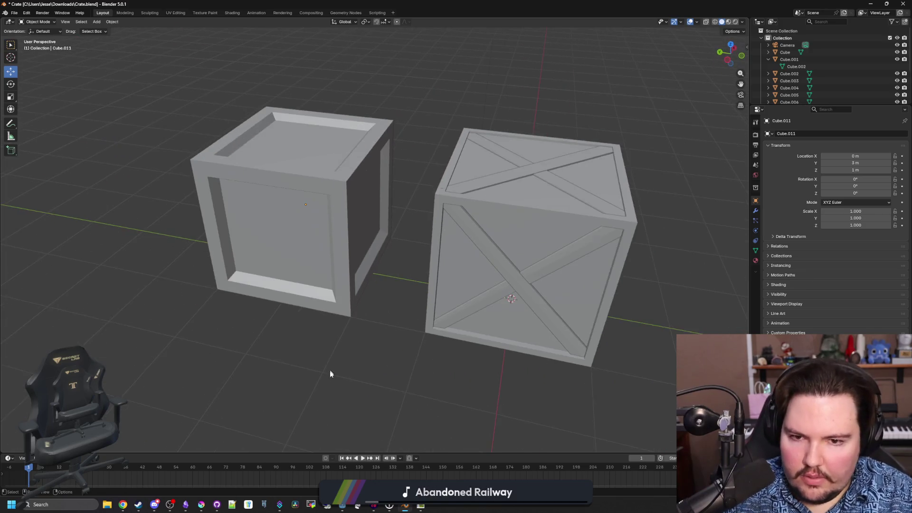
drag(308, 315, 320, 295)
key(shift+a)
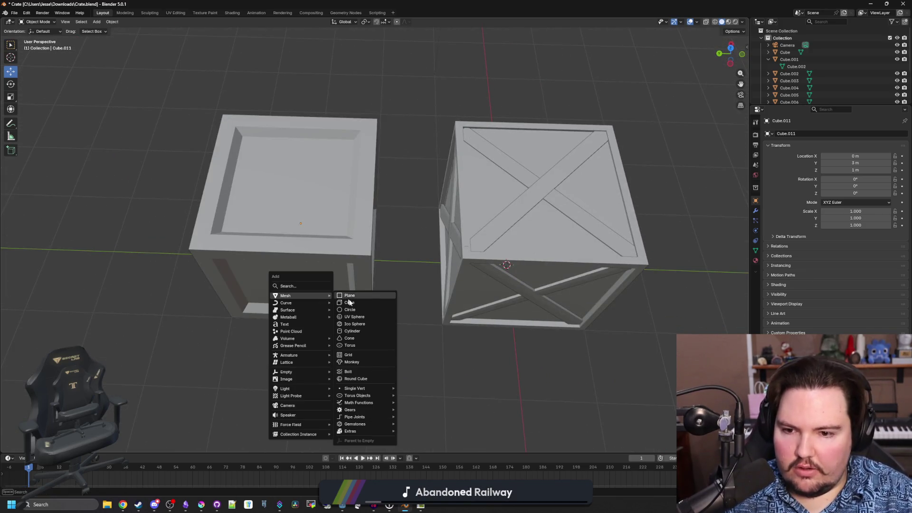
Step: Add a small cube above the crate and stretch it along X into a plank
click(351, 303)
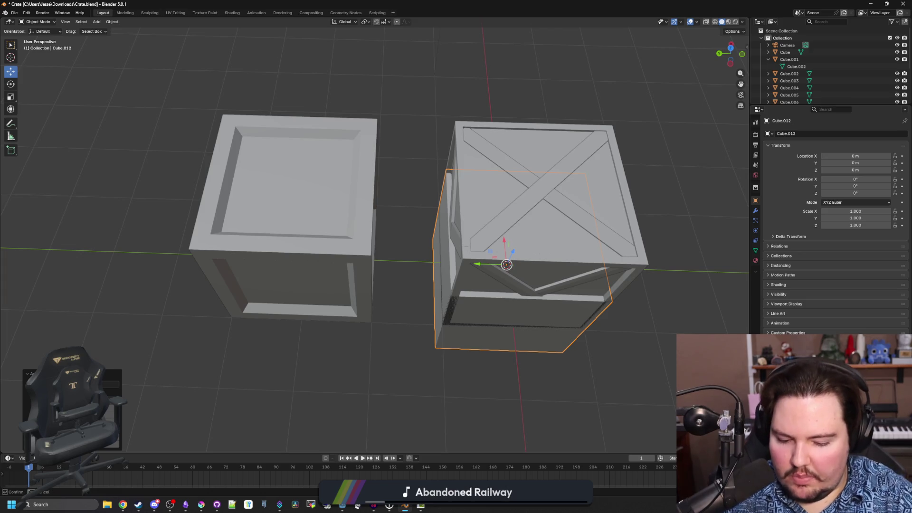
key(Return)
mouse_move(472, 322)
mouse_down()
mouse_move(508, 238)
mouse_move(505, 76)
mouse_up()
drag(468, 102, 287, 95)
mouse_move(296, 150)
mouse_down()
mouse_move(320, 202)
mouse_move(383, 224)
mouse_move(401, 189)
mouse_up()
key(s)
key(x)
click(480, 152)
key(g)
click(480, 186)
click(333, 266)
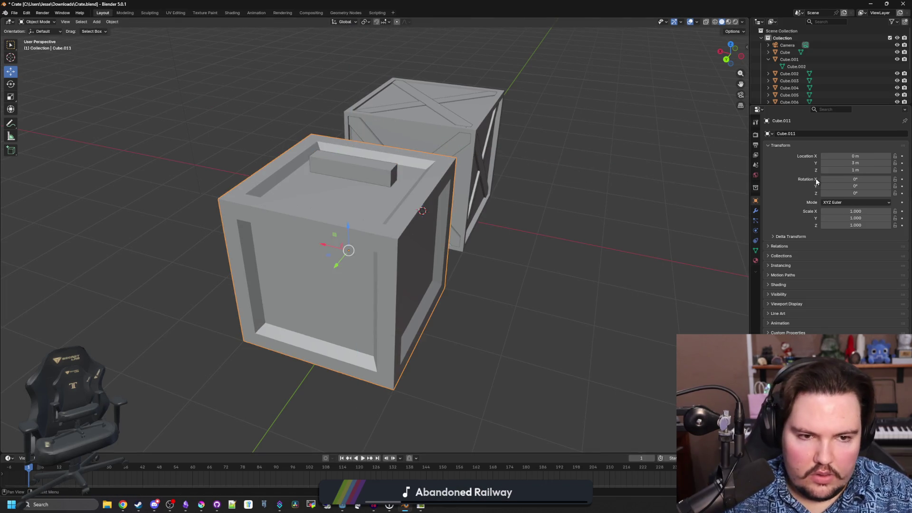
right_click(807, 159)
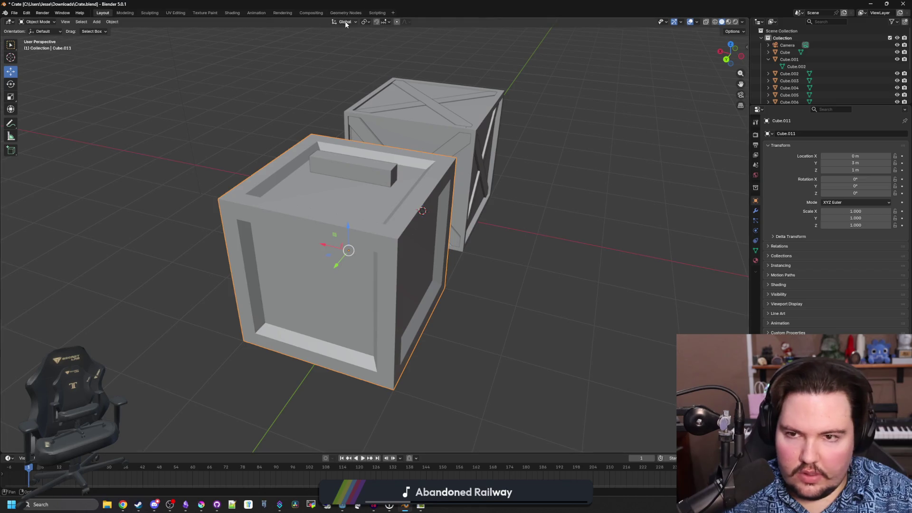
drag(509, 183, 560, 229)
Step: Set the plank's height value to 2 m
click(370, 208)
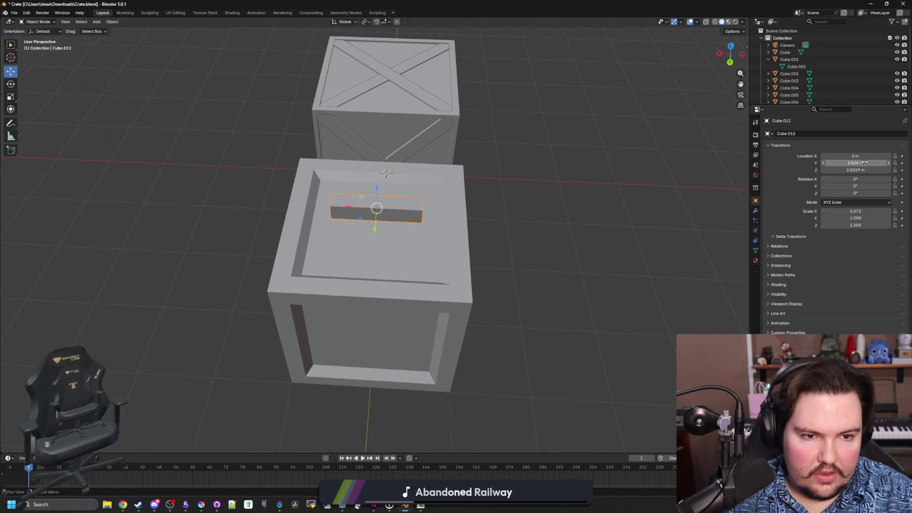
click(855, 170)
text(2)
key(Return)
drag(621, 209, 543, 232)
scroll(371, 244, up, 4)
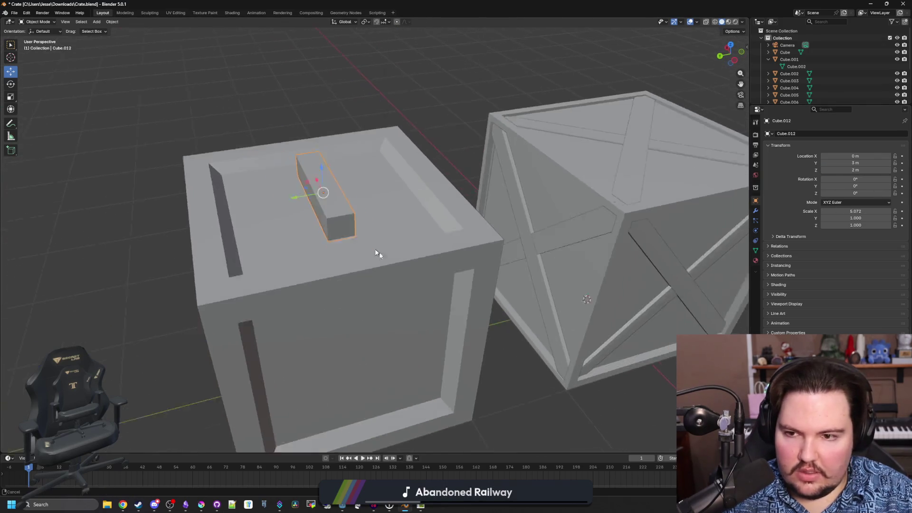
scroll(331, 250, up, 3)
Step: Lower the plank's top face along Z in Edit Mode to make a thin slab
key(Tab)
click(338, 150)
drag(366, 152, 424, 155)
key(g)
key(z)
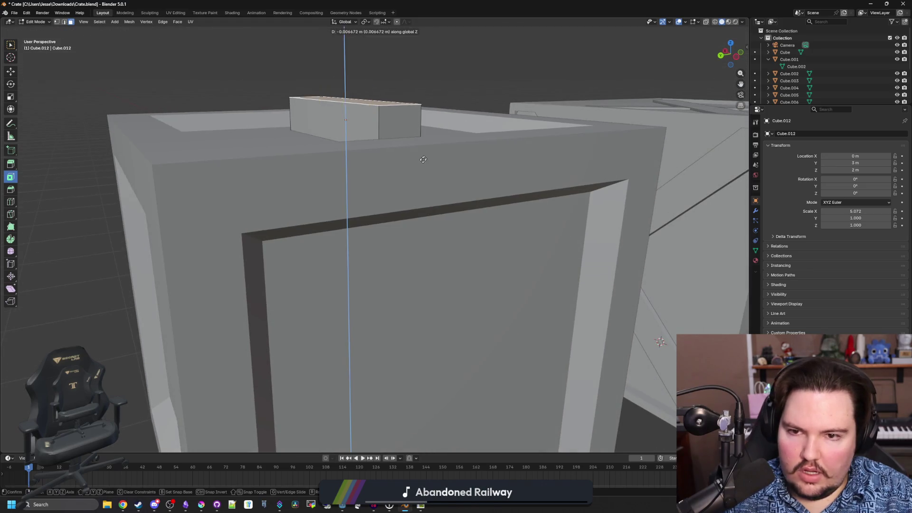
click(411, 181)
mouse_move(412, 181)
mouse_down()
mouse_move(456, 157)
mouse_move(515, 187)
mouse_up()
key(Tab)
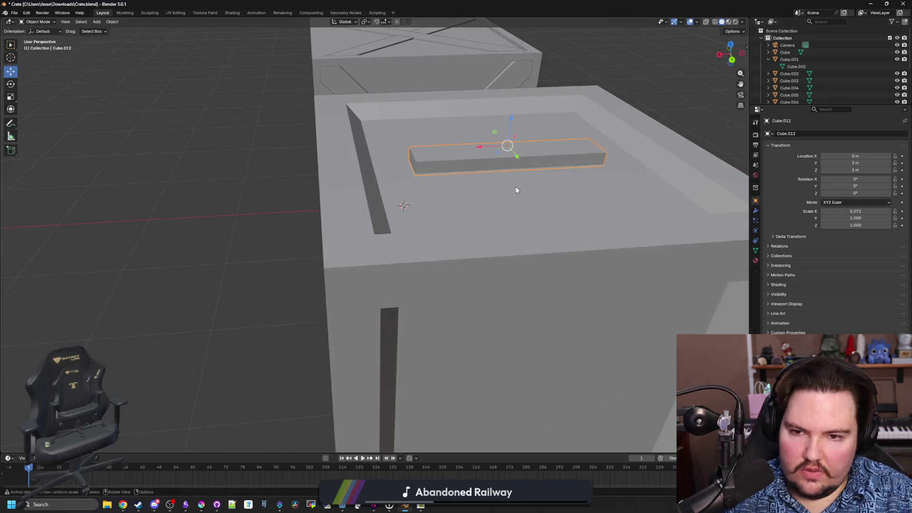
Step: Widen the slab along X and rotate it 45° about Z diagonally across the crate top
key(s)
key(x)
click(451, 204)
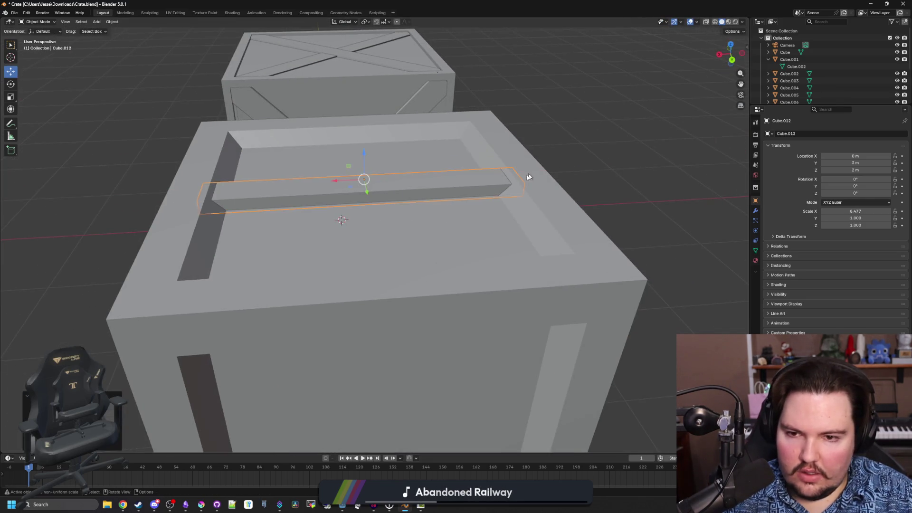
drag(529, 173, 489, 102)
key(r)
key(z)
click(401, 85)
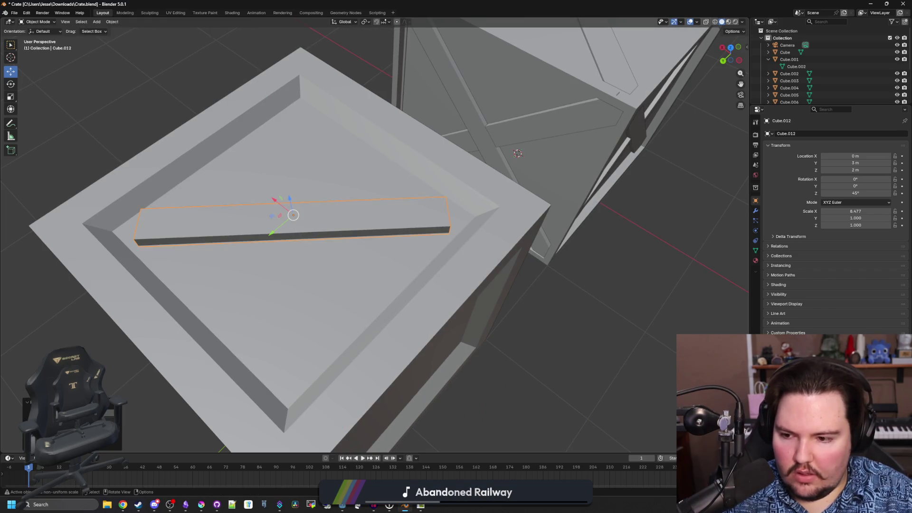
Step: Switch transform orientation to Local and stretch the plank corner to corner along its local X
mouse_move(298, 268)
mouse_down()
mouse_move(428, 309)
mouse_move(478, 285)
mouse_up()
key(s)
key(x)
key(Escape)
click(345, 22)
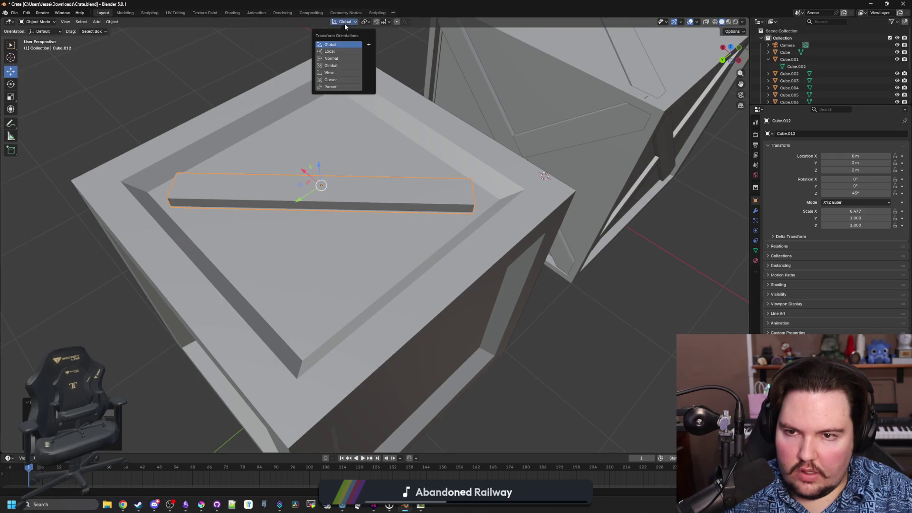
click(338, 50)
key(s)
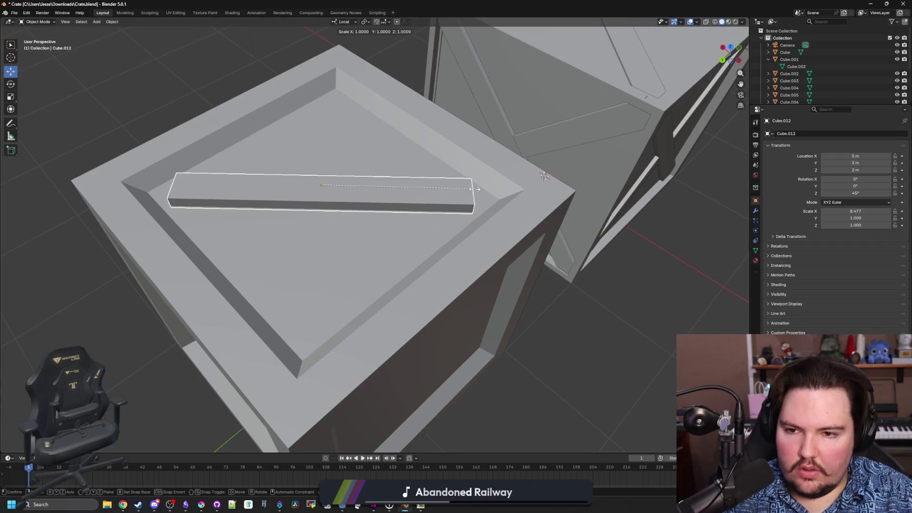
key(x)
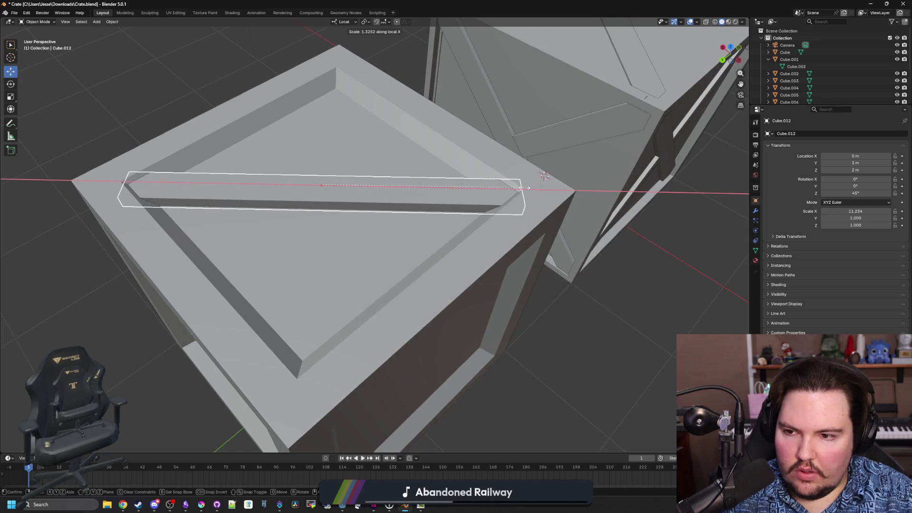
click(527, 189)
Step: Raise the plank along local Z, then duplicate it and rotate the copy -90° about Z to cross it
key(g)
key(z)
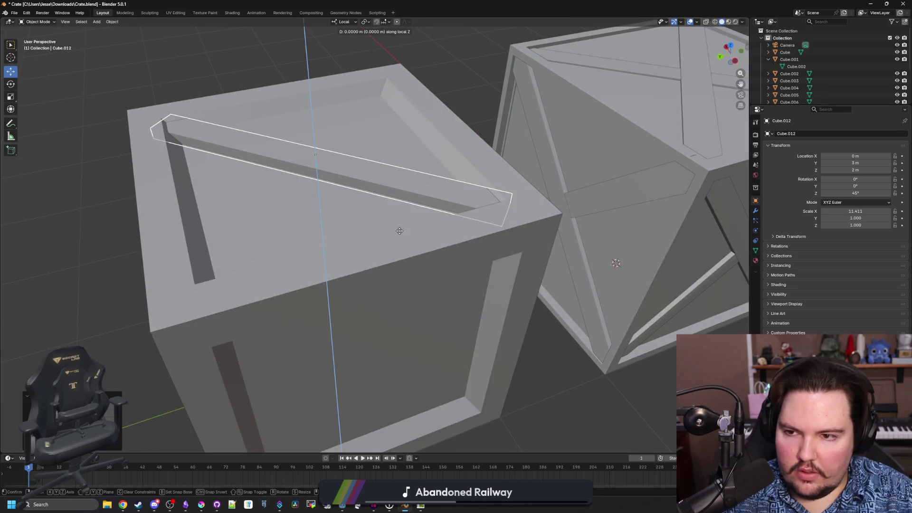
click(397, 230)
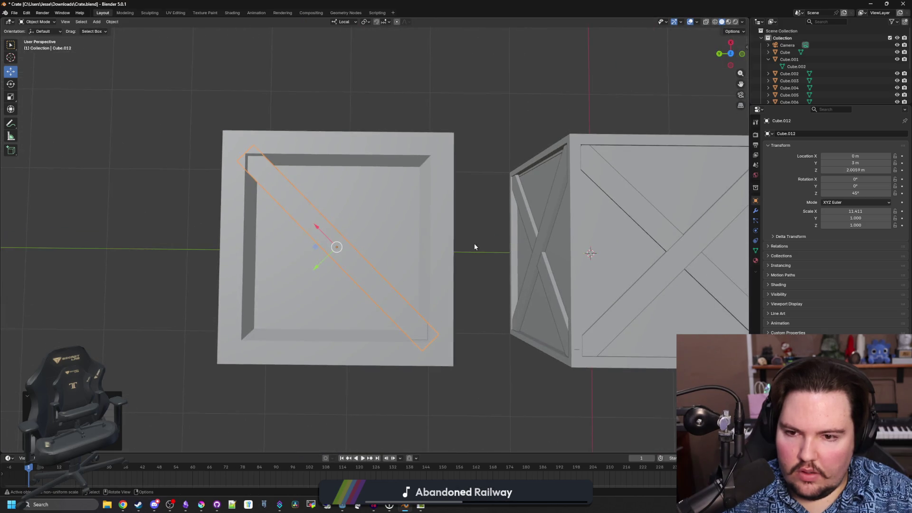
key(shift+d)
key(r)
key(z)
key(z)
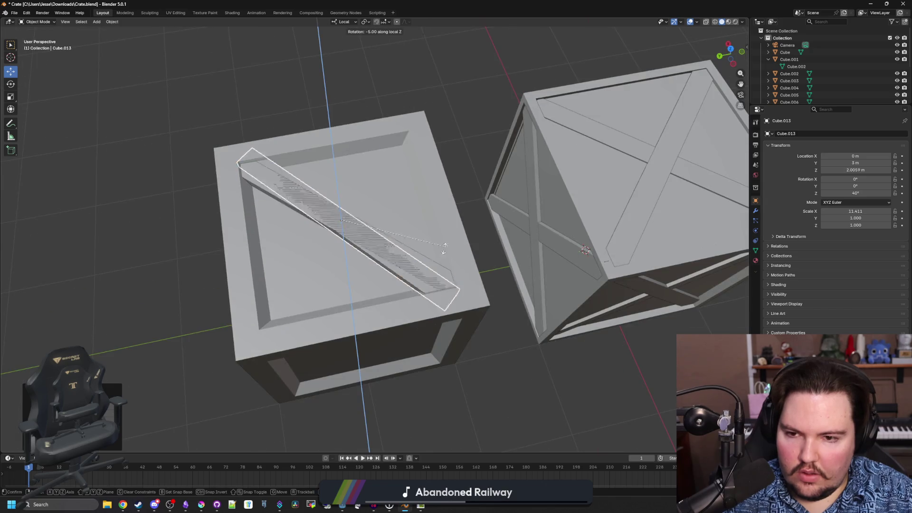
click(330, 302)
Step: Nudge the first diagonal plank slightly above the other and select the finished X brace
scroll(414, 332, down, 3)
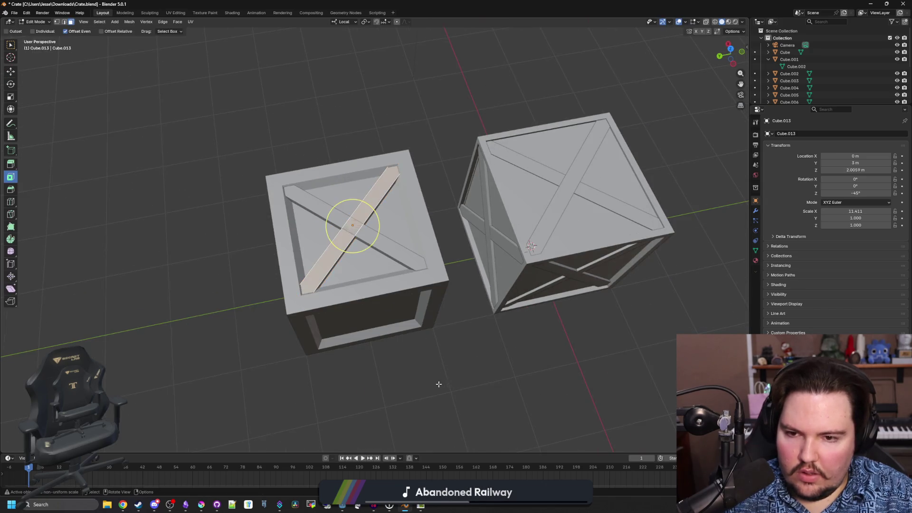
scroll(353, 264, up, 3)
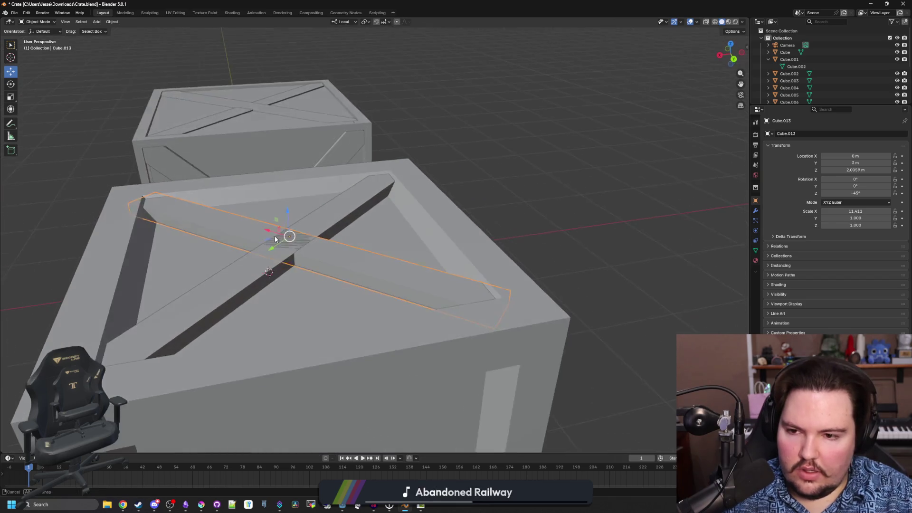
click(268, 223)
drag(227, 213, 218, 215)
scroll(501, 158, down, 6)
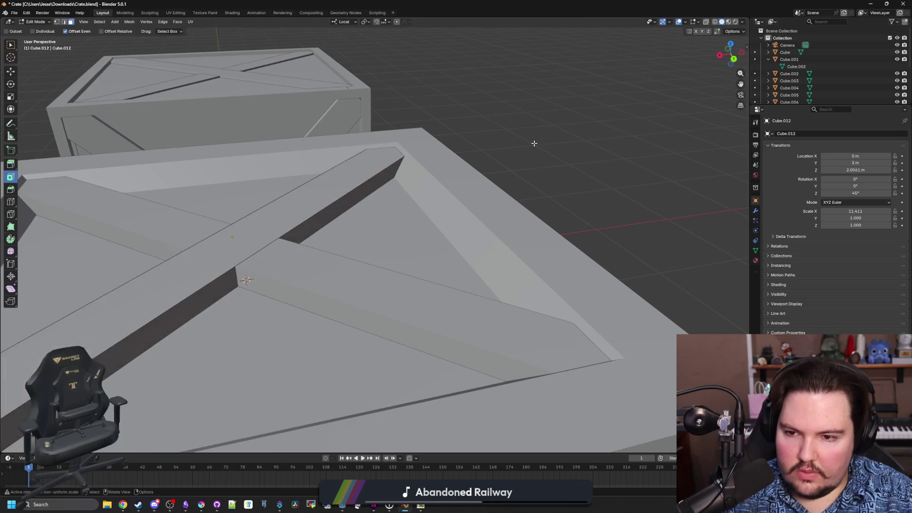
scroll(472, 333, down, 10)
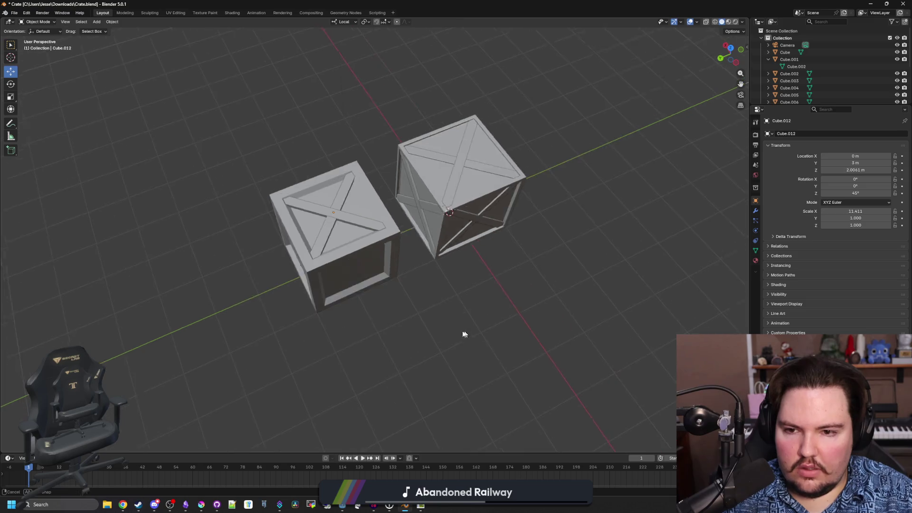
scroll(456, 350, up, 5)
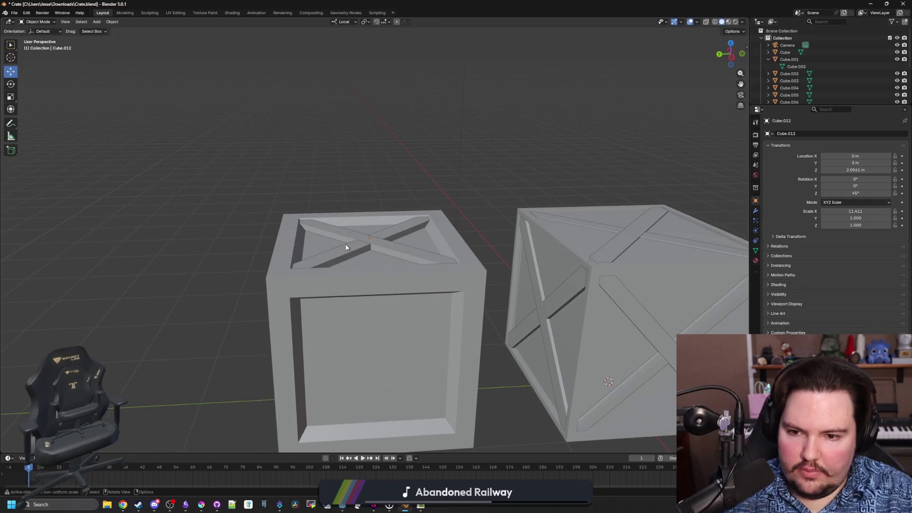
click(379, 245)
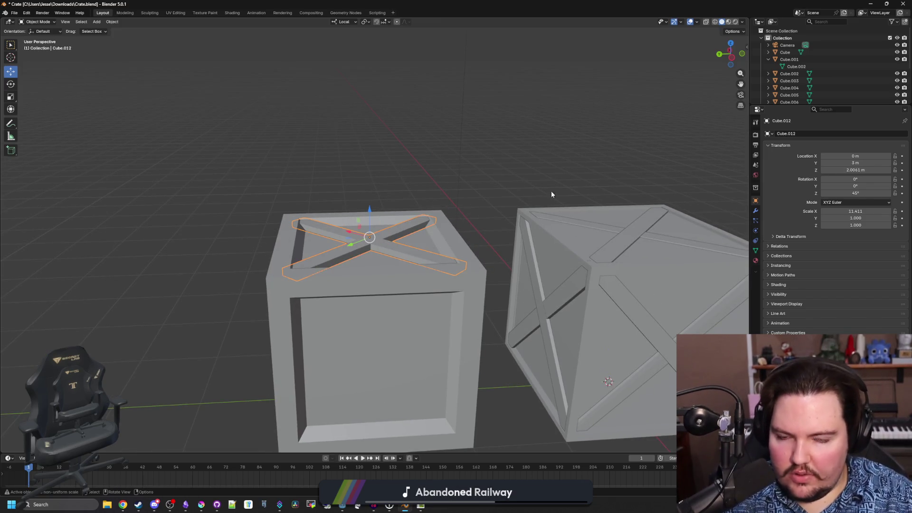
Step: Rename the brace object to 'cross' in the Outliner
scroll(789, 58, down, 4)
double_click(789, 89)
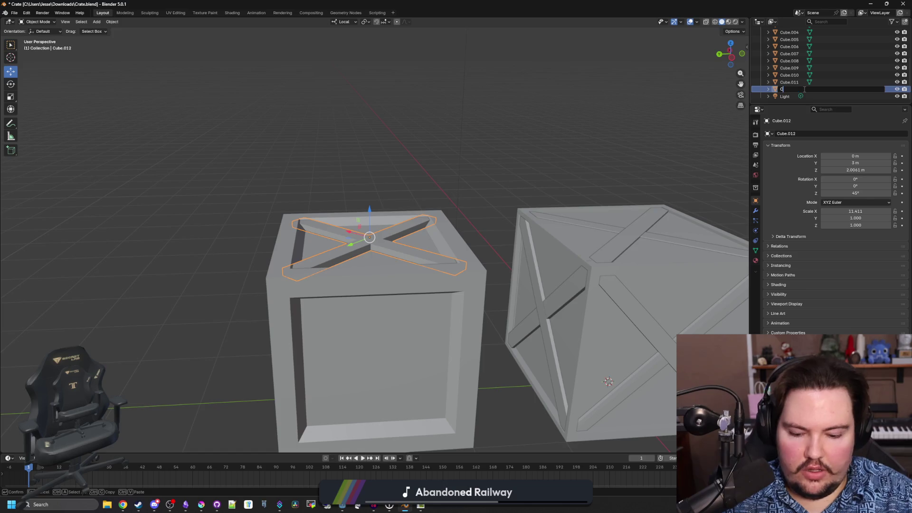
text(ross)
key(Return)
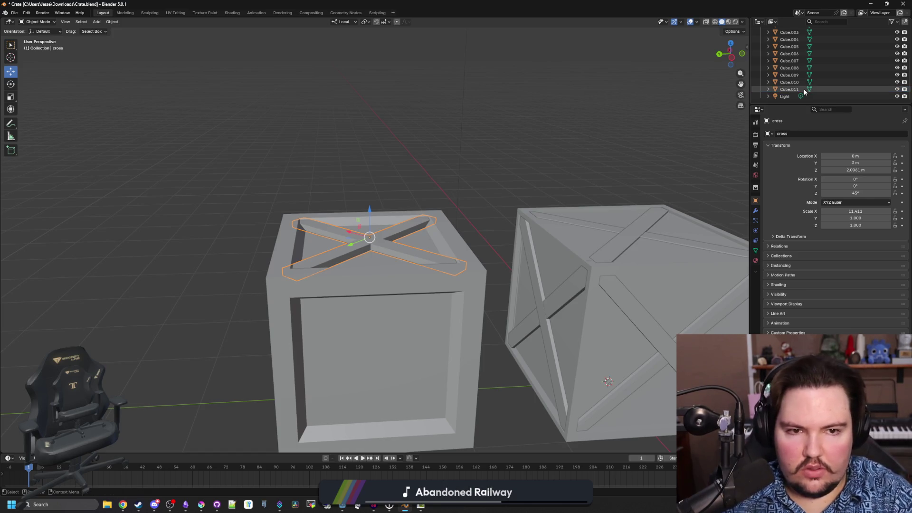
click(475, 154)
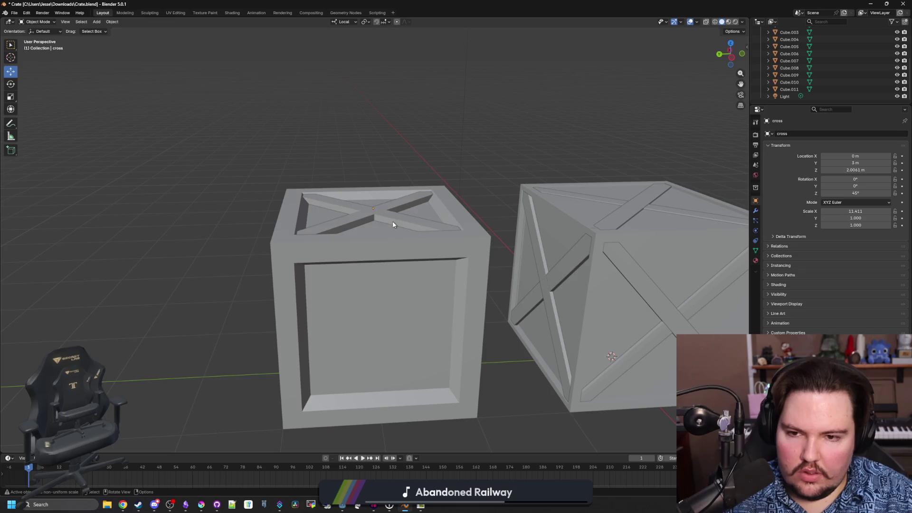
Step: Snap the 3D cursor to the crate's centre and set the cross's origin there
mouse_move(390, 225)
mouse_down()
mouse_move(383, 238)
mouse_move(379, 217)
mouse_move(472, 222)
mouse_up()
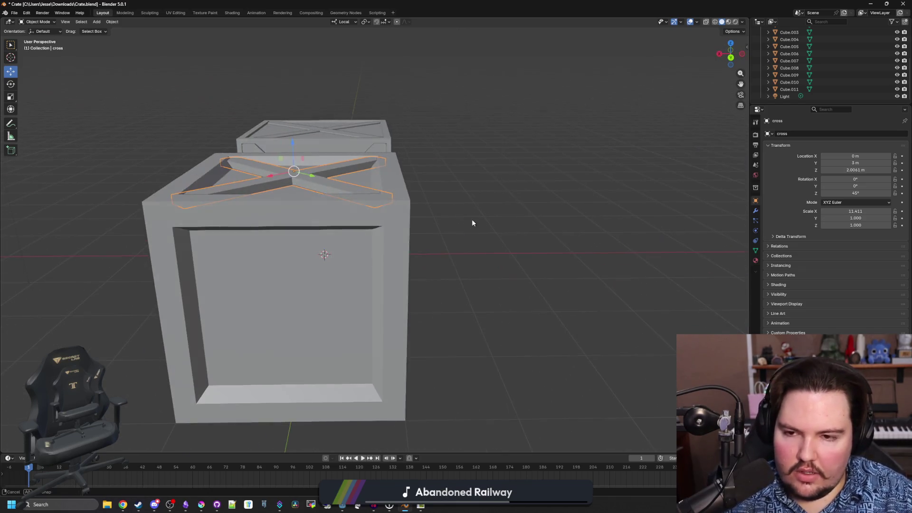
click(340, 270)
key(shift+s)
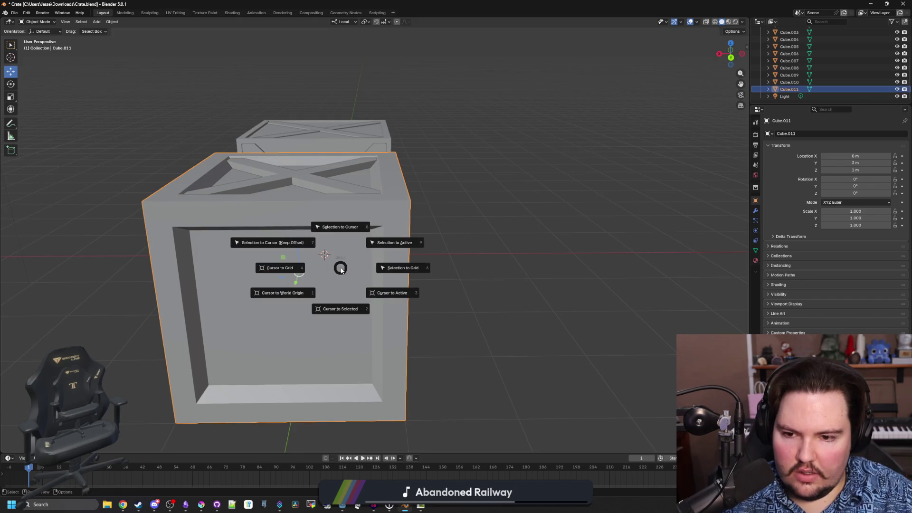
click(361, 309)
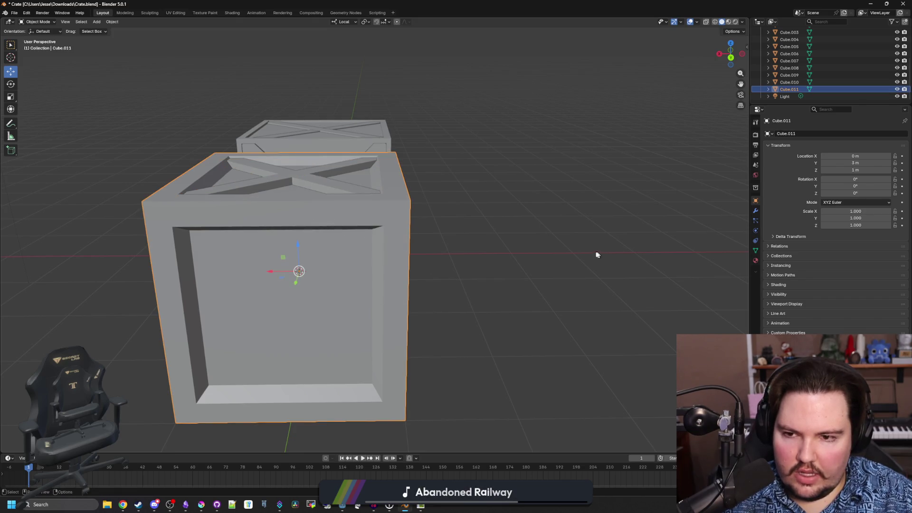
drag(603, 254, 518, 236)
mouse_move(333, 217)
mouse_down()
mouse_move(348, 246)
mouse_move(323, 155)
mouse_up()
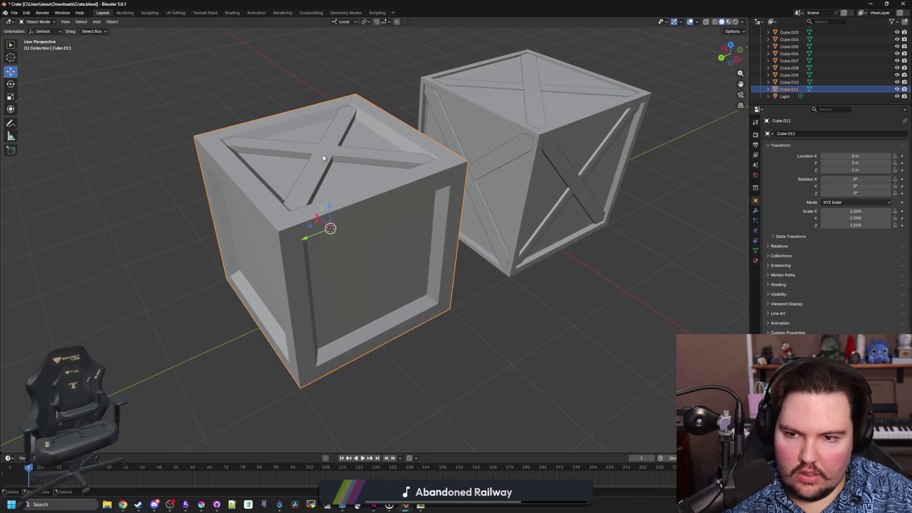
click(323, 155)
right_click(323, 155)
mouse_move(324, 155)
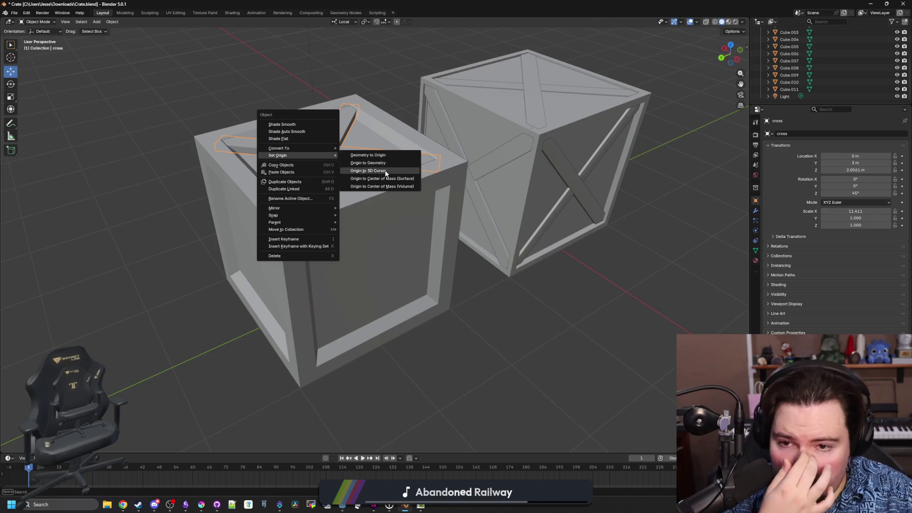
click(387, 173)
Step: Duplicate the cross and rotate the copy about global Y onto the crate's side
key(shift+d)
key(r)
key(x)
key(Escape)
click(344, 22)
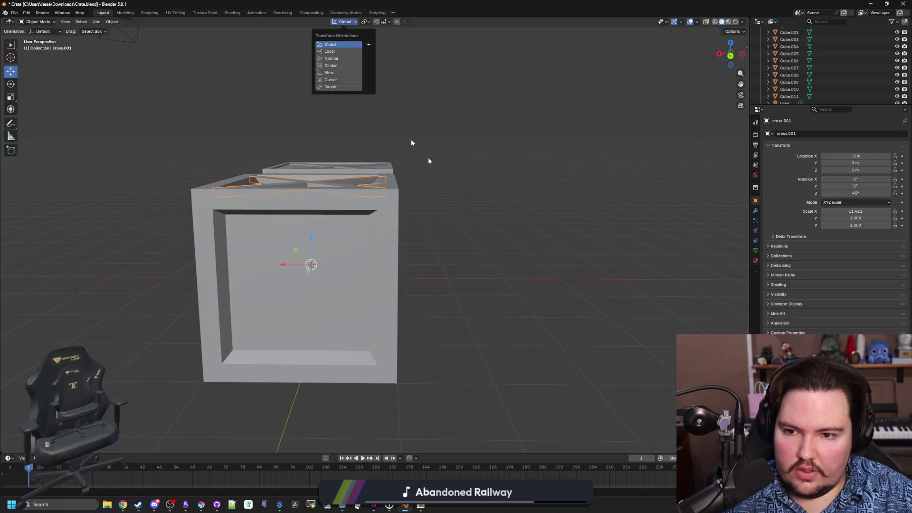
key(r)
key(y)
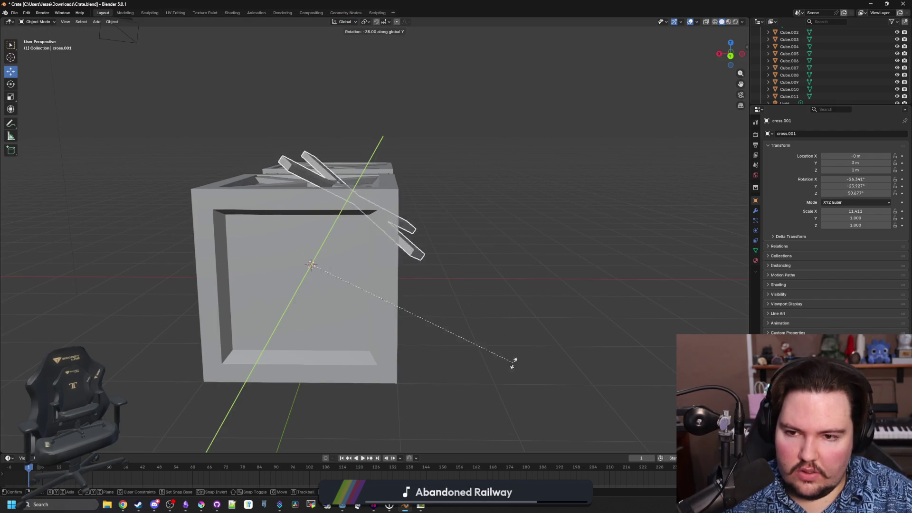
click(329, 433)
mouse_move(368, 374)
mouse_down()
mouse_move(449, 415)
mouse_move(423, 412)
mouse_move(485, 348)
mouse_move(475, 359)
mouse_up()
Step: Duplicate the cross again and rotate cross.002 about Z to 270° onto another side
key(shift+d)
key(r)
key(z)
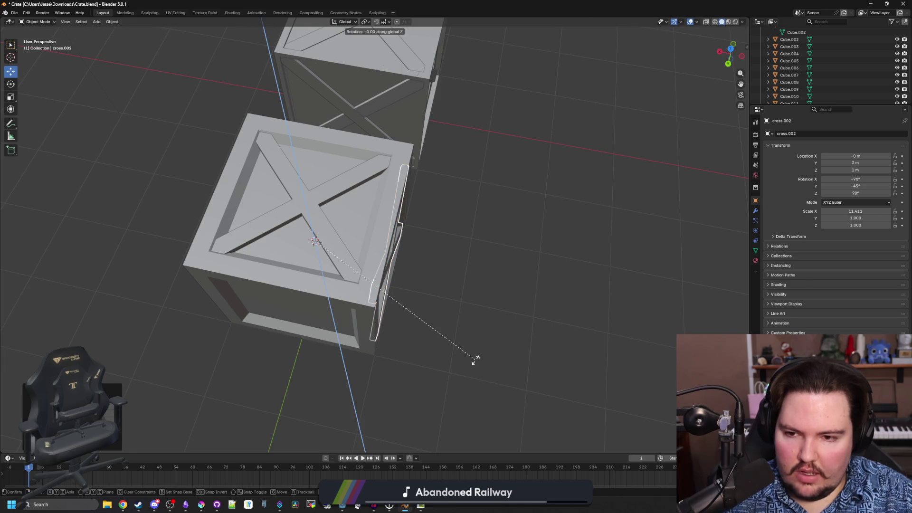
click(187, 163)
mouse_move(187, 163)
mouse_down()
mouse_move(262, 140)
mouse_move(275, 126)
mouse_move(447, 261)
mouse_up()
key(r)
key(z)
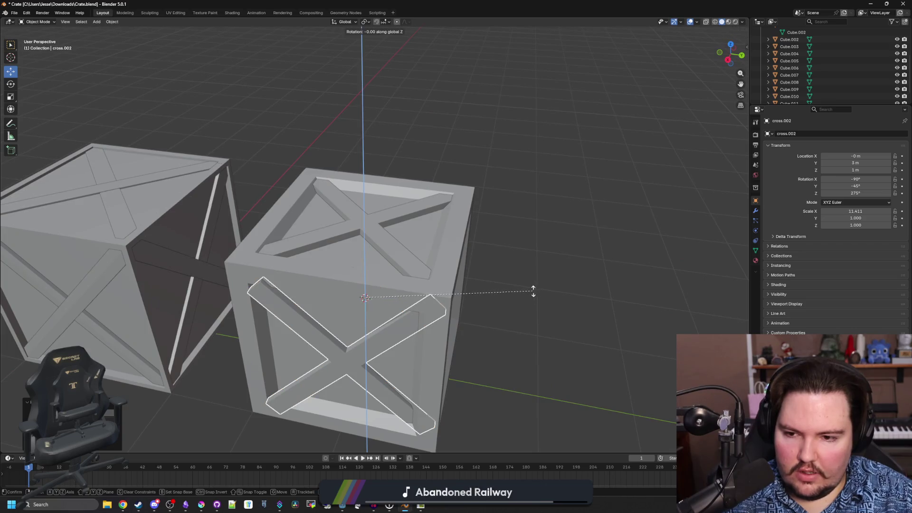
click(508, 295)
mouse_move(508, 295)
mouse_down()
mouse_move(460, 308)
mouse_move(384, 299)
mouse_move(279, 307)
mouse_move(357, 261)
mouse_move(427, 301)
mouse_move(389, 328)
mouse_up()
Step: Add another Z-rotated copy of the side cross on the crate's front face
key(shift+d)
key(r)
key(z)
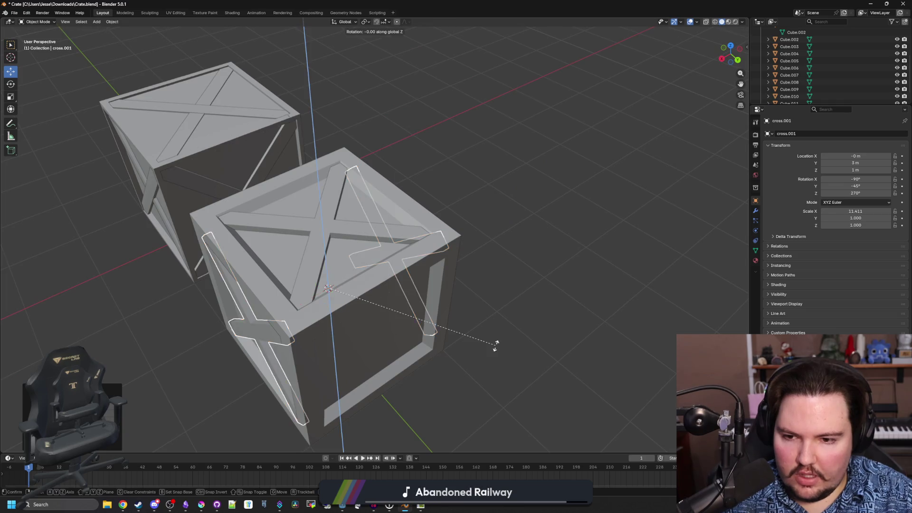
click(275, 408)
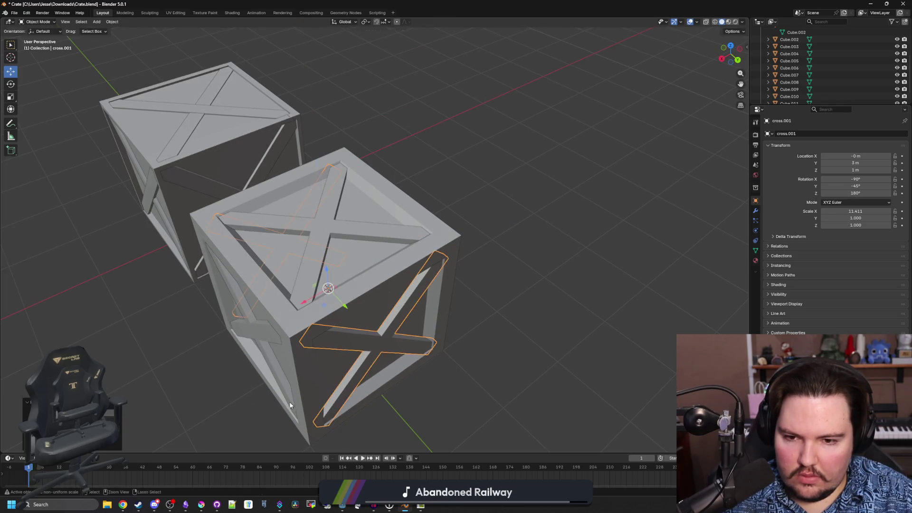
click(468, 407)
key(Tab)
mouse_move(468, 407)
mouse_down()
mouse_move(377, 370)
mouse_move(458, 363)
mouse_move(336, 362)
mouse_move(438, 363)
mouse_move(354, 350)
mouse_up()
key(Tab)
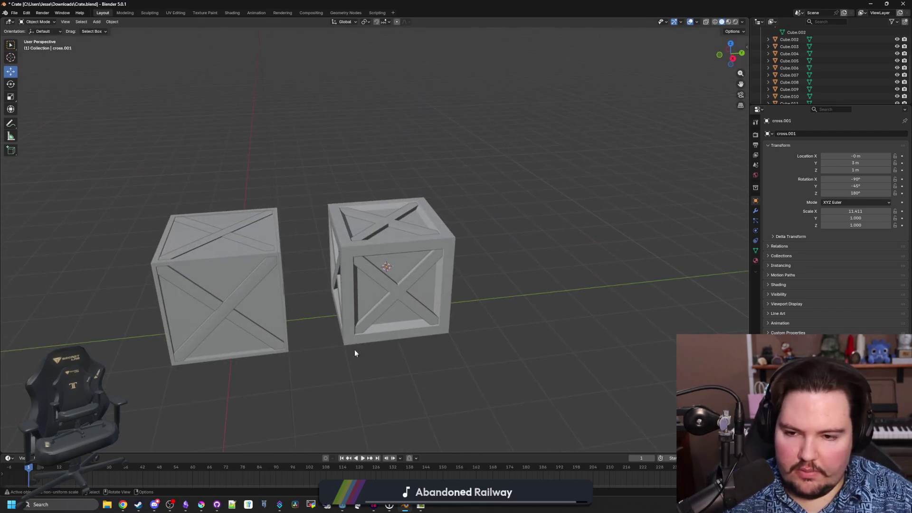
drag(301, 294, 285, 305)
mouse_move(138, 367)
mouse_down()
mouse_move(201, 329)
mouse_move(297, 179)
mouse_move(309, 210)
mouse_up()
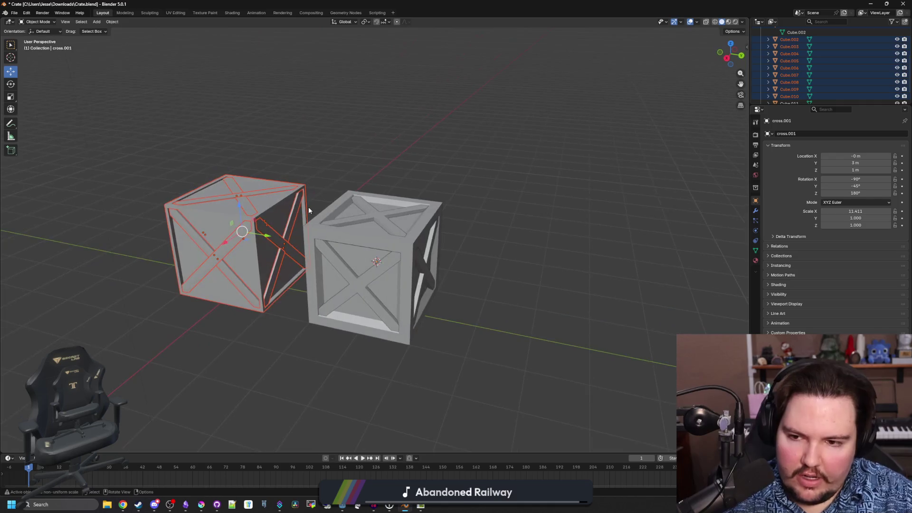
Step: Delete the left reference crate and move the remaining crate's parts to Y 0
key(Delete)
drag(205, 297, 386, 282)
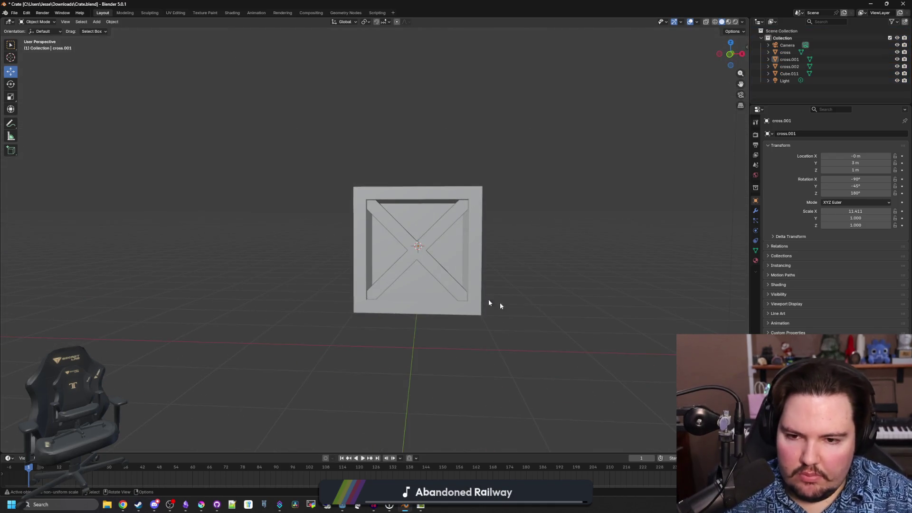
drag(468, 296, 377, 162)
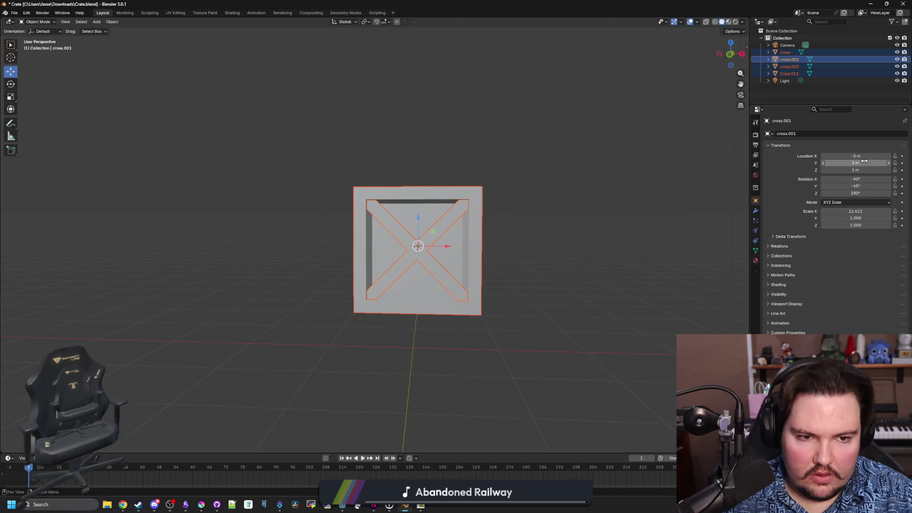
key(Return)
Step: Adjust the top cross's Y position
drag(590, 273, 528, 335)
click(413, 219)
click(412, 219)
shift+click(401, 201)
drag(827, 164, 827, 163)
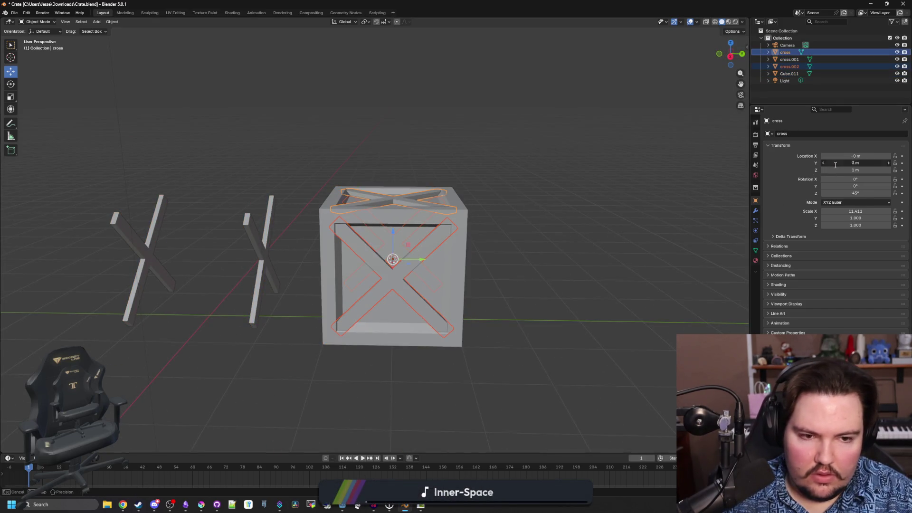
key(Return)
Step: Set Location Y to 0 for cross.002 and Cube.011
click(430, 286)
double_click(855, 163)
text(0)
key(Return)
click(458, 240)
double_click(836, 163)
text(0)
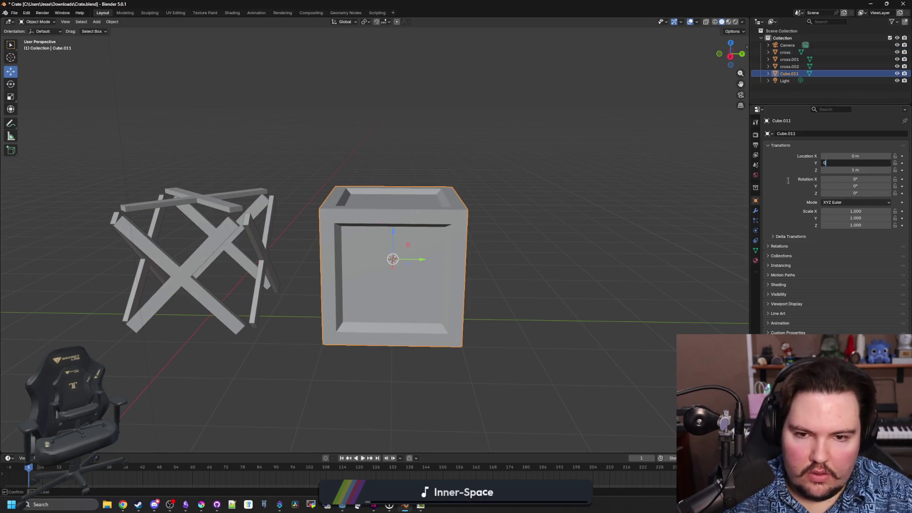
key(Return)
click(408, 288)
Step: Delete the Light and Camera objects from the scene
scroll(461, 312, up, 3)
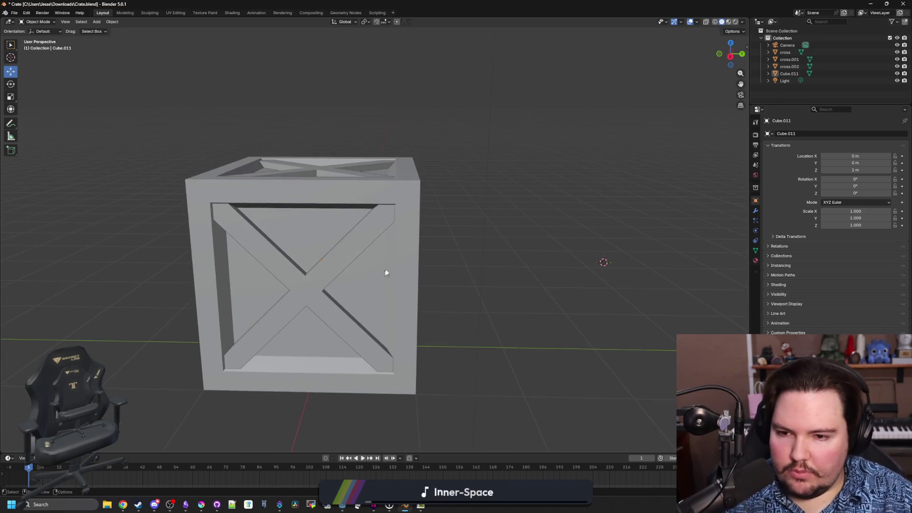
mouse_move(348, 266)
mouse_down()
mouse_move(343, 281)
mouse_move(378, 288)
mouse_up()
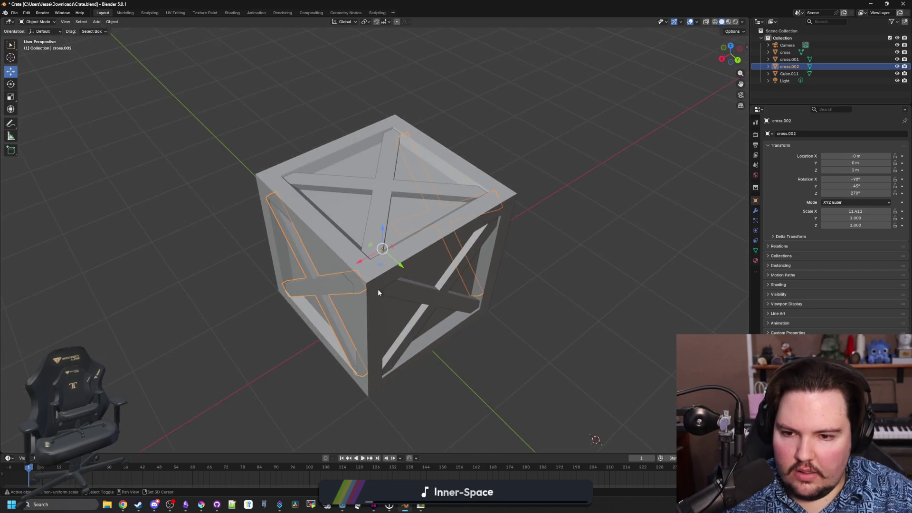
shift+click(378, 226)
key(KP_1)
click(429, 292)
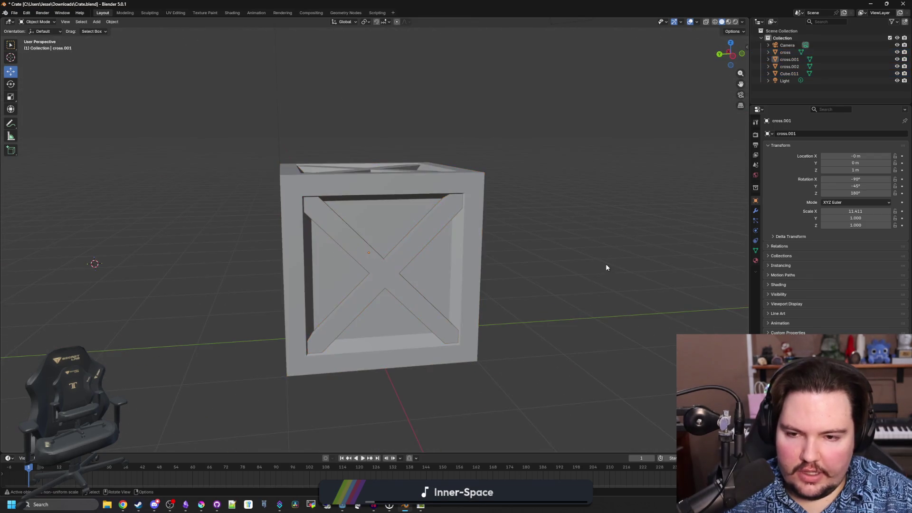
key(a)
drag(381, 196, 601, 205)
key(alt+a)
click(786, 81)
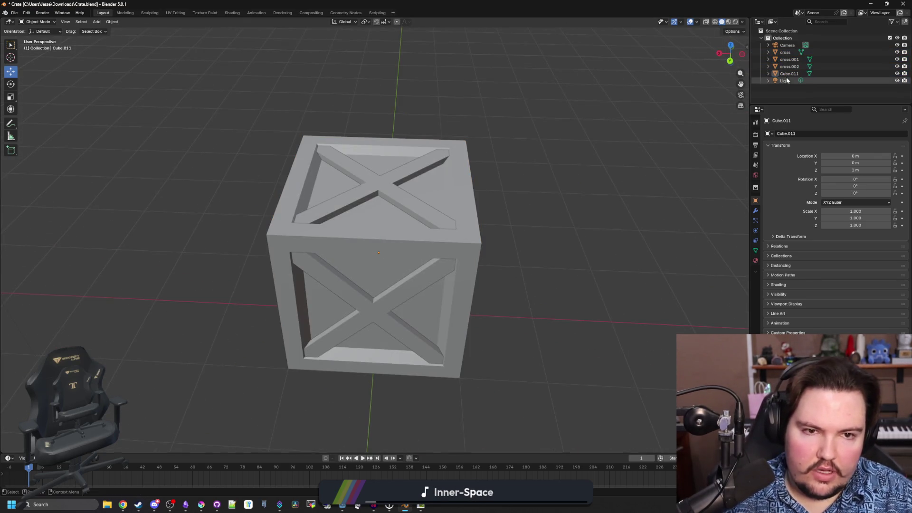
key(Delete)
click(788, 45)
key(Delete)
Step: Rename Cube.011 to 'base' and briefly inspect cross.001's mesh in Edit Mode
double_click(791, 66)
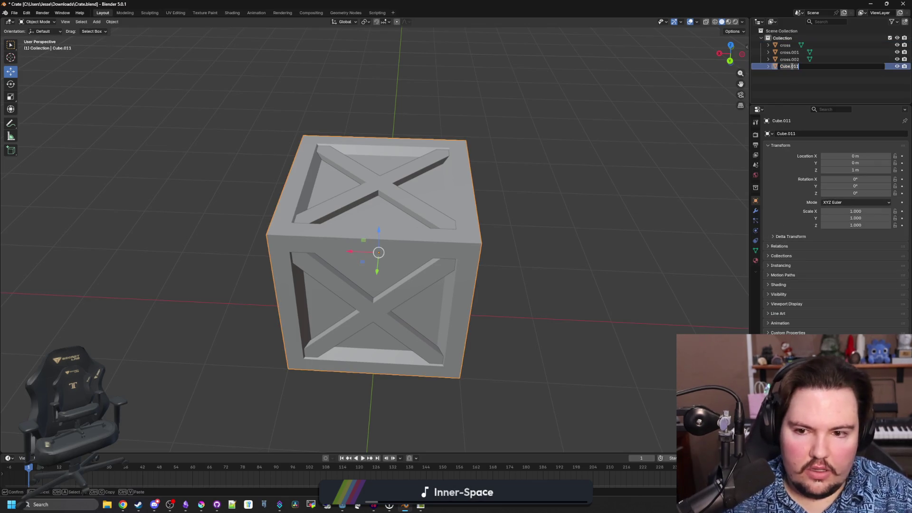
text(se)
key(Return)
click(735, 156)
mouse_move(477, 295)
mouse_down()
mouse_move(612, 261)
mouse_move(641, 197)
mouse_move(325, 279)
mouse_up()
mouse_move(381, 281)
mouse_down()
mouse_move(440, 300)
mouse_move(409, 314)
mouse_move(409, 297)
mouse_up()
right_click(408, 297)
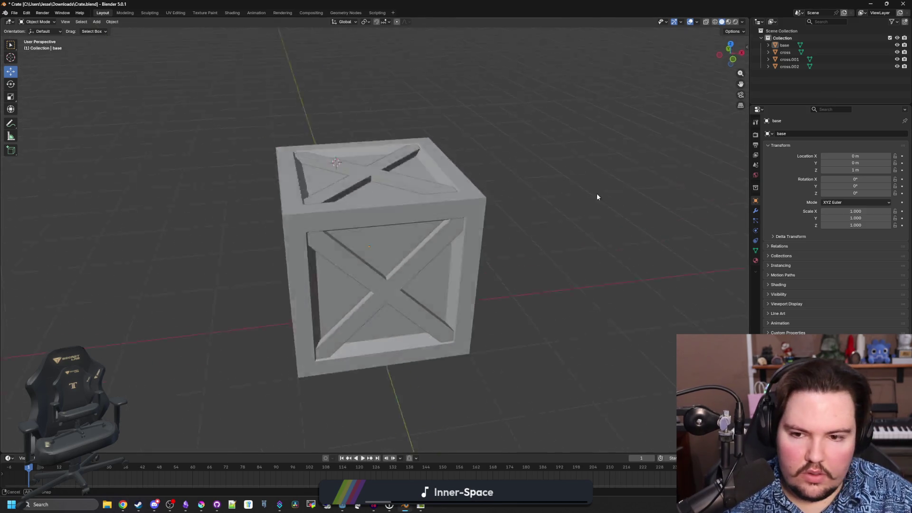
click(362, 237)
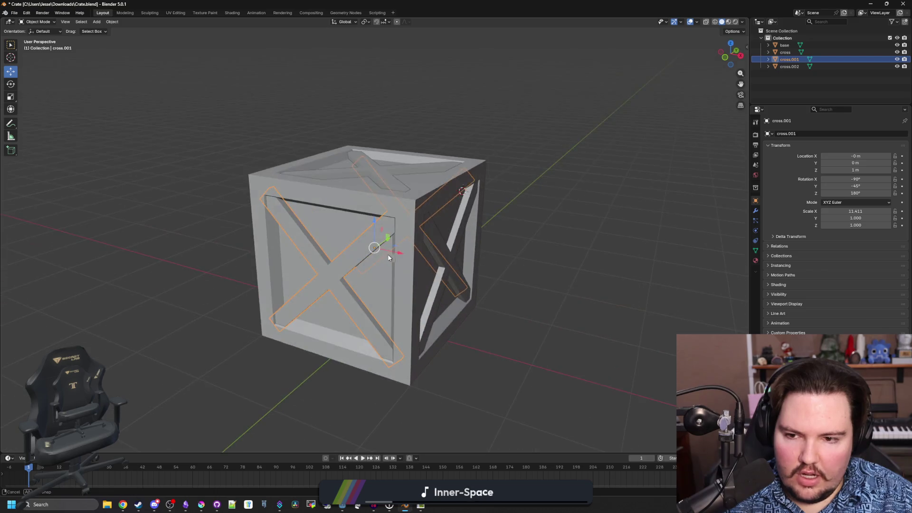
key(Tab)
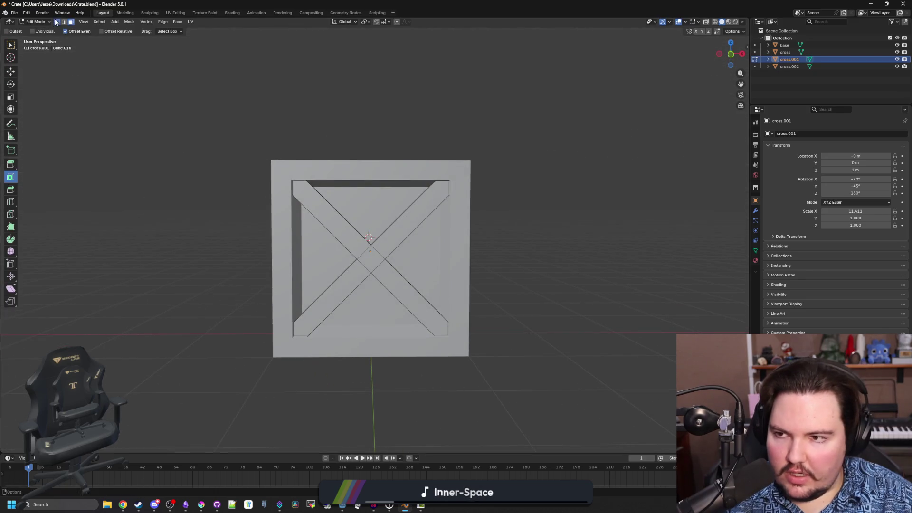
key(Tab)
scroll(509, 268, down, 3)
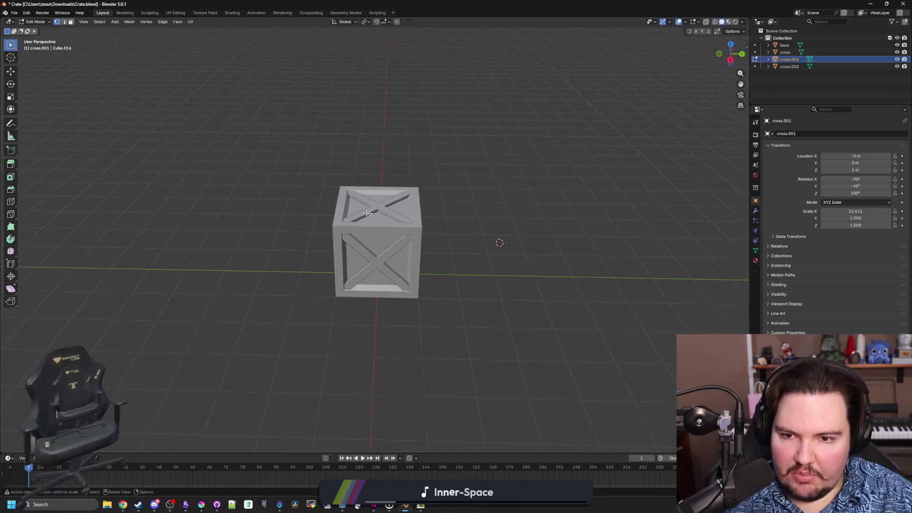
Step: Put cross.001 into Edit Mode in front view with X-ray turned on
click(508, 269)
mouse_move(509, 269)
mouse_down()
mouse_move(415, 258)
mouse_move(332, 298)
mouse_move(263, 315)
mouse_move(187, 312)
mouse_move(348, 285)
mouse_up()
scroll(222, 309, up, 2)
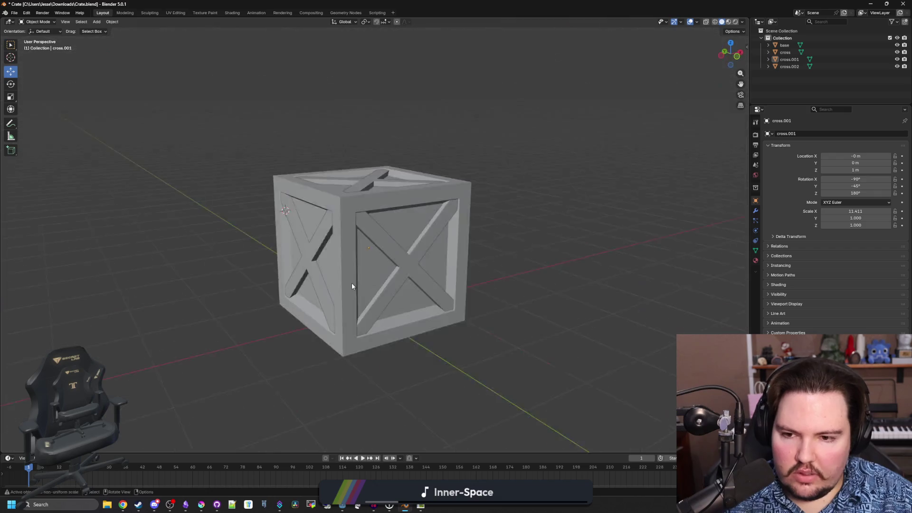
scroll(436, 272, up, 2)
click(435, 271)
key(KP_1)
key(Tab)
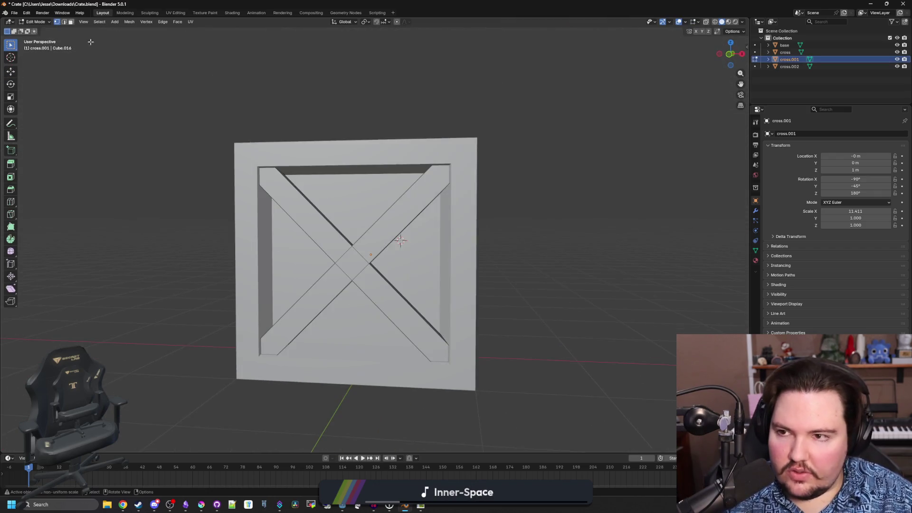
click(706, 23)
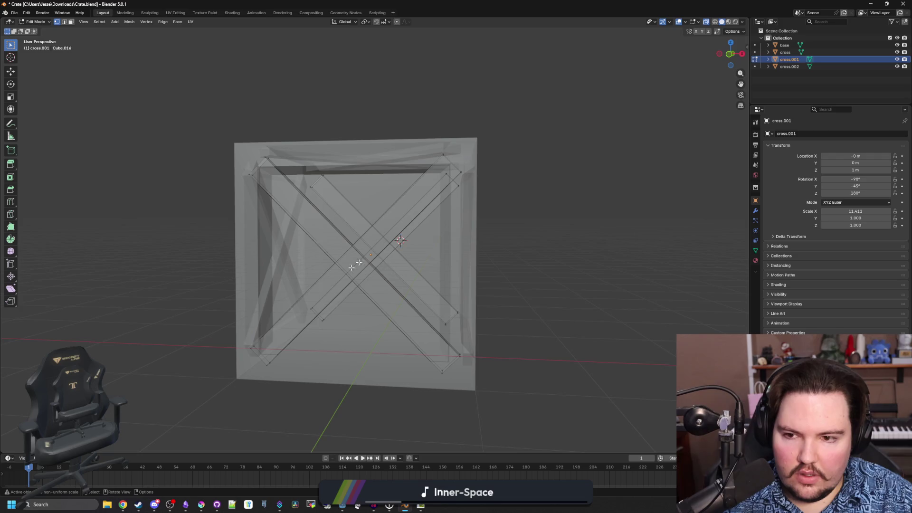
drag(359, 316, 339, 369)
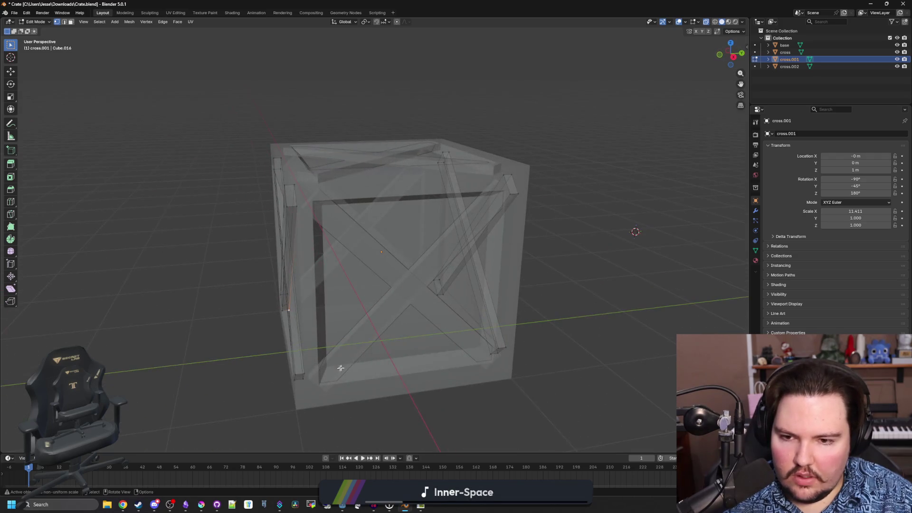
mouse_move(427, 310)
mouse_down()
mouse_move(424, 228)
mouse_move(437, 230)
mouse_move(414, 240)
mouse_move(479, 226)
mouse_move(441, 254)
mouse_up()
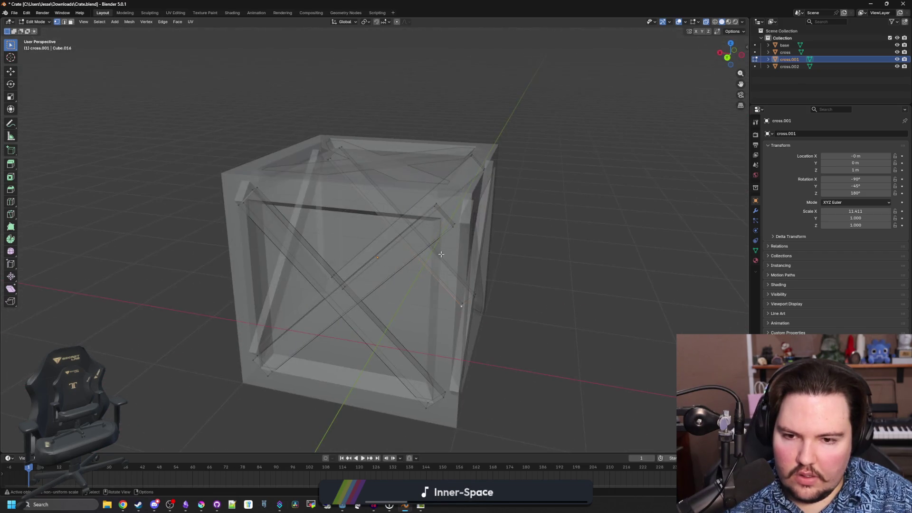
Step: Select the stray brace's linked faces, delete them, and return to solid Object Mode
click(100, 22)
mouse_move(143, 122)
click(205, 124)
key(x)
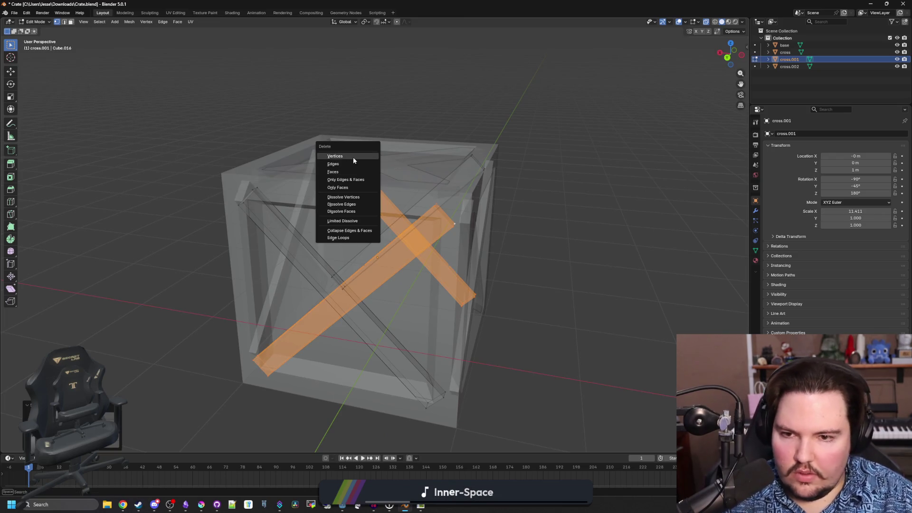
click(353, 157)
key(Tab)
click(706, 22)
mouse_move(650, 189)
mouse_down()
mouse_move(599, 228)
mouse_move(362, 306)
mouse_move(419, 328)
mouse_move(564, 299)
mouse_up()
scroll(513, 300, up, 3)
scroll(403, 309, up, 1)
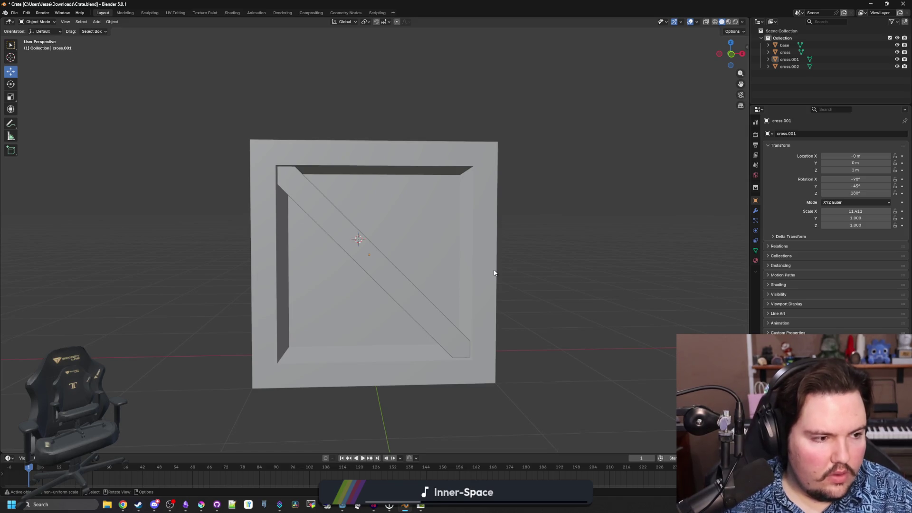
Step: Join cross.001, cross and cross.002 into one object with Ctrl+J
drag(502, 296, 441, 314)
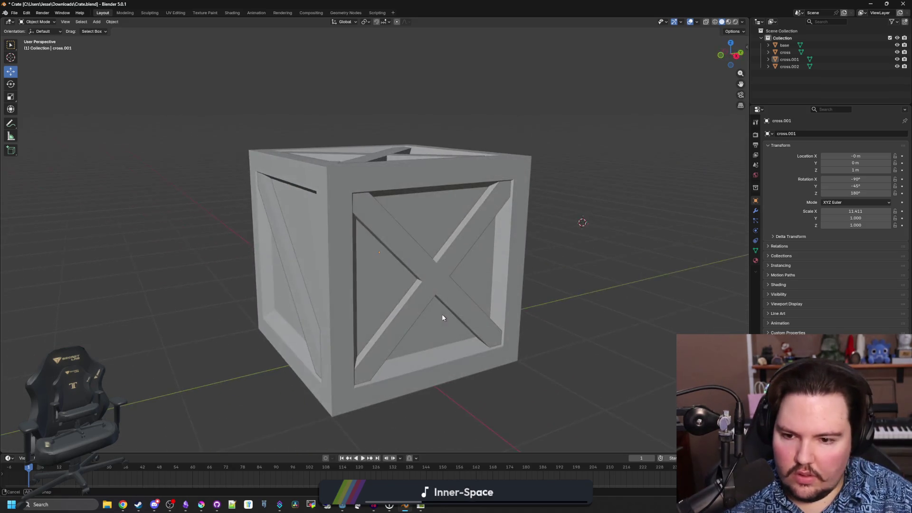
mouse_move(333, 318)
mouse_down()
mouse_move(350, 287)
mouse_move(234, 339)
mouse_move(206, 295)
mouse_move(350, 291)
mouse_move(303, 342)
mouse_move(391, 315)
mouse_up()
click(395, 297)
key(Tab)
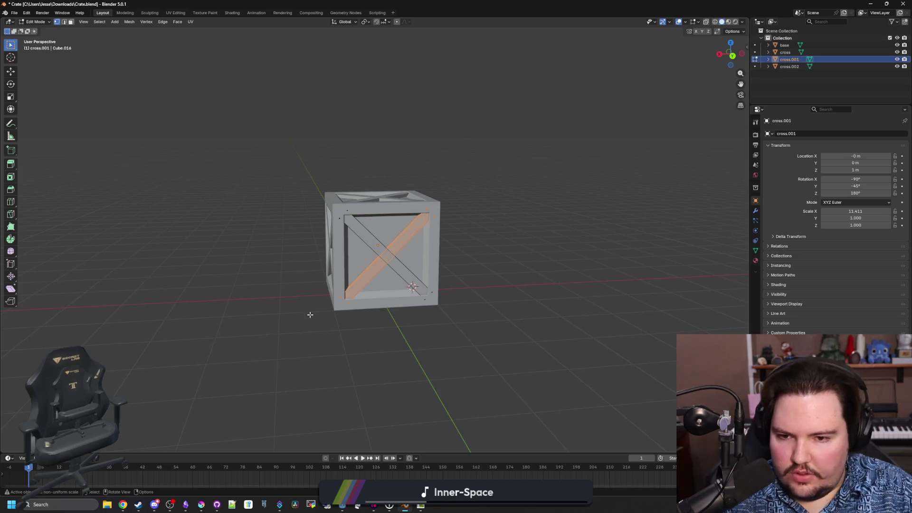
key(Tab)
click(322, 336)
mouse_move(275, 306)
mouse_down()
mouse_move(335, 278)
mouse_move(370, 196)
mouse_up()
click(334, 275)
shift+click(370, 196)
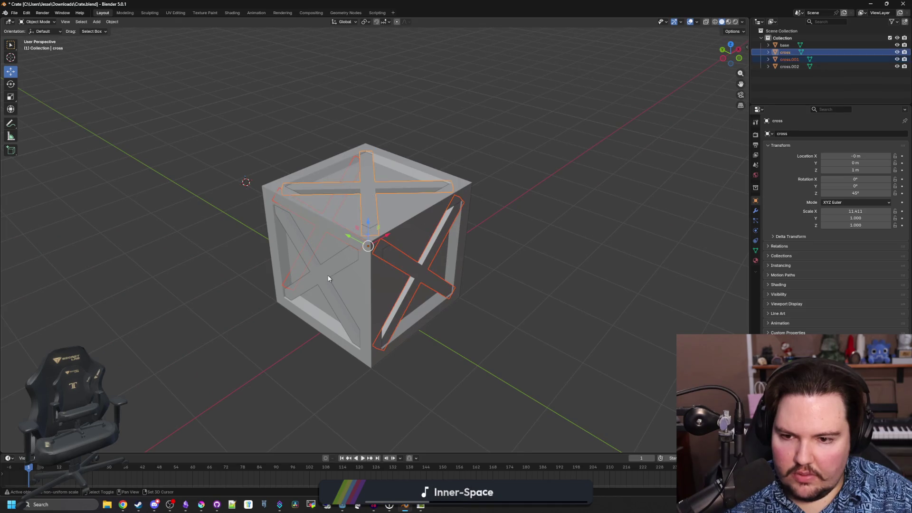
shift+click(327, 275)
key(ctrl+j)
Step: Join the combined crosses into the base object
key(KP_3)
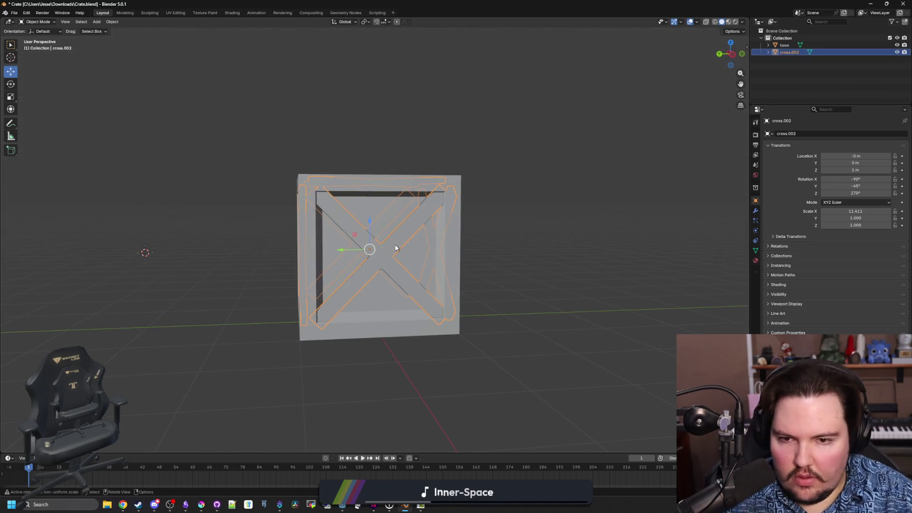
click(521, 220)
drag(521, 219, 474, 249)
click(363, 235)
shift+click(366, 237)
key(ctrl+j)
click(499, 222)
key(ctrl+z)
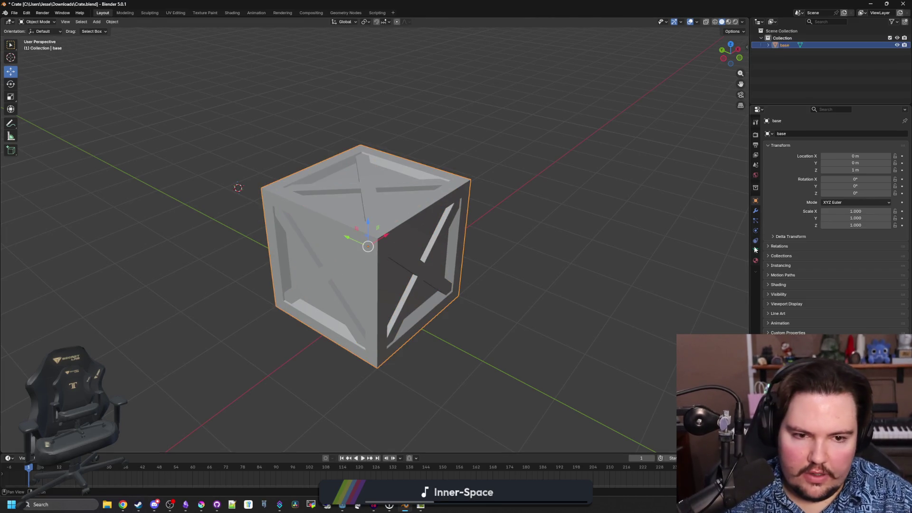
Step: Set the origin of the joined base crate
click(755, 260)
click(625, 261)
drag(625, 261, 498, 227)
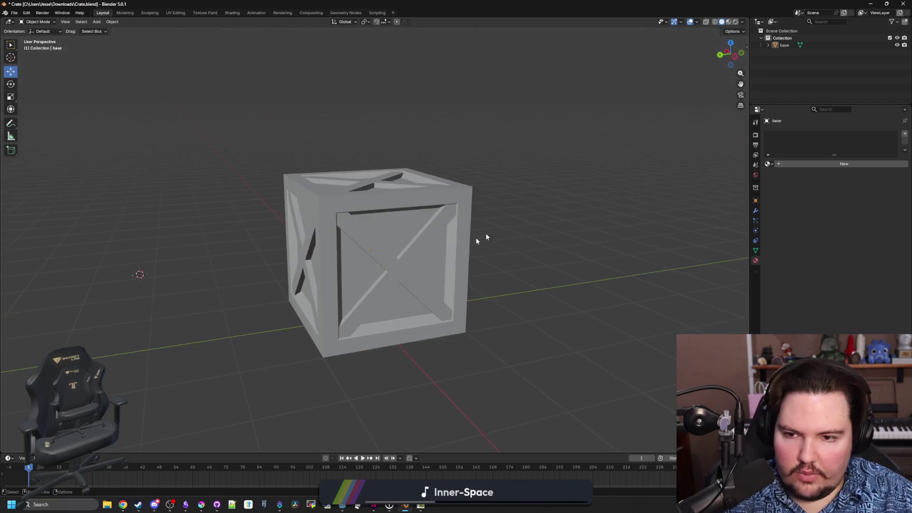
click(383, 256)
scroll(384, 257, up, 5)
scroll(383, 257, down, 4)
right_click(384, 256)
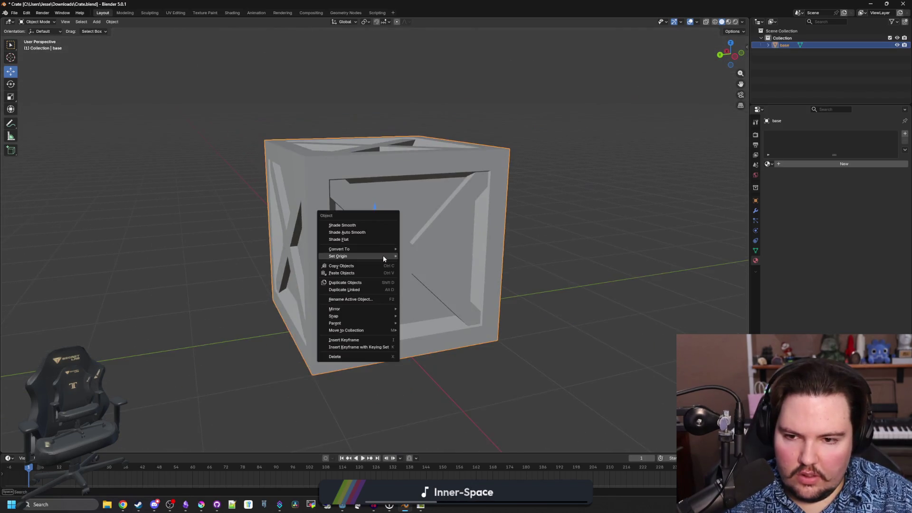
mouse_move(384, 257)
click(430, 271)
scroll(475, 266, down, 3)
click(525, 260)
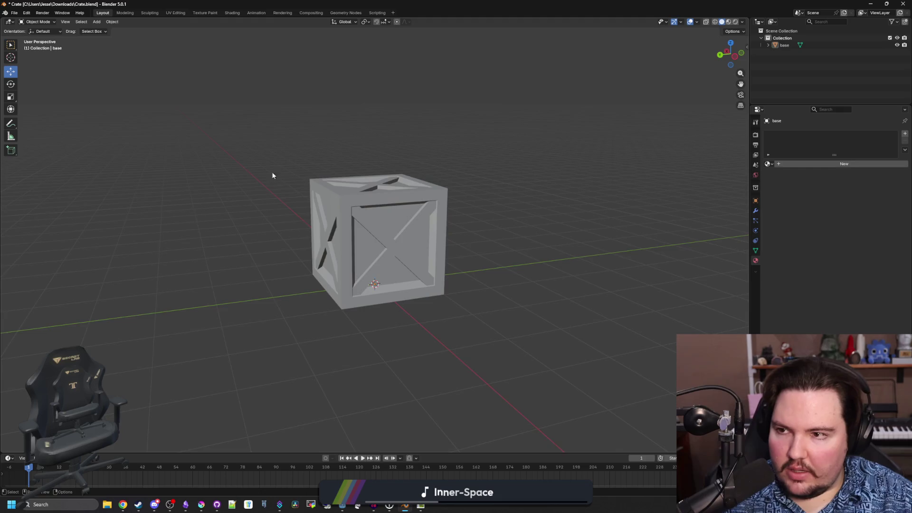
click(15, 13)
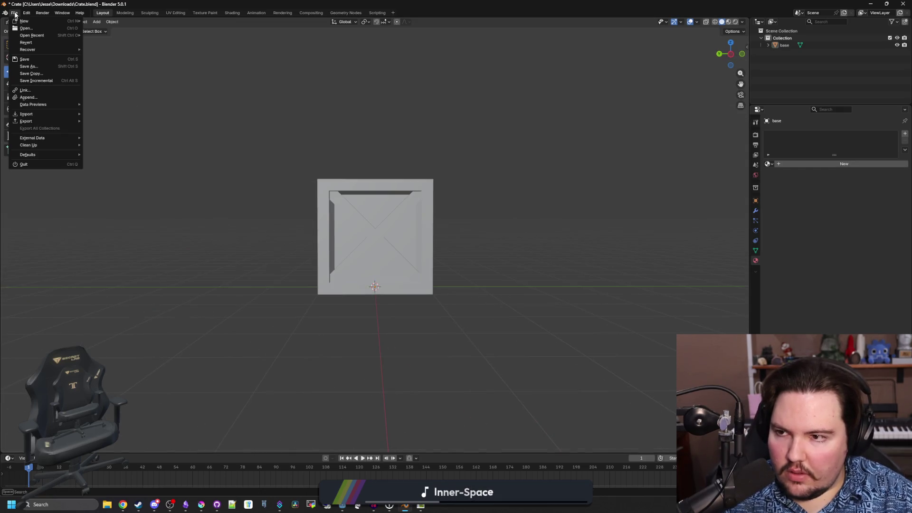
Step: Save the Blender model as crate.blend in Documents\maze-game\Models, then return to Godot
click(26, 66)
text(crate)
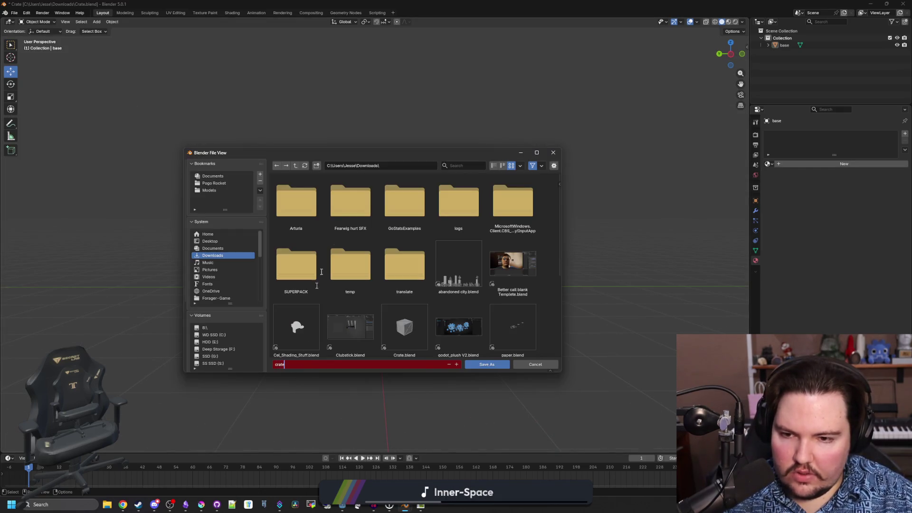
click(296, 204)
scroll(215, 284, down, 8)
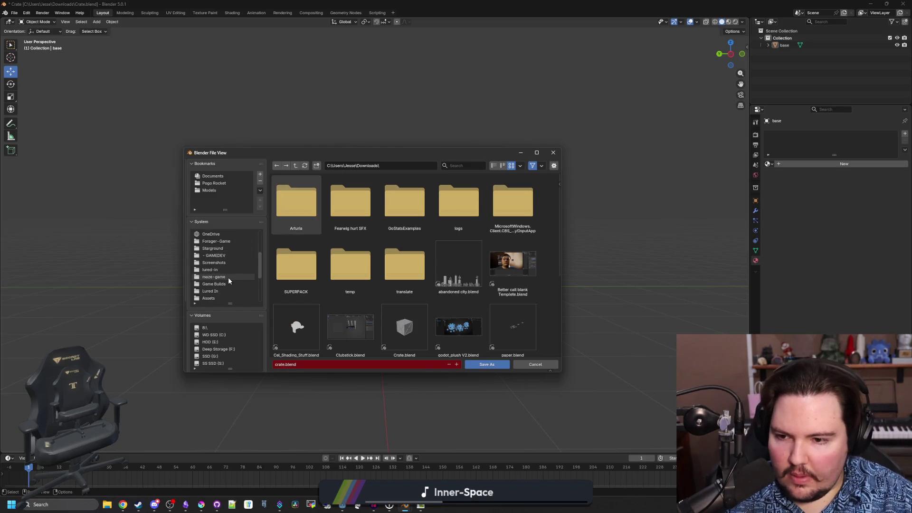
scroll(216, 253, up, 3)
click(215, 256)
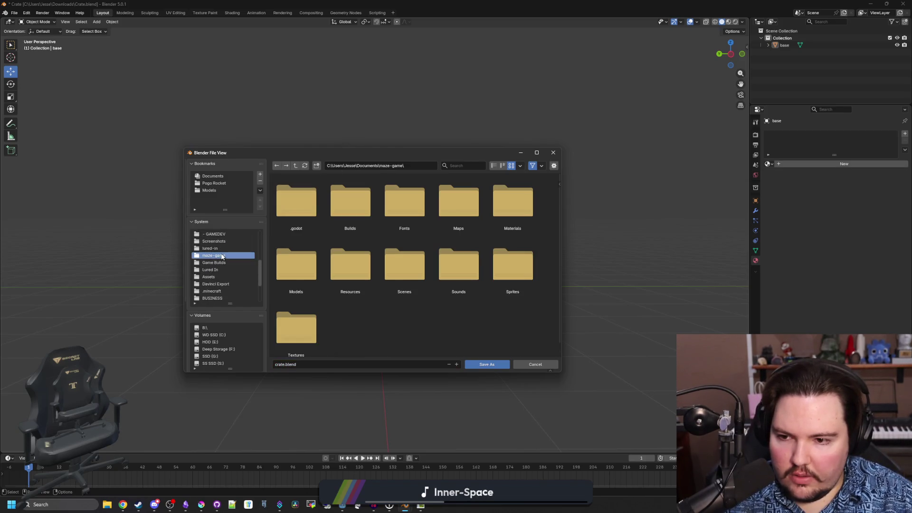
double_click(293, 281)
click(317, 364)
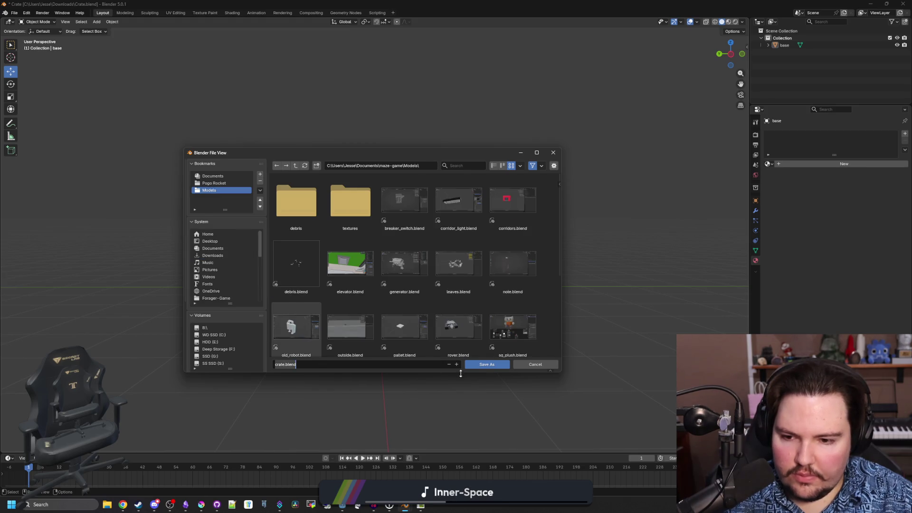
click(491, 365)
key(alt+Tab)
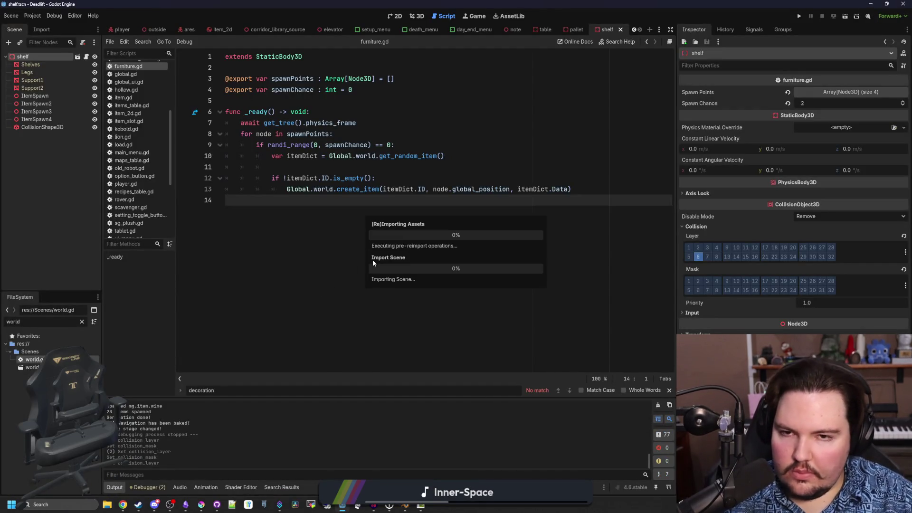
Step: Filter the FileSystem for 'crate' and create a new inherited scene from crate.blend
double_click(56, 321)
text(crate)
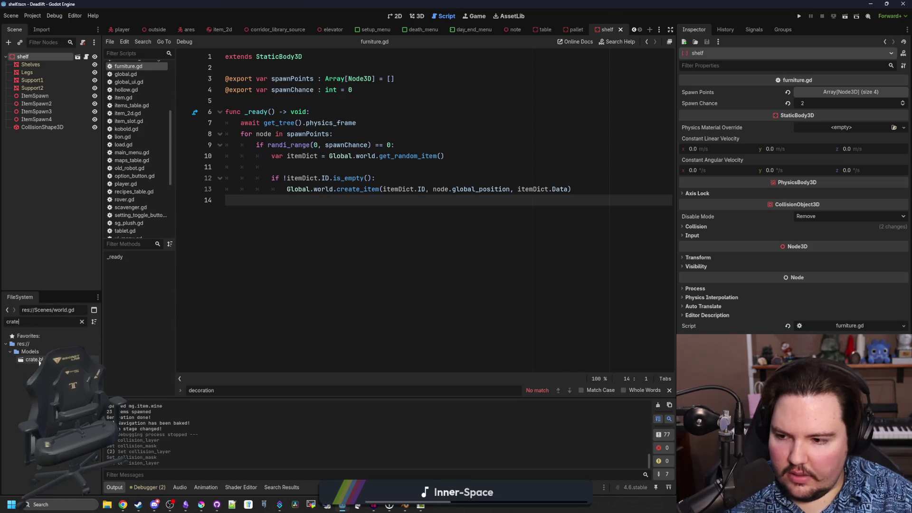
right_click(39, 361)
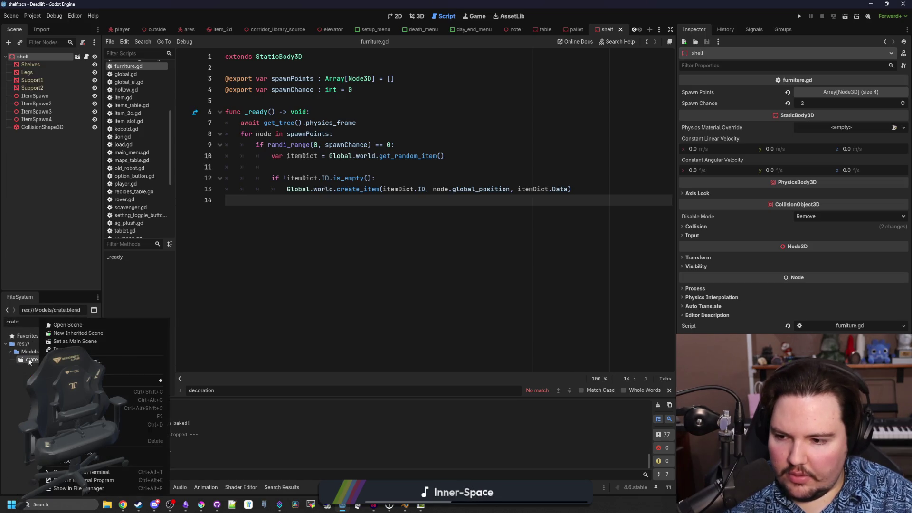
click(76, 333)
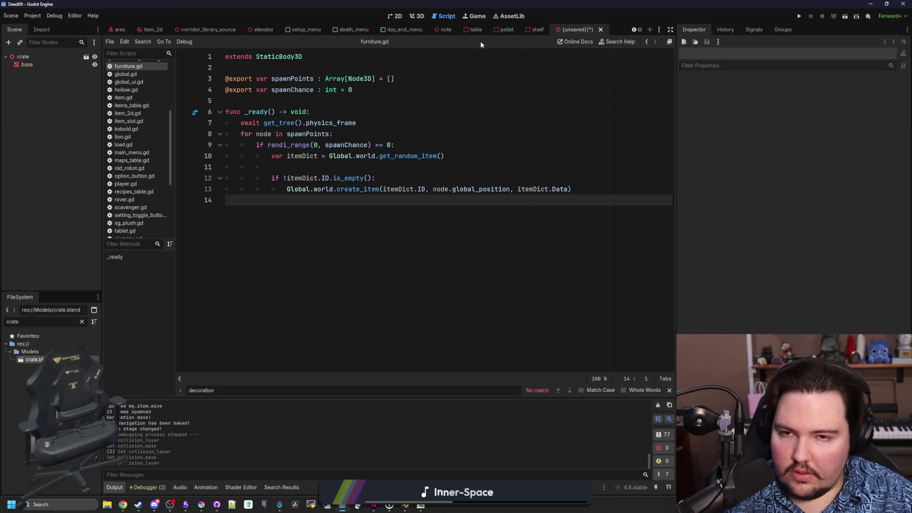
Step: Show the crate in the 3D viewport from the front in perspective projection
click(420, 19)
key(KP_1)
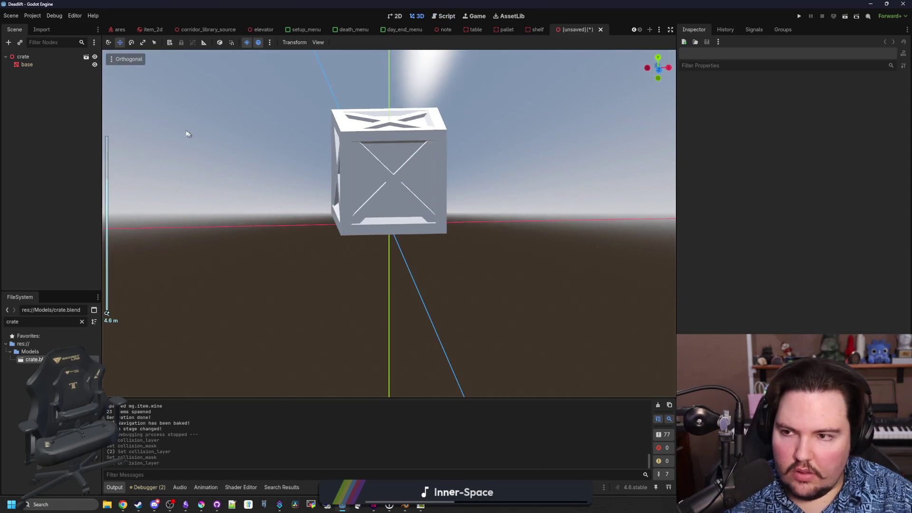
click(121, 60)
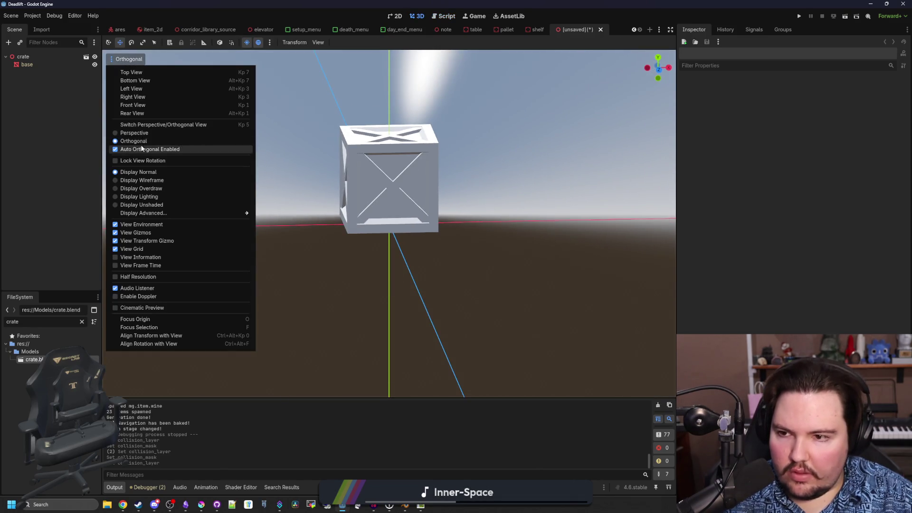
click(134, 133)
mouse_move(498, 241)
mouse_down()
mouse_move(530, 252)
mouse_move(433, 299)
mouse_move(515, 295)
mouse_move(451, 295)
mouse_up()
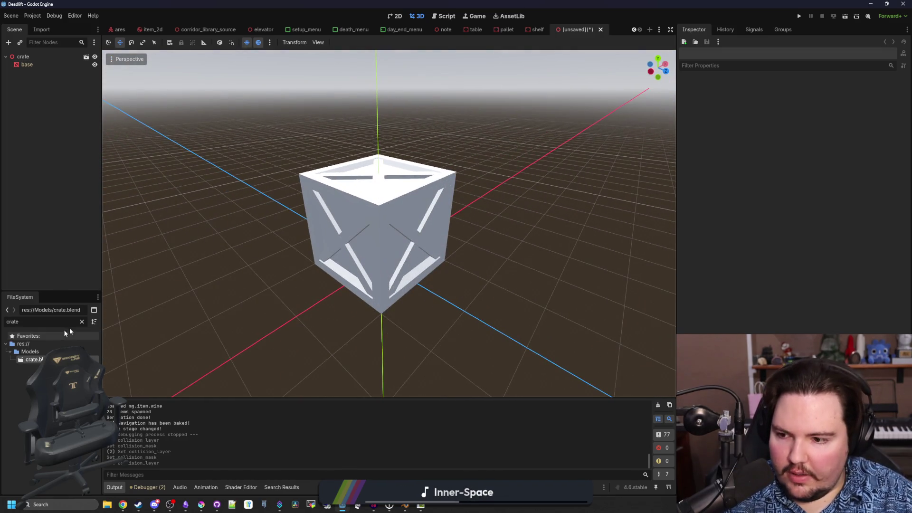
Step: Select the crate root node and then its base mesh from a frontal view
click(83, 322)
text(rn)
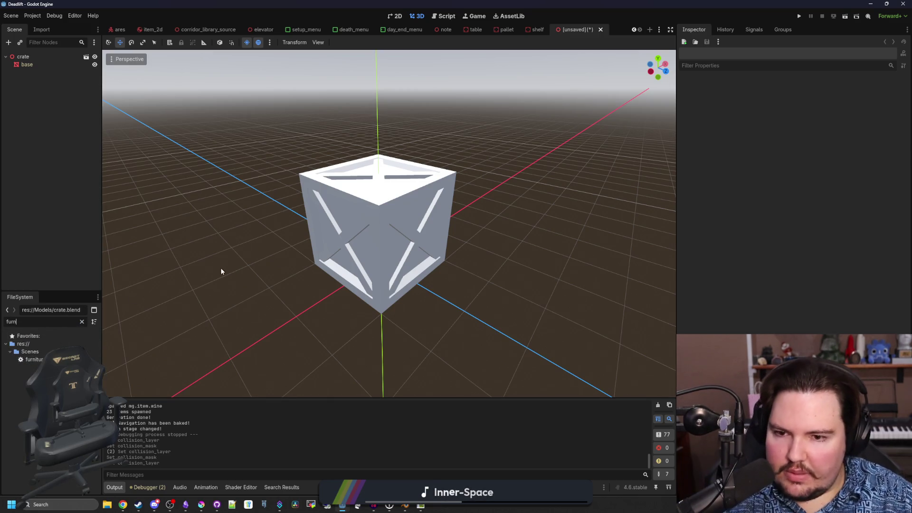
click(36, 56)
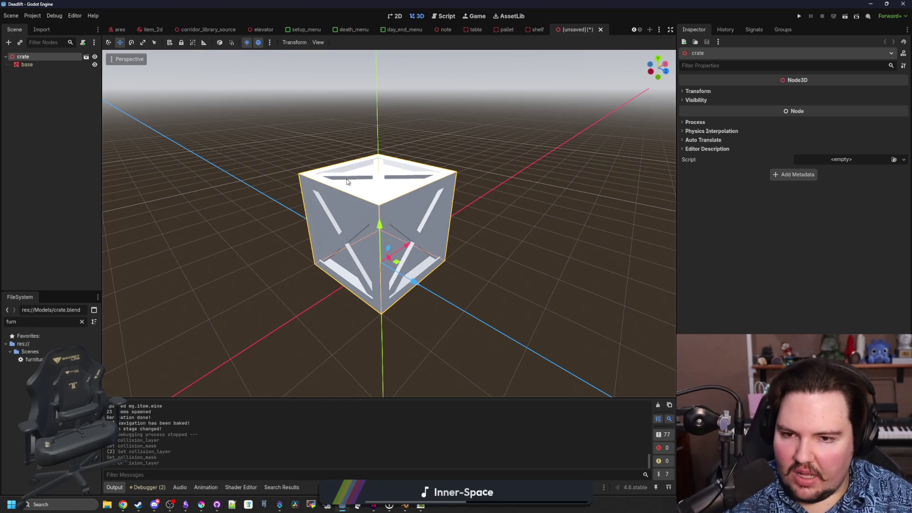
scroll(451, 197, down, 3)
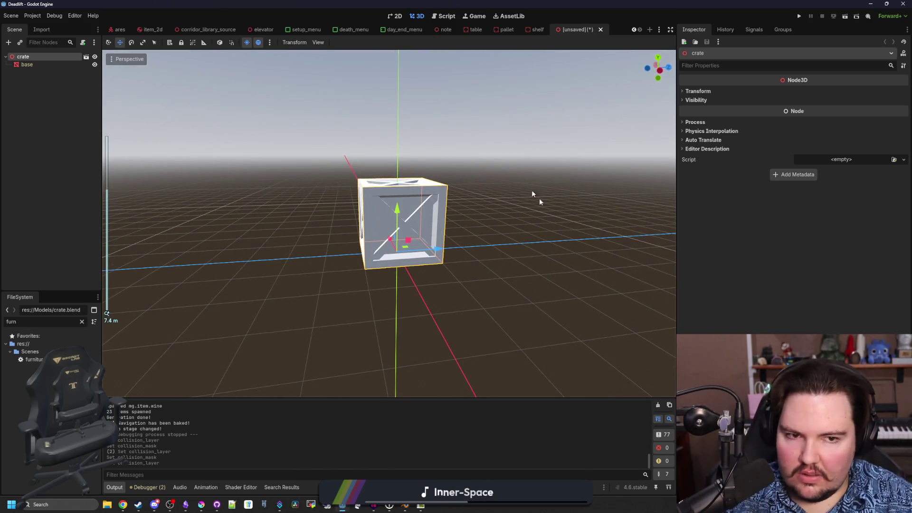
mouse_move(583, 234)
mouse_down()
mouse_move(558, 254)
mouse_move(458, 234)
mouse_move(454, 254)
mouse_move(469, 257)
mouse_up()
scroll(420, 255, up, 2)
scroll(455, 253, up, 2)
click(403, 216)
mouse_move(514, 210)
mouse_down()
mouse_move(564, 208)
mouse_move(507, 233)
mouse_up()
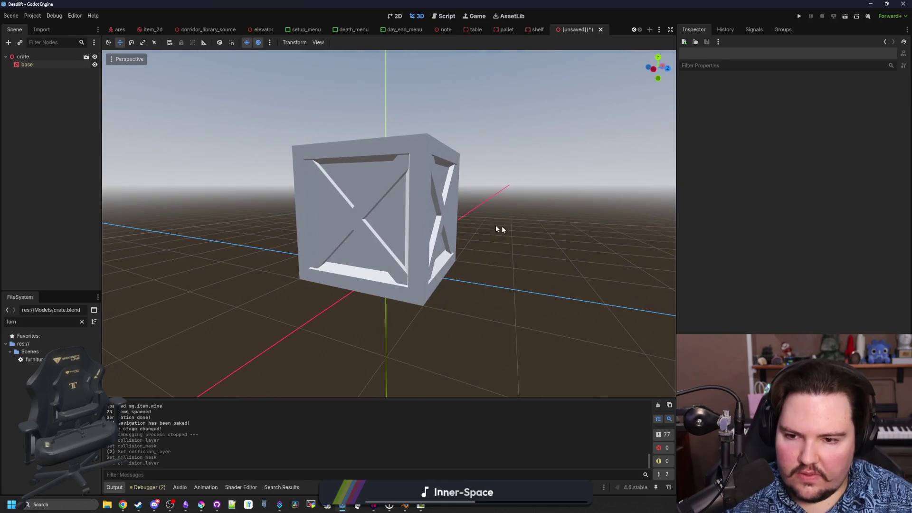
click(82, 322)
Step: Apply wood.tres as the crate base mesh's Surface Material Override
text(wood)
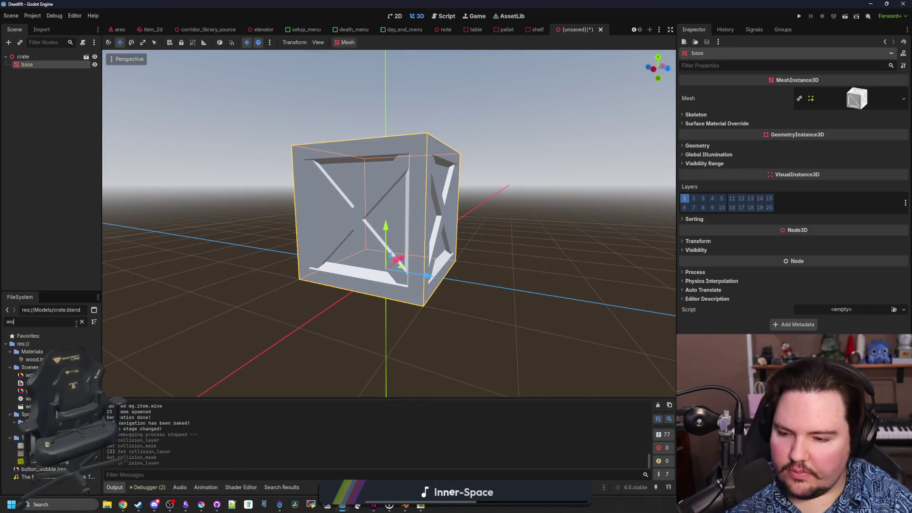
mouse_move(19, 359)
mouse_down()
mouse_move(589, 248)
mouse_move(713, 133)
mouse_move(859, 139)
mouse_up()
mouse_move(522, 228)
mouse_down()
mouse_move(489, 246)
mouse_move(497, 260)
mouse_move(444, 301)
mouse_move(416, 310)
mouse_move(292, 288)
mouse_move(359, 217)
mouse_move(437, 163)
mouse_up()
click(497, 260)
scroll(511, 220, up, 5)
scroll(373, 184, down, 3)
Step: Save the new crate scene as crate.tscn
key(ctrl+s)
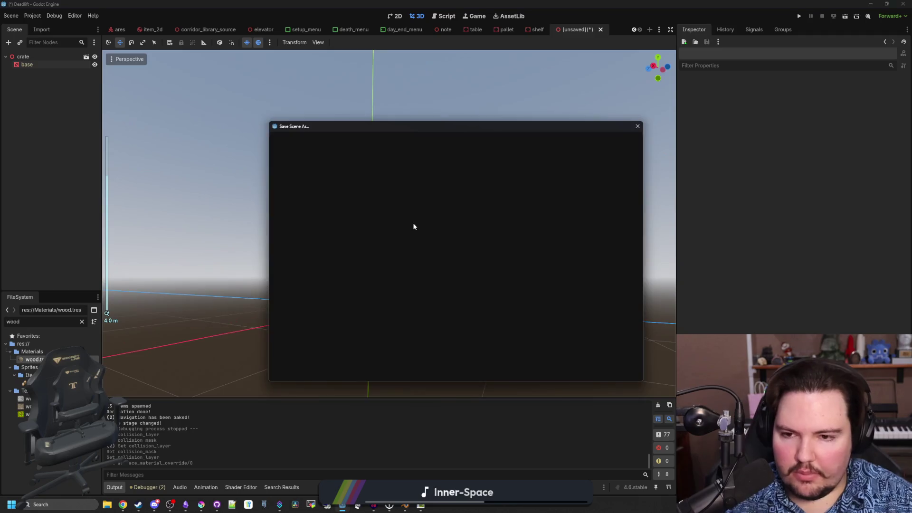
click(383, 372)
mouse_move(287, 281)
mouse_down()
mouse_move(394, 305)
mouse_move(545, 290)
mouse_up()
click(394, 305)
key(ctrl+s)
click(503, 307)
key(ctrl+s)
Step: Undo an accidental move of the crate mesh and resave crate.tscn
drag(437, 273, 326, 284)
click(420, 232)
mouse_move(420, 232)
mouse_down()
mouse_move(421, 259)
mouse_move(370, 271)
mouse_move(395, 280)
mouse_move(480, 247)
mouse_move(456, 289)
mouse_move(388, 295)
mouse_up()
key(ctrl+z)
mouse_move(499, 253)
mouse_down()
mouse_move(305, 260)
mouse_move(391, 281)
mouse_move(356, 149)
mouse_move(137, 43)
mouse_up()
click(391, 281)
key(ctrl+s)
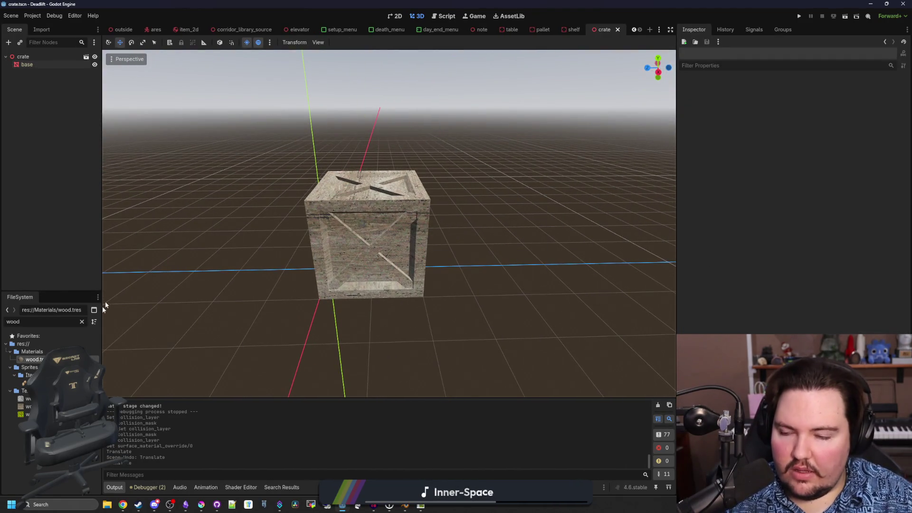
click(81, 321)
Step: Add preload("res://Scenes/crate.tscn") to world.gd's decorations list, save, and run the game
text(world)
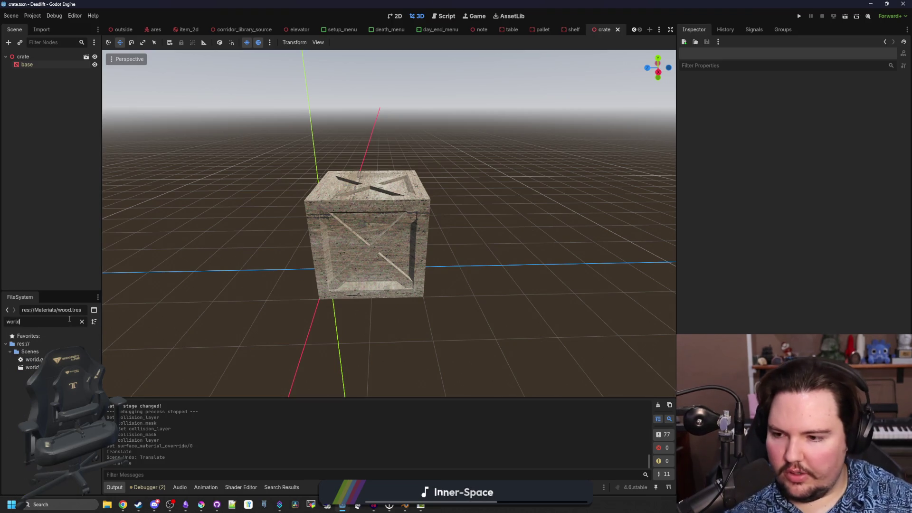
double_click(33, 360)
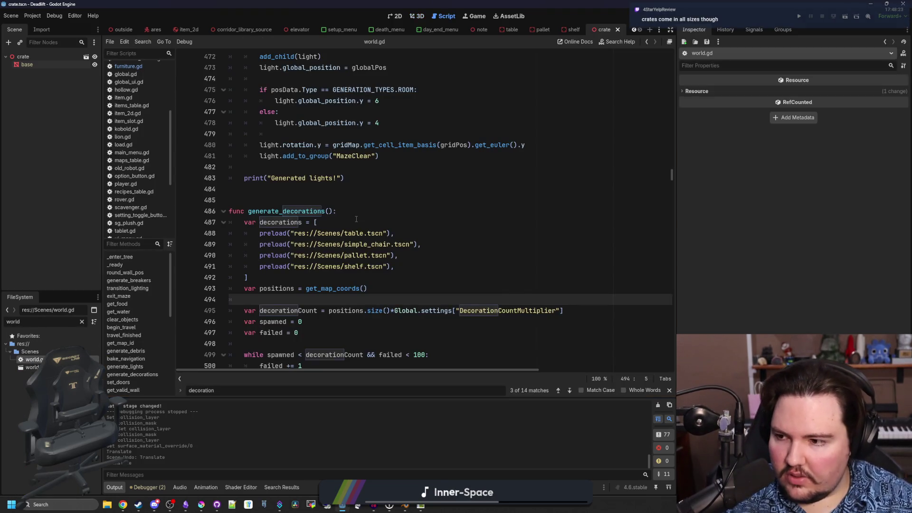
click(403, 269)
key(Return)
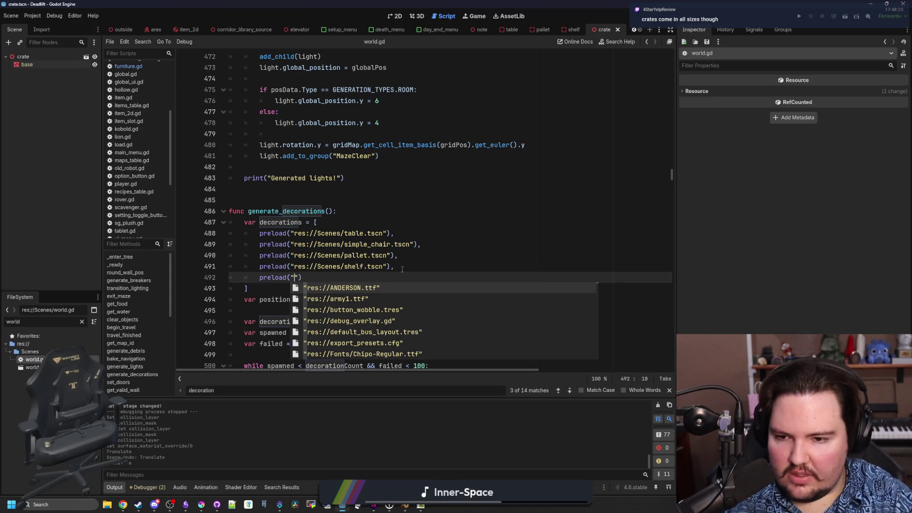
text(crate)
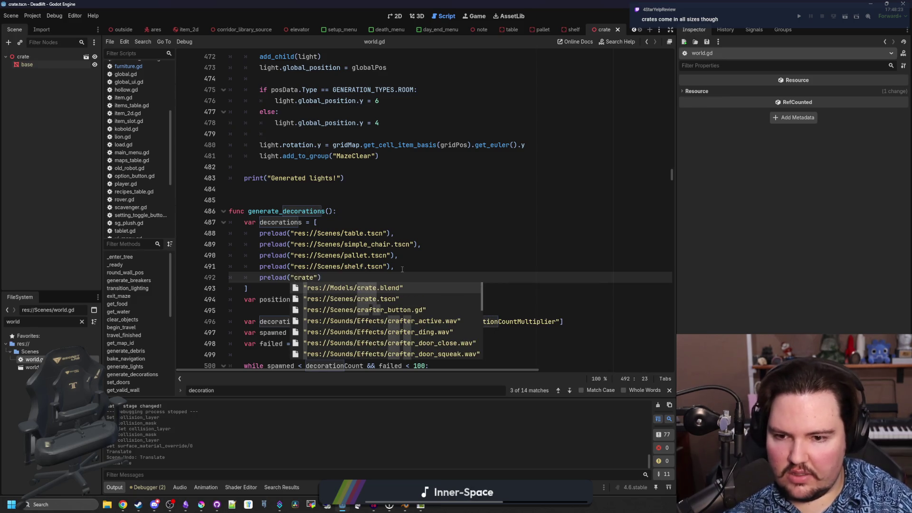
key(Down)
key(Return)
key(End)
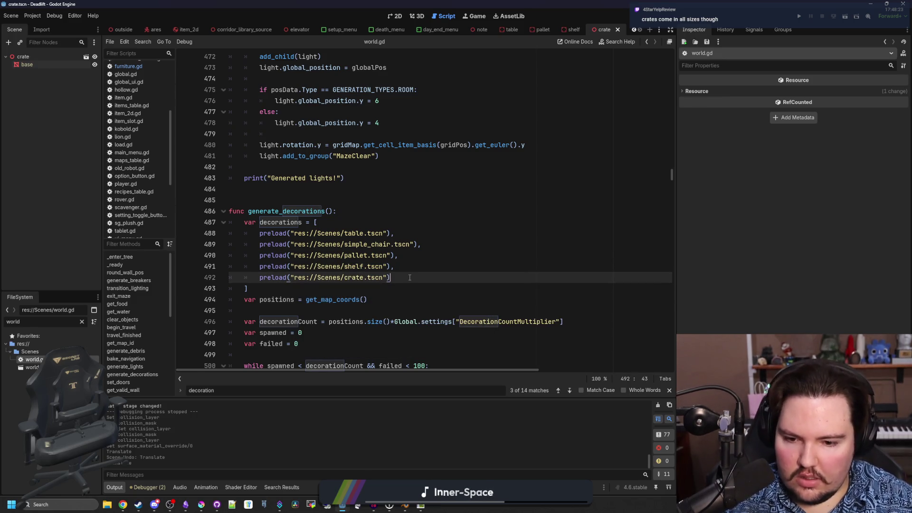
key(ctrl+s)
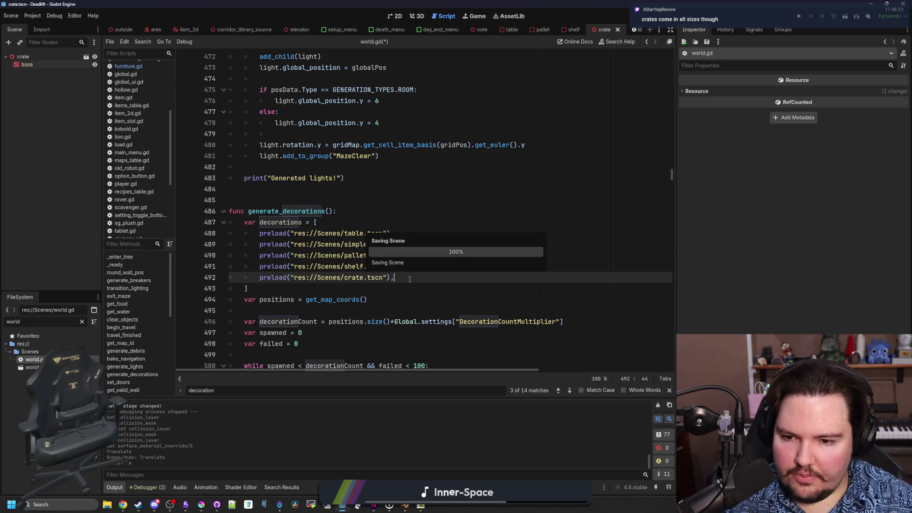
click(799, 17)
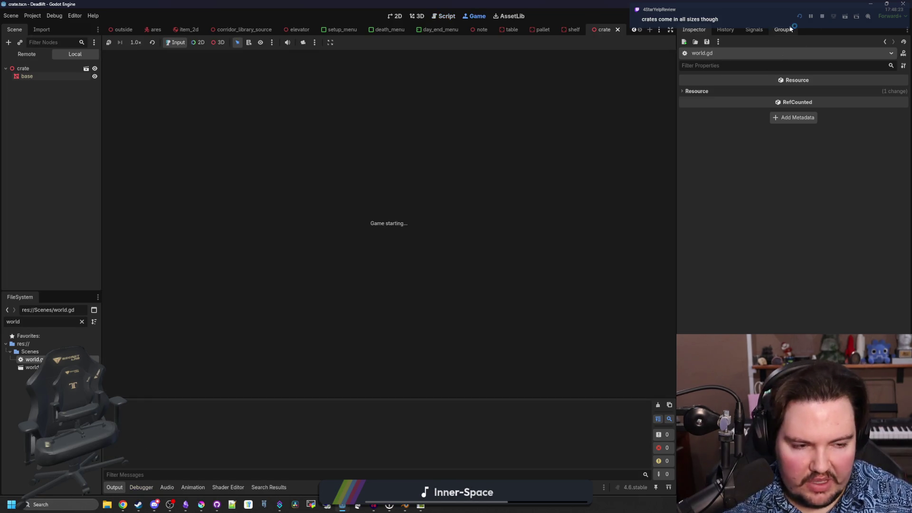
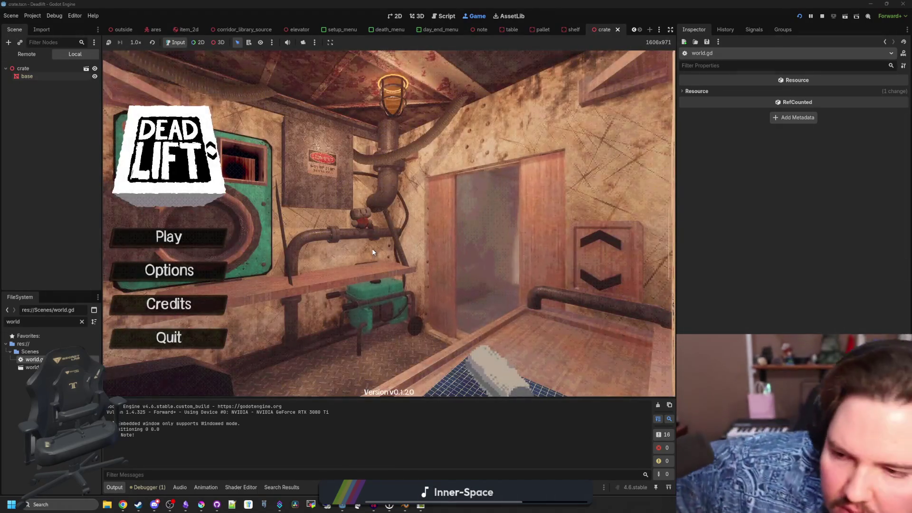
Step: Playtest the game with default settings, walk up to the crate, then stop it
click(169, 236)
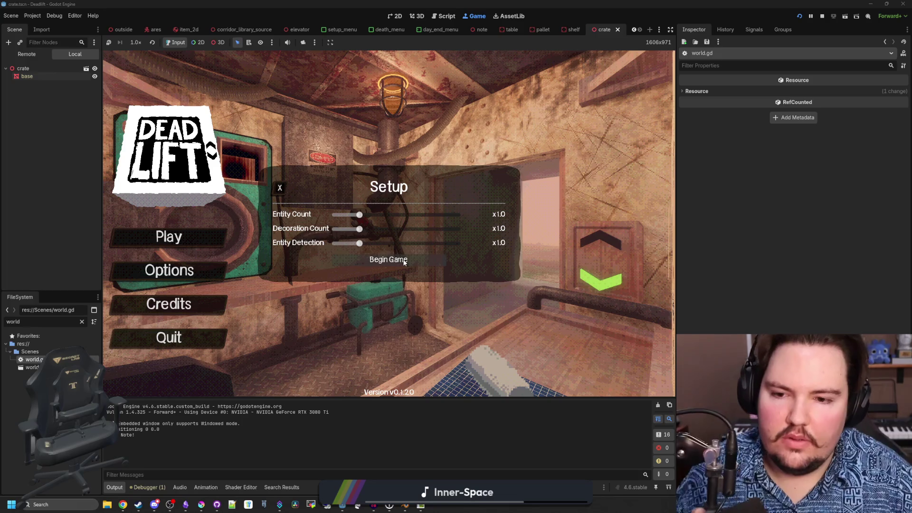
click(386, 259)
key(F3)
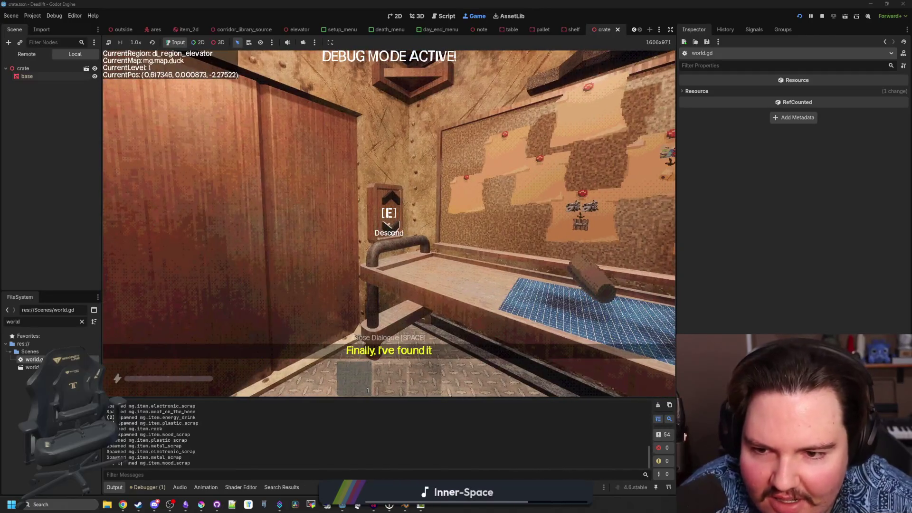
key(w)
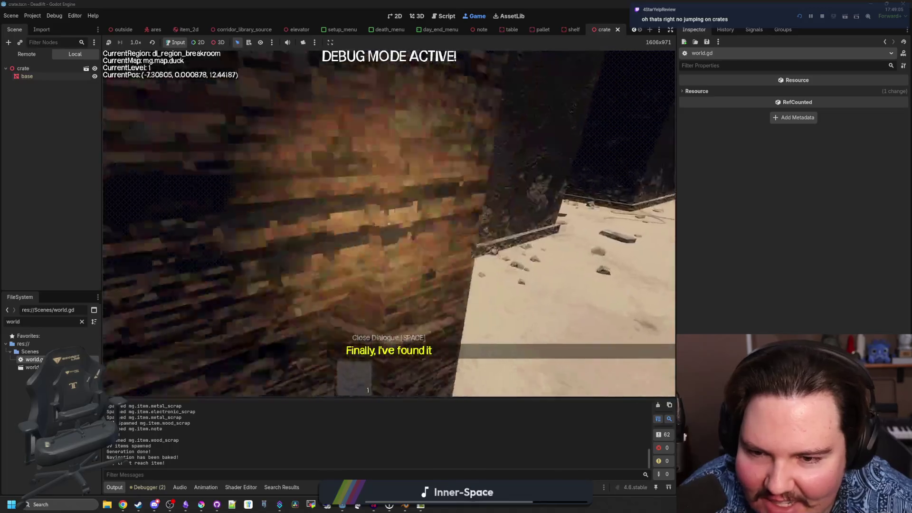
key(s)
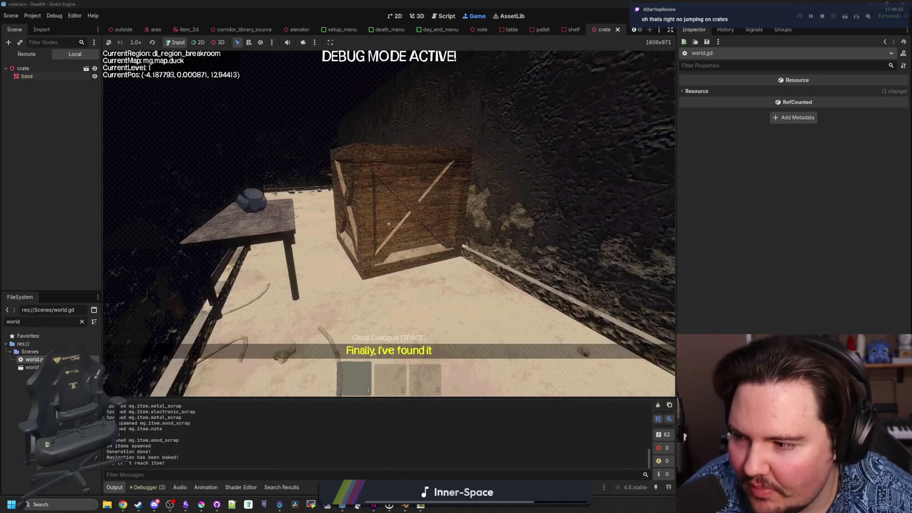
key(w)
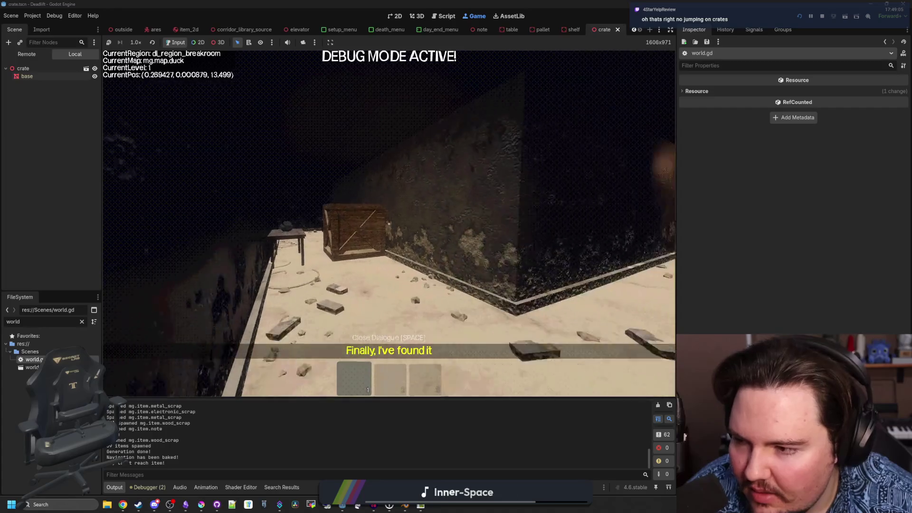
key(Escape)
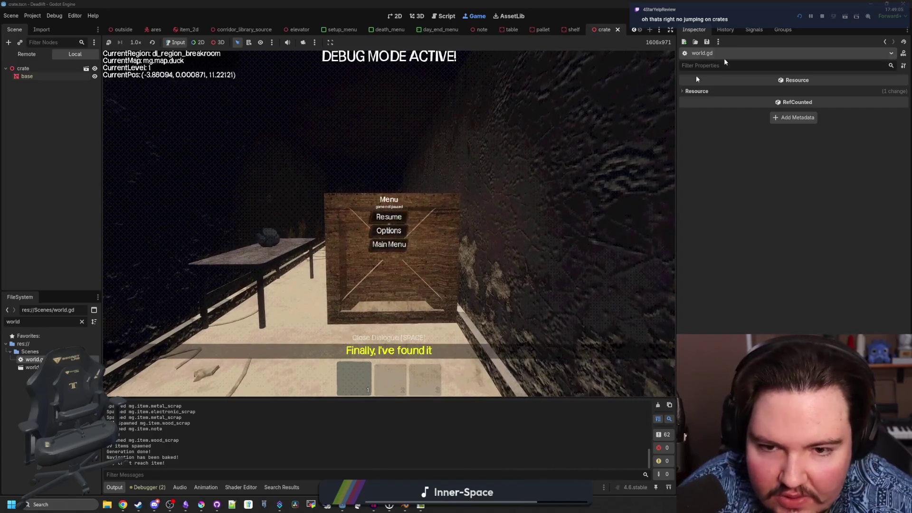
key(F8)
Step: Select and frame the crate's base mesh in 3D, then enter Edit Mode on crate.blend in Blender
click(380, 201)
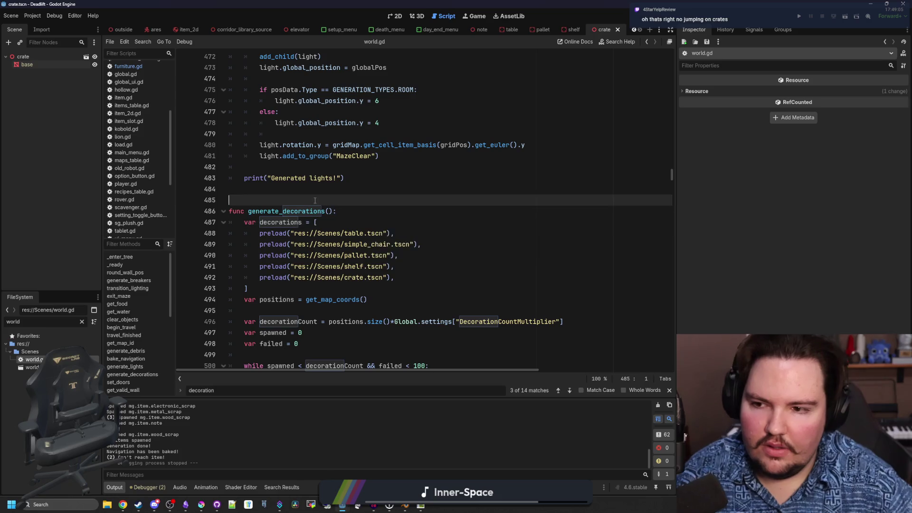
click(421, 17)
click(350, 208)
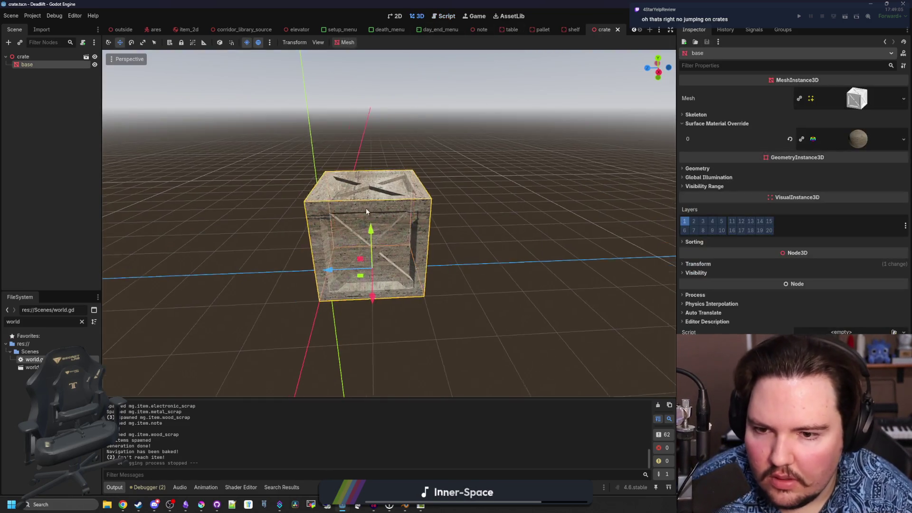
key(f)
click(405, 506)
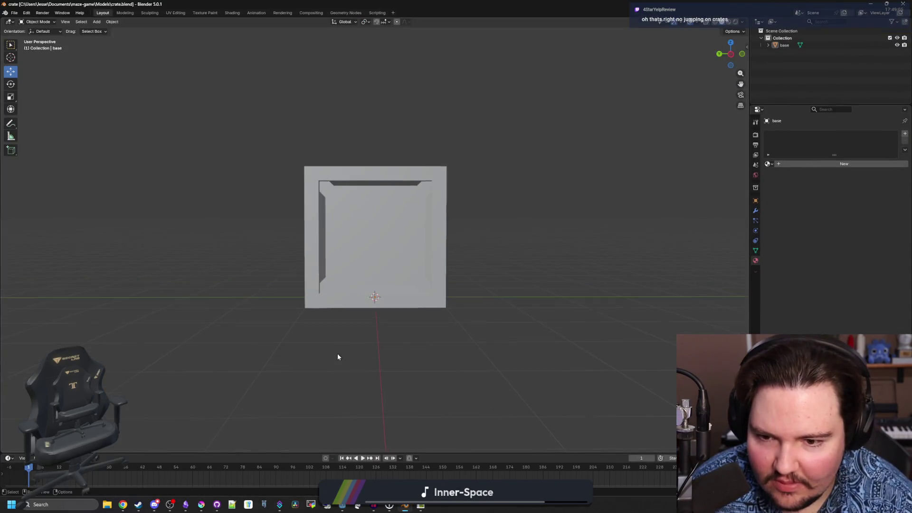
key(Tab)
Step: Snap the 3D cursor to the crate's selected bottom edge
key(alt+a)
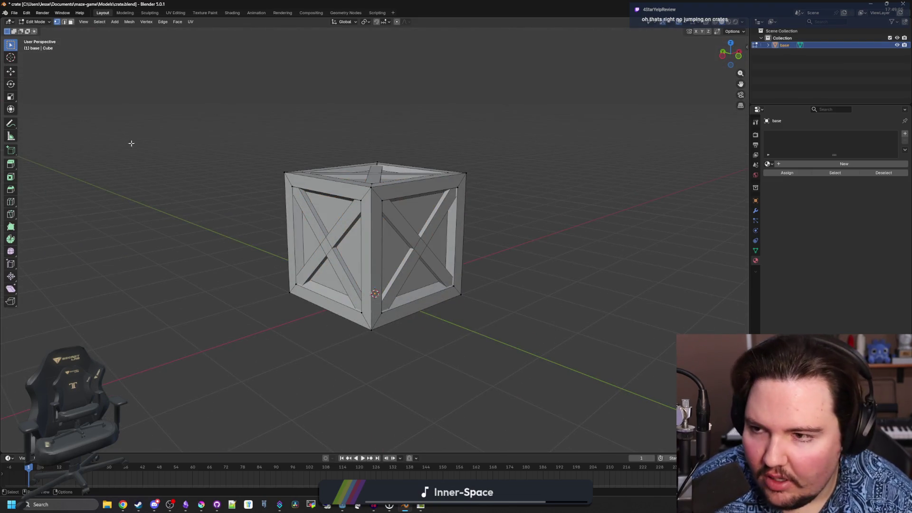
click(417, 326)
shift+click(453, 313)
key(shift+s)
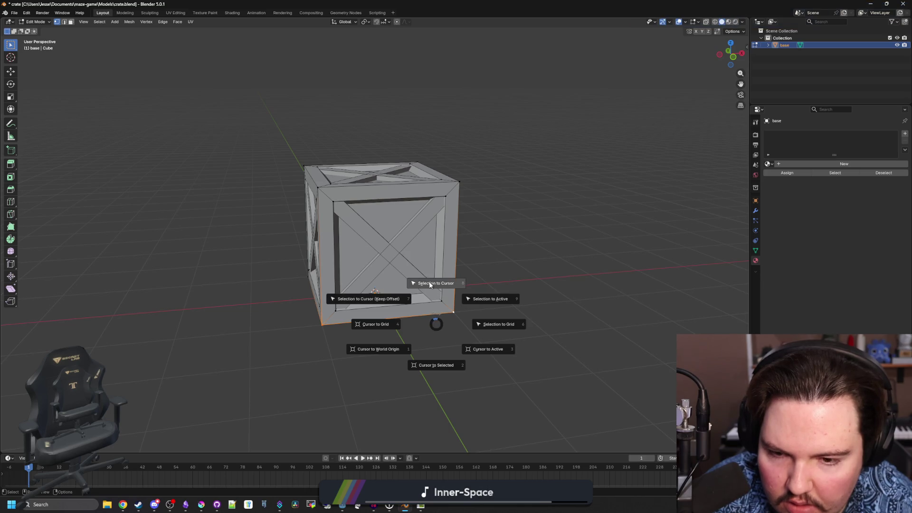
click(421, 376)
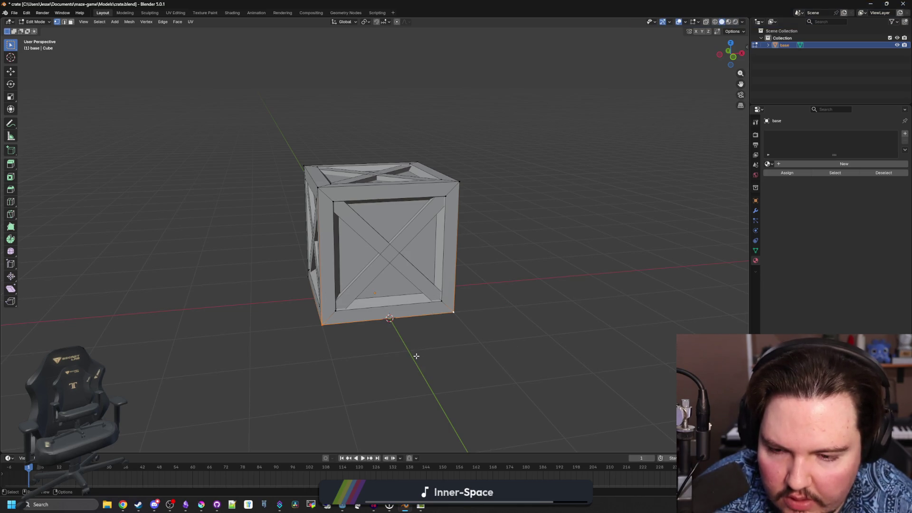
Step: Set the crate's origin to the 3D cursor in Object Mode
key(Tab)
right_click(370, 304)
mouse_move(370, 304)
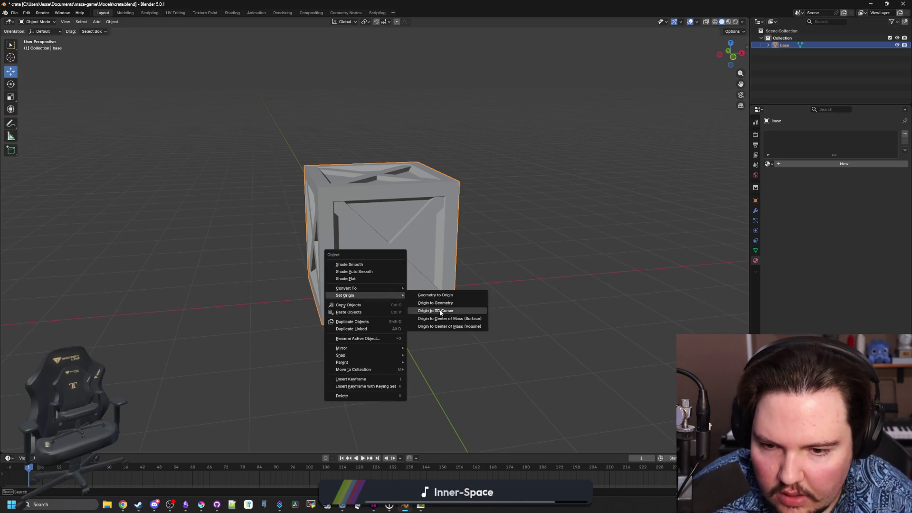
click(444, 318)
click(466, 366)
click(384, 282)
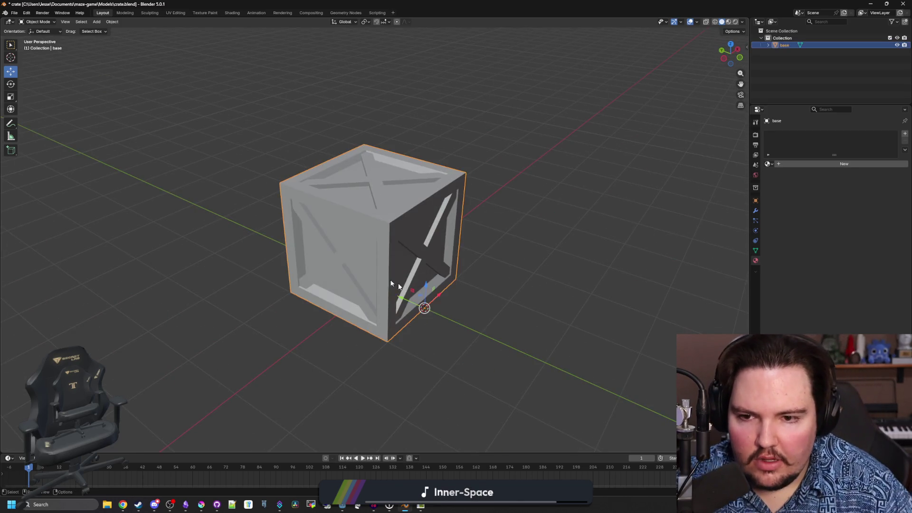
Step: Scale the crate slightly smaller, check it from the front view, and return to Godot
key(s)
click(528, 329)
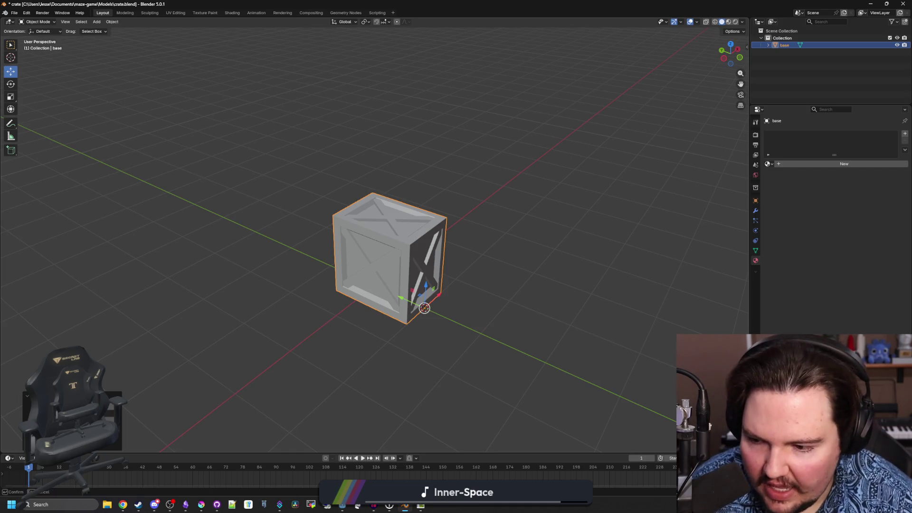
drag(236, 350, 368, 335)
click(367, 335)
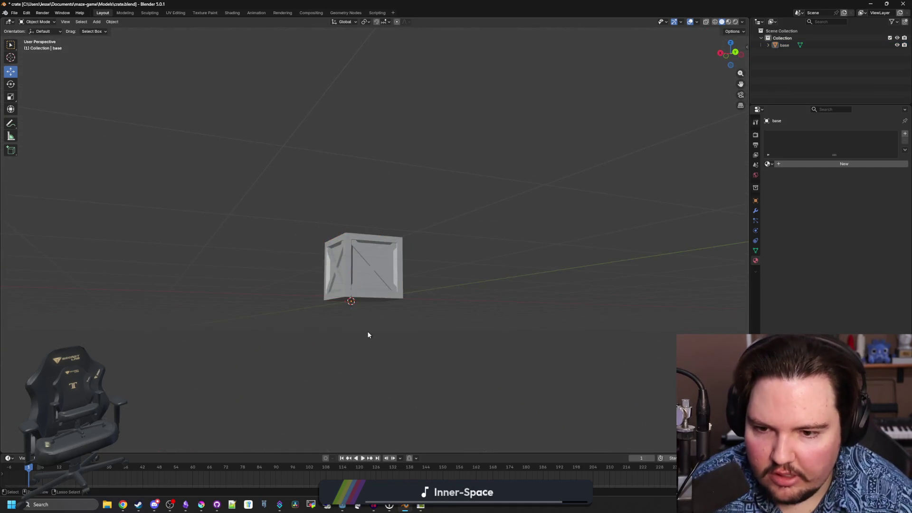
key(KP_1)
click(362, 332)
click(555, 157)
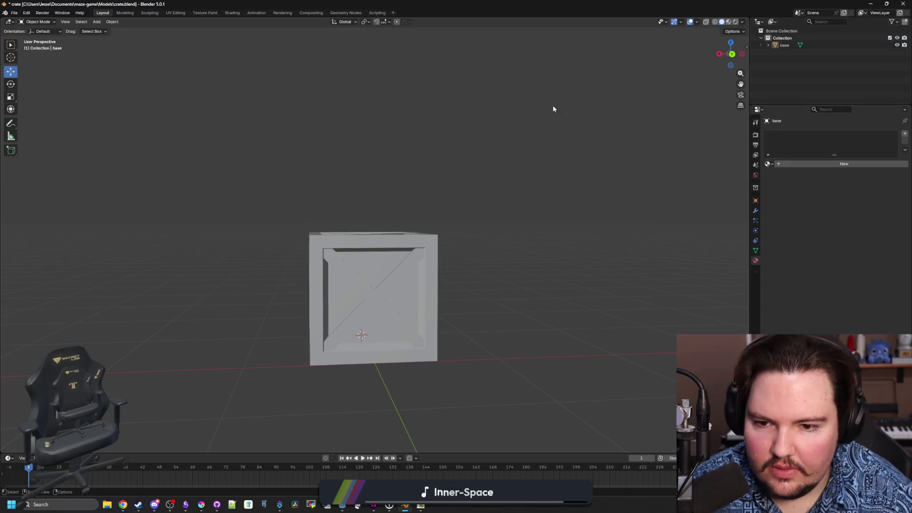
key(alt+Tab)
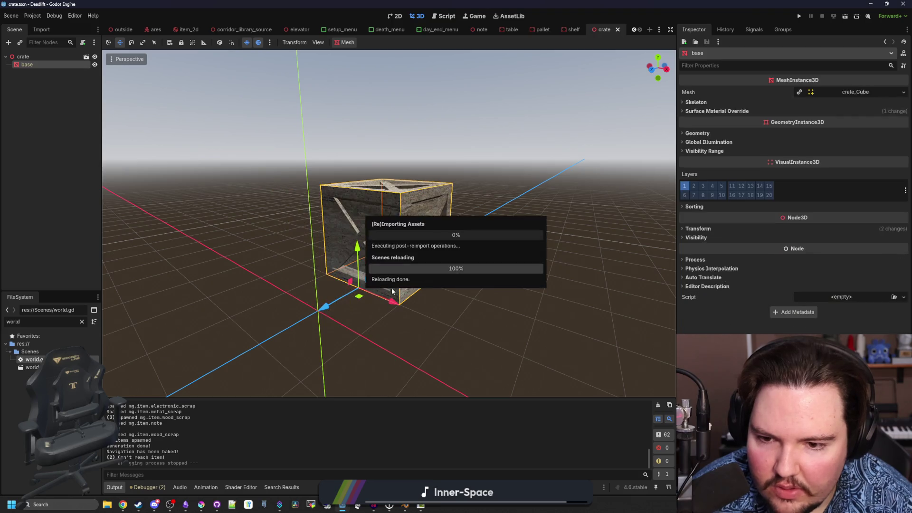
Step: Set the crate mesh's Position z to 0 and save the crate scene
scroll(353, 305, up, 3)
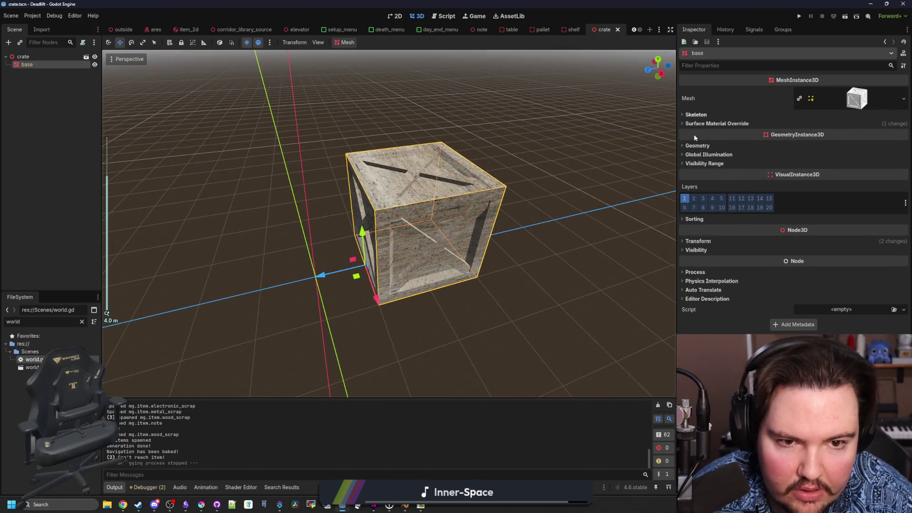
click(697, 240)
click(871, 259)
key(Return)
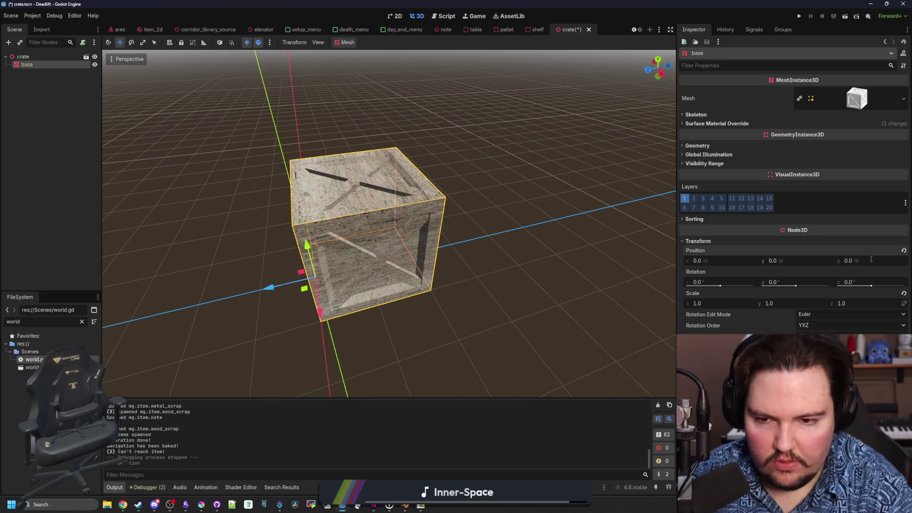
key(ctrl+s)
Step: Select the crate in Blender, then go back to Godot so it reimports
key(alt+Tab)
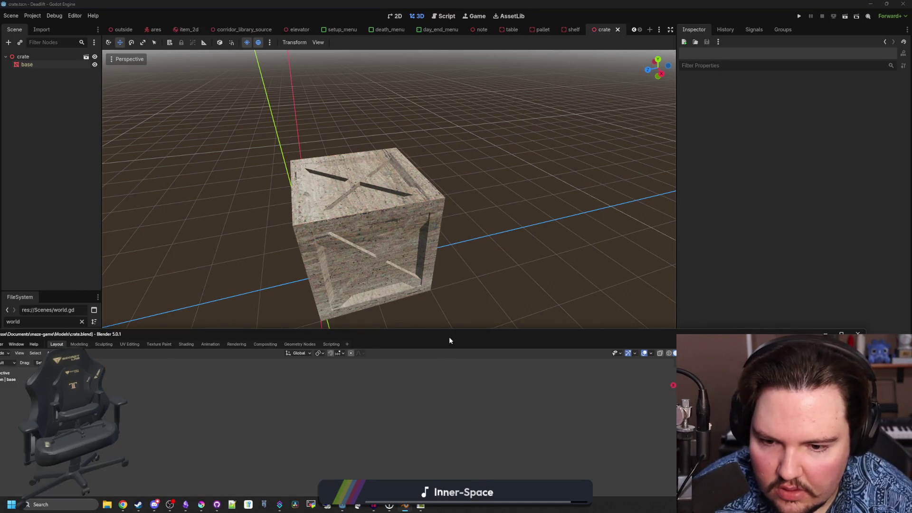
double_click(449, 340)
click(360, 286)
right_click(360, 286)
click(360, 286)
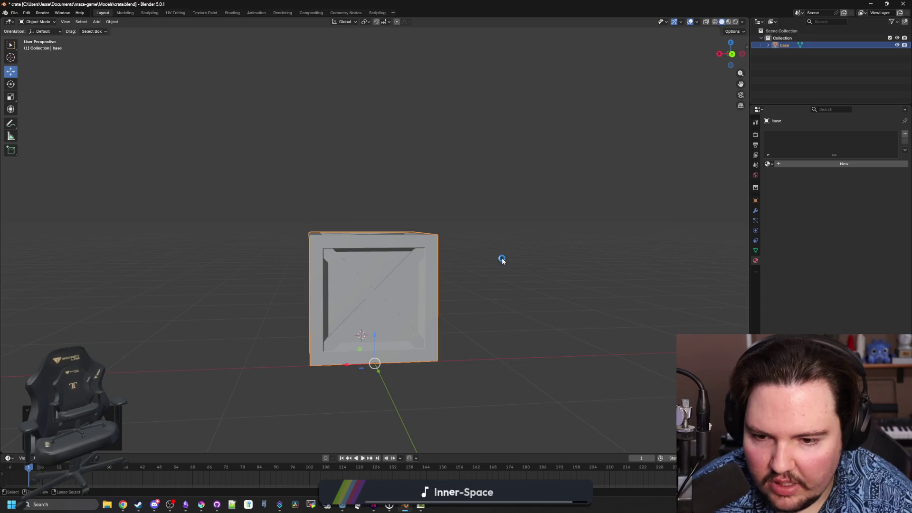
key(alt+Tab)
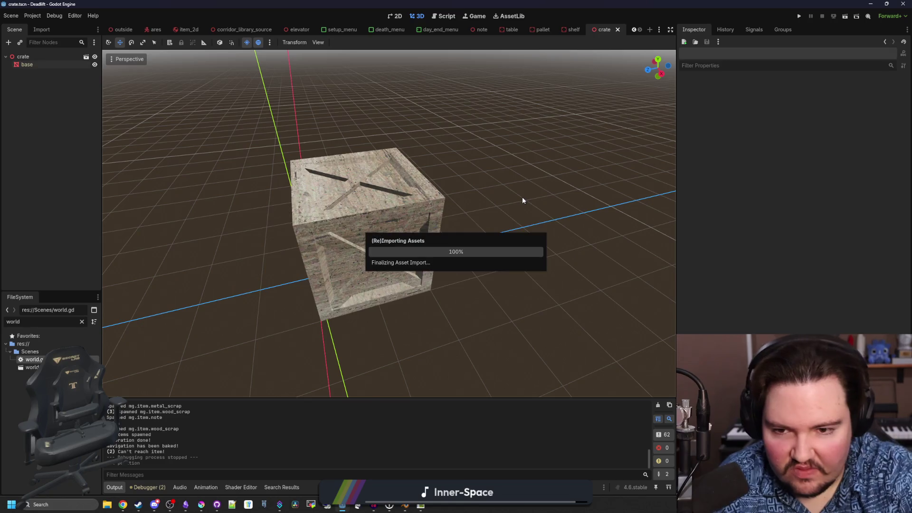
Step: Select the base mesh in Godot, then return to Blender in Object Mode
click(297, 260)
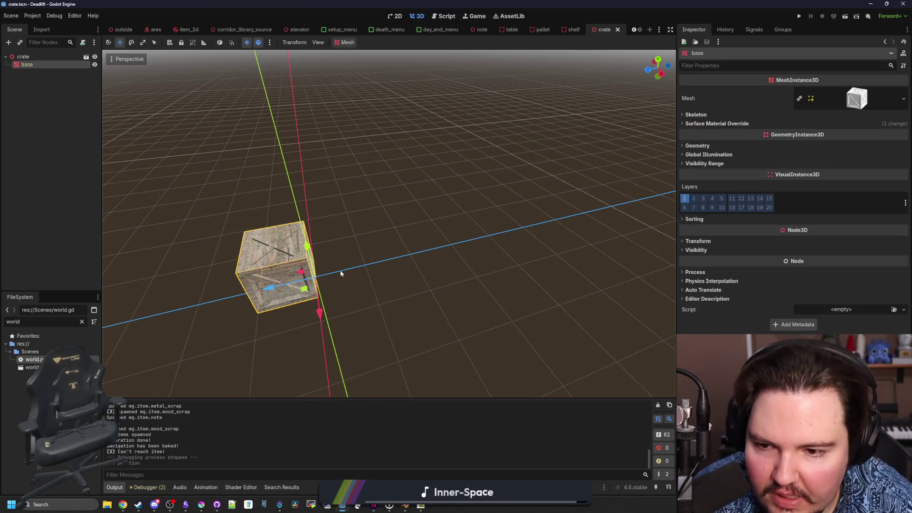
click(406, 506)
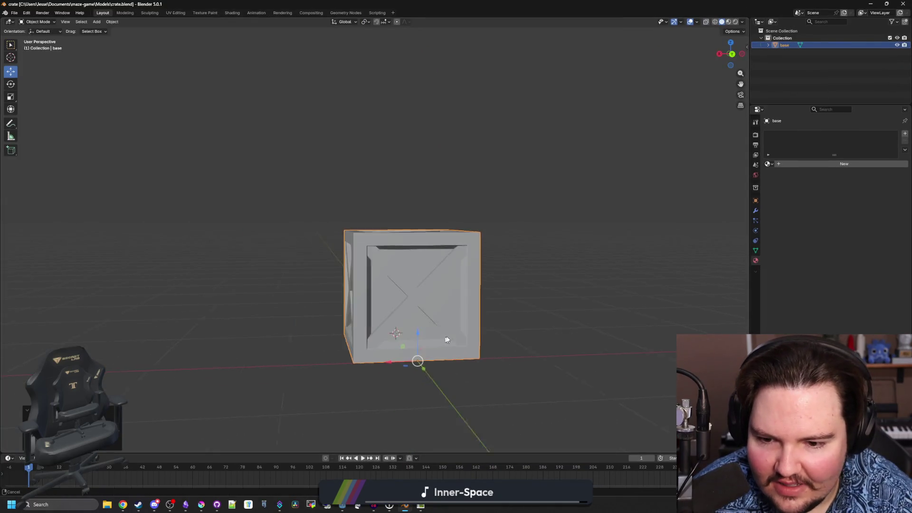
mouse_move(456, 333)
mouse_down()
mouse_move(523, 370)
mouse_move(253, 353)
mouse_move(308, 372)
mouse_move(261, 373)
mouse_move(382, 390)
mouse_move(372, 393)
mouse_up()
key(Tab)
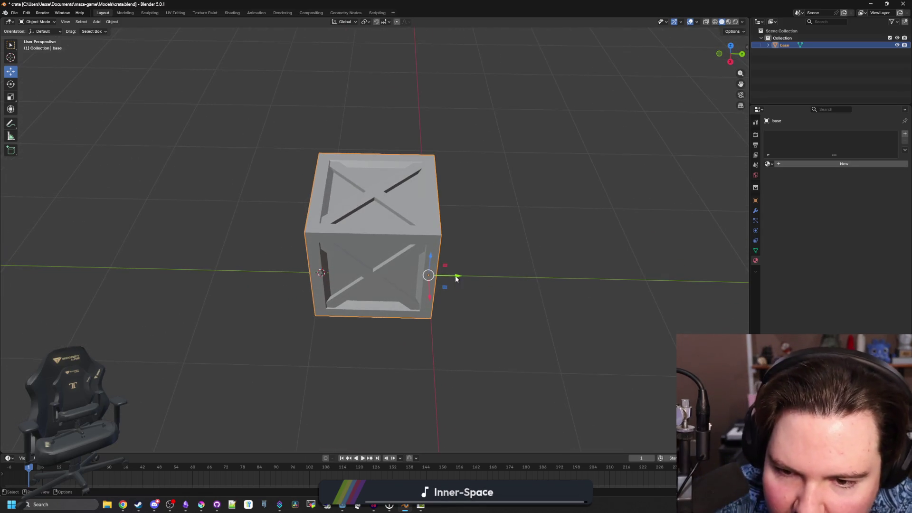
Step: Set the crate's origin to the 3D cursor again
click(756, 200)
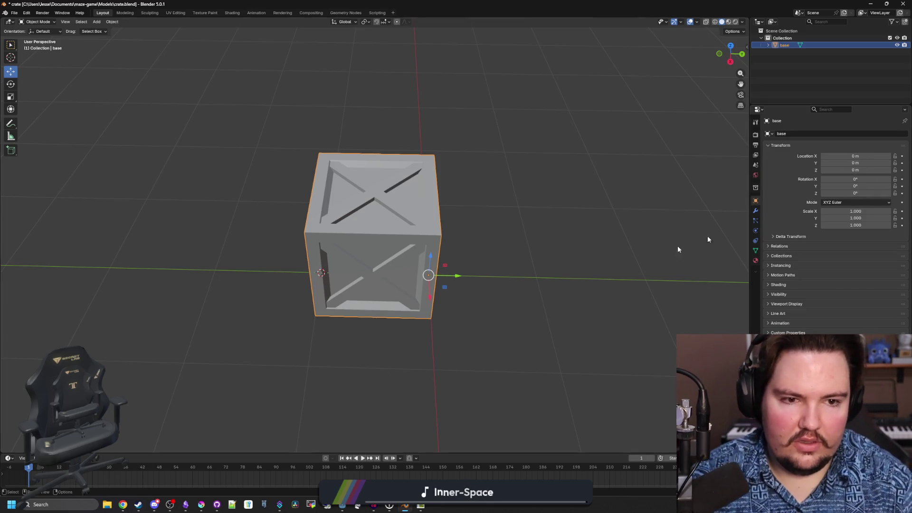
mouse_move(453, 276)
mouse_down()
mouse_move(403, 312)
mouse_move(419, 312)
mouse_up()
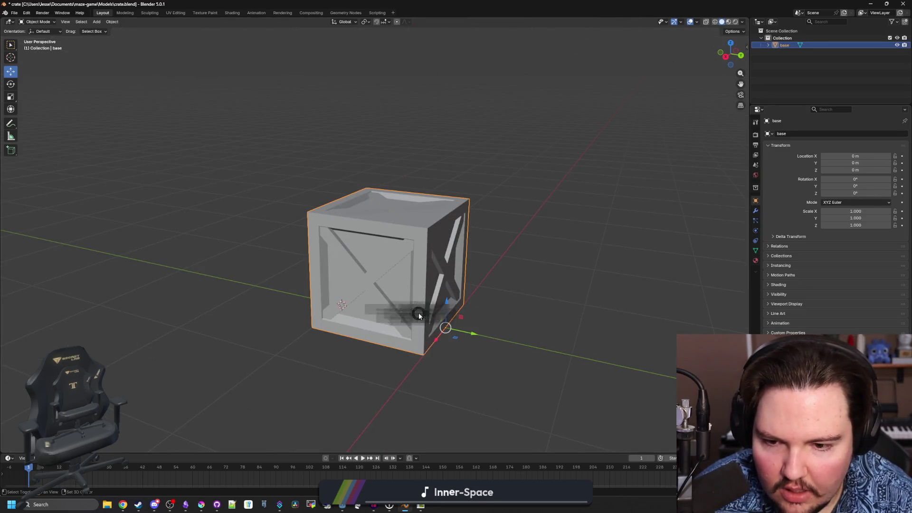
key(shift+s)
click(536, 193)
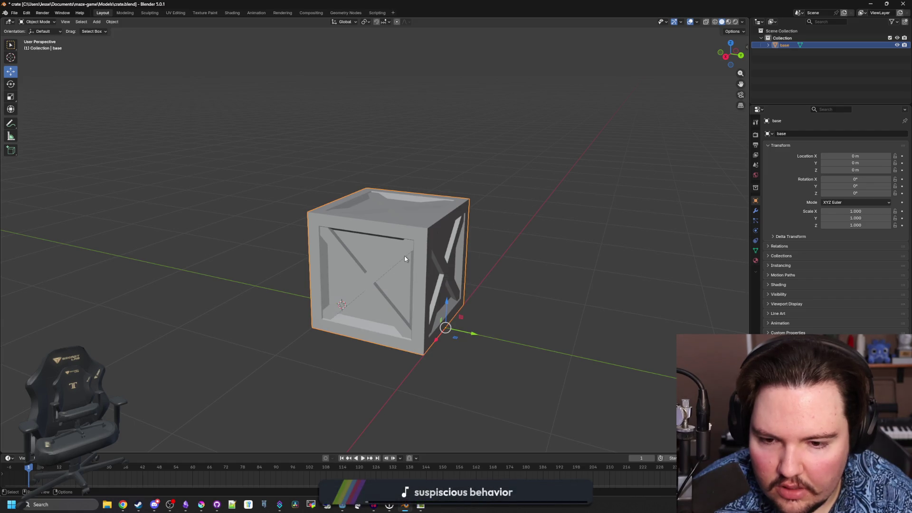
right_click(404, 255)
click(449, 271)
click(534, 261)
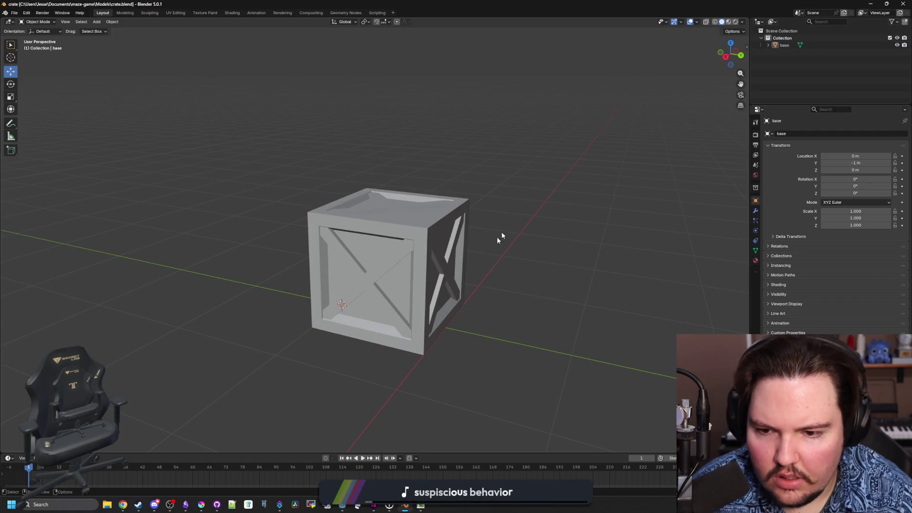
Step: Apply All Transforms to the crate, save crate.blend, and switch to Godot
key(ctrl+a)
click(428, 253)
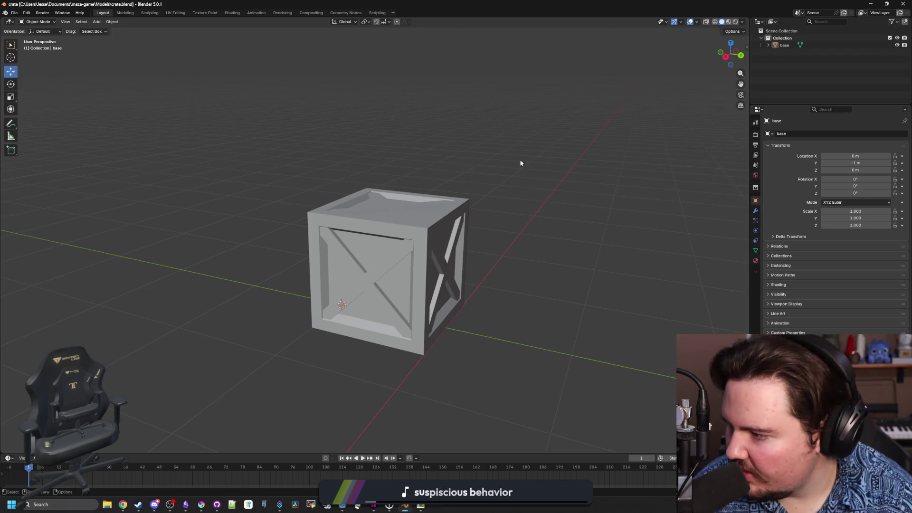
key(ctrl+a)
click(435, 239)
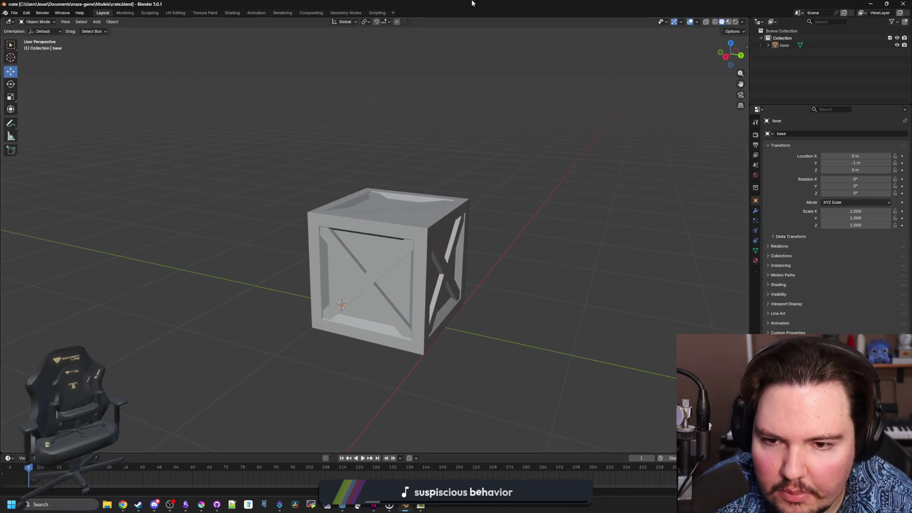
key(ctrl+s)
key(alt+Tab)
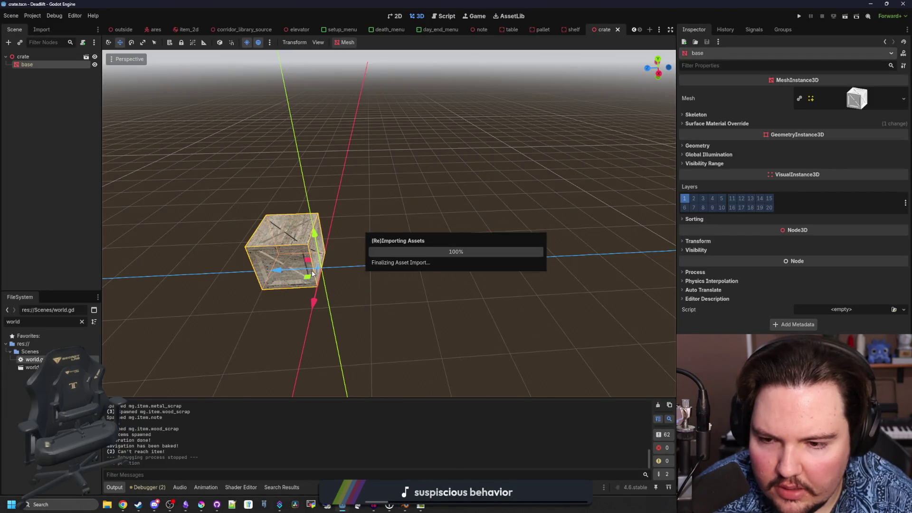
Step: Set the base node's Position z to 0 and save the crate scene
mouse_move(312, 274)
mouse_down()
mouse_move(366, 291)
mouse_move(372, 312)
mouse_up()
scroll(373, 312, up, 2)
click(710, 242)
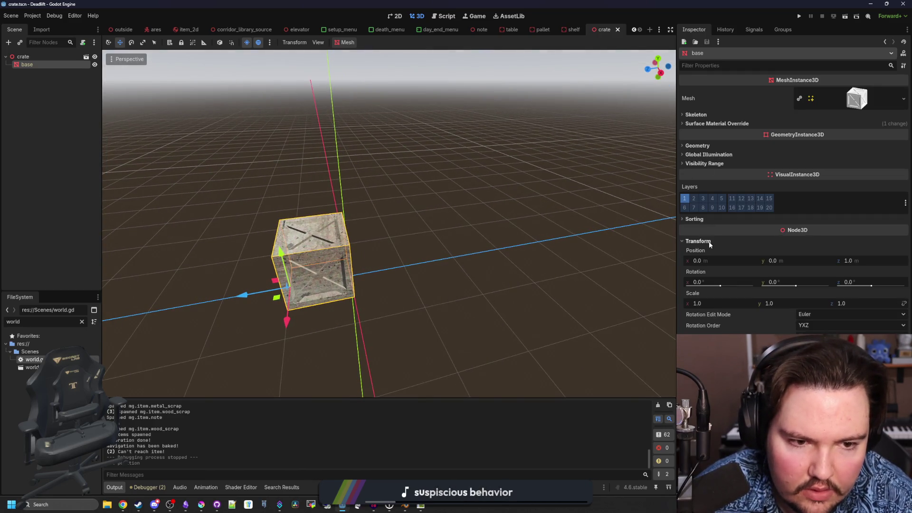
click(882, 261)
text(0)
key(Return)
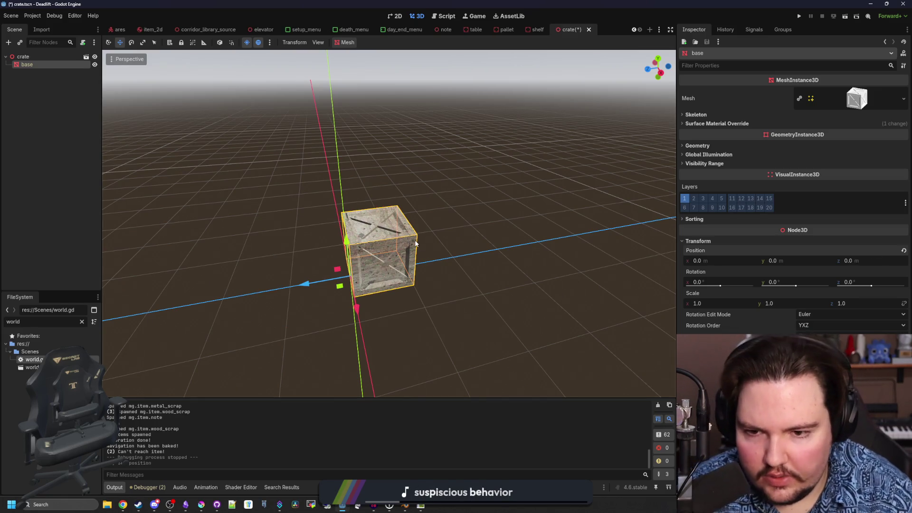
key(ctrl+s)
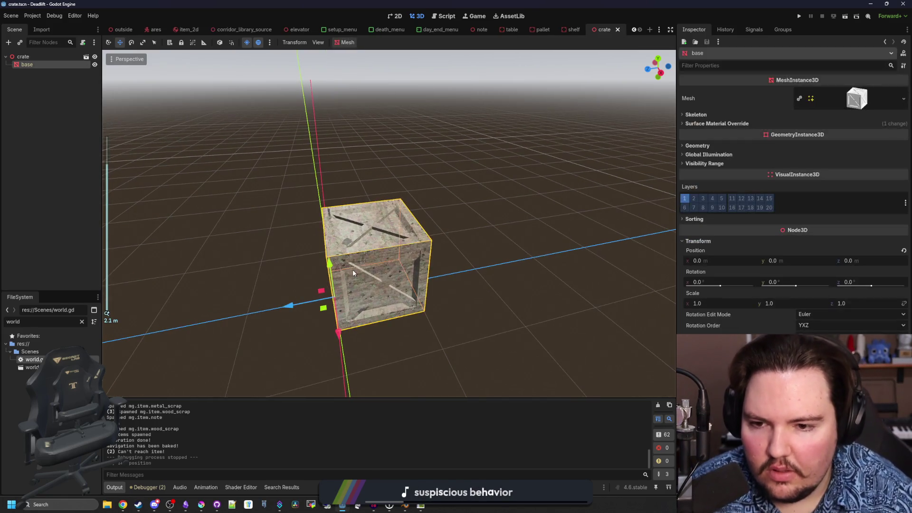
Step: Try Scale x 2 on the crate, undo it, and save the scene
scroll(484, 170, up, 3)
scroll(465, 236, up, 3)
drag(697, 303, 808, 303)
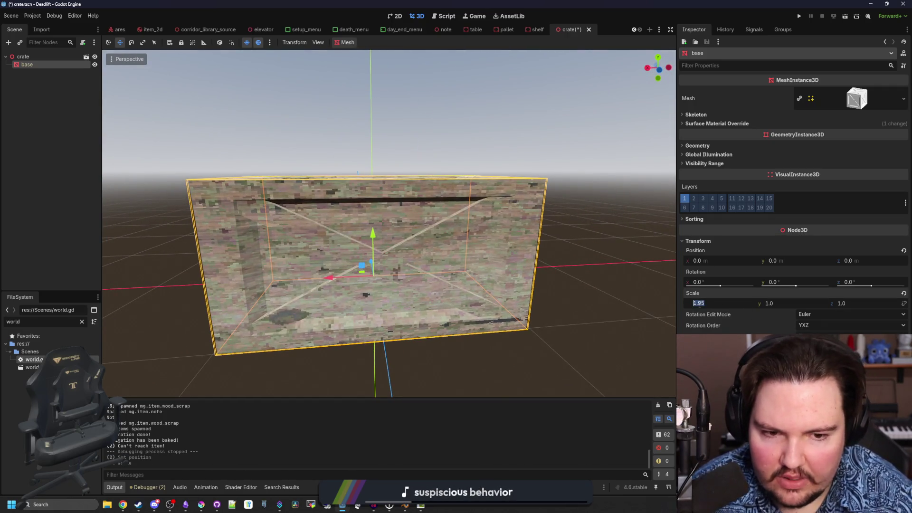
text(2)
key(Return)
scroll(408, 263, down, 5)
click(431, 332)
mouse_move(431, 333)
mouse_down()
mouse_move(499, 358)
mouse_move(611, 340)
mouse_move(480, 355)
mouse_move(324, 330)
mouse_move(470, 353)
mouse_move(608, 291)
mouse_move(106, 272)
mouse_move(564, 220)
mouse_move(523, 224)
mouse_move(503, 264)
mouse_move(408, 236)
mouse_up()
key(ctrl+z)
scroll(495, 276, up, 3)
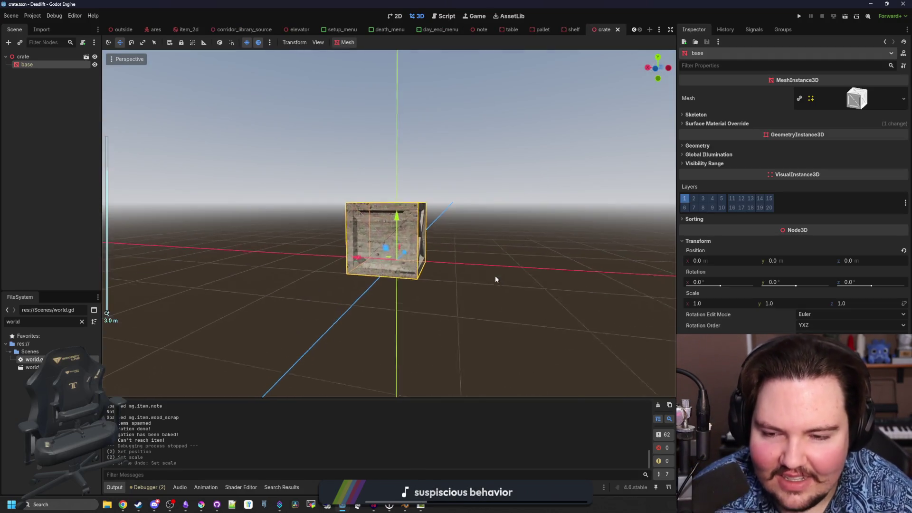
mouse_move(525, 271)
mouse_down()
mouse_move(535, 305)
mouse_move(531, 292)
mouse_up()
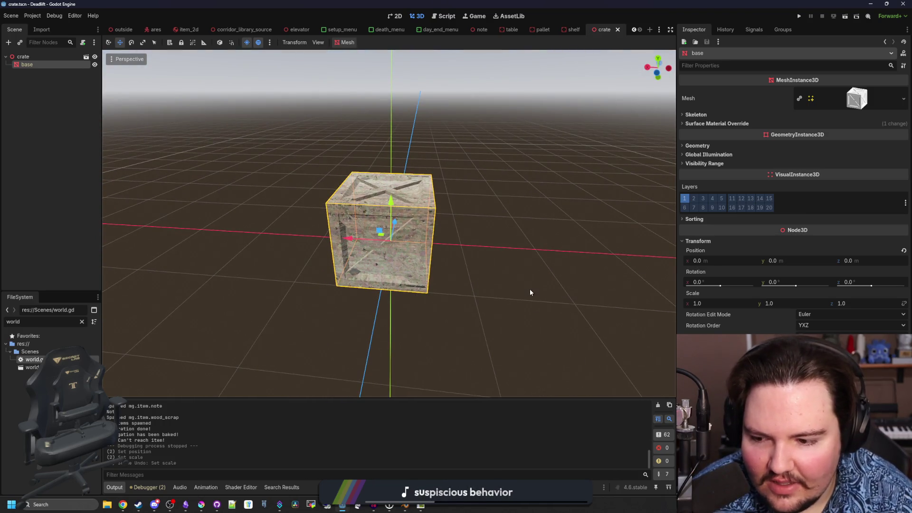
key(ctrl+s)
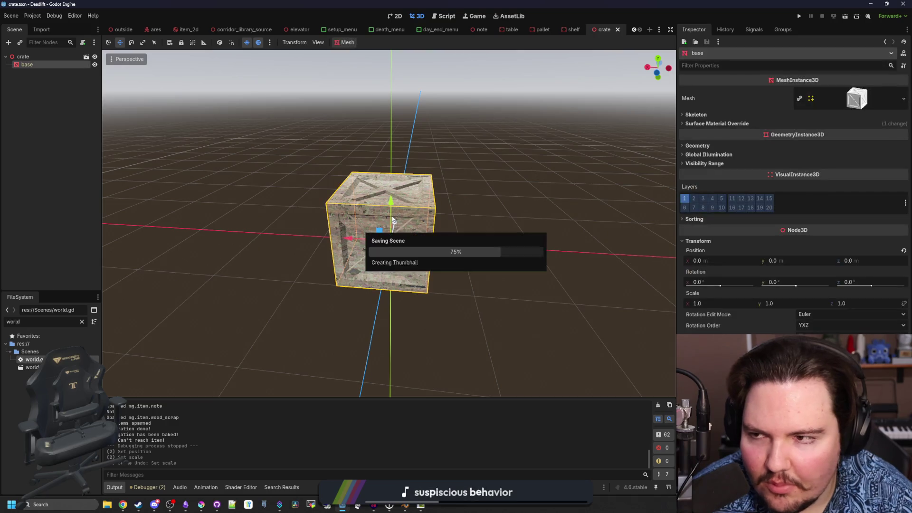
Step: Rotate the base mesh about 32° around Y, undo the rotation, and save
click(283, 183)
mouse_move(283, 183)
mouse_down()
mouse_move(356, 228)
mouse_move(414, 281)
mouse_move(403, 268)
mouse_up()
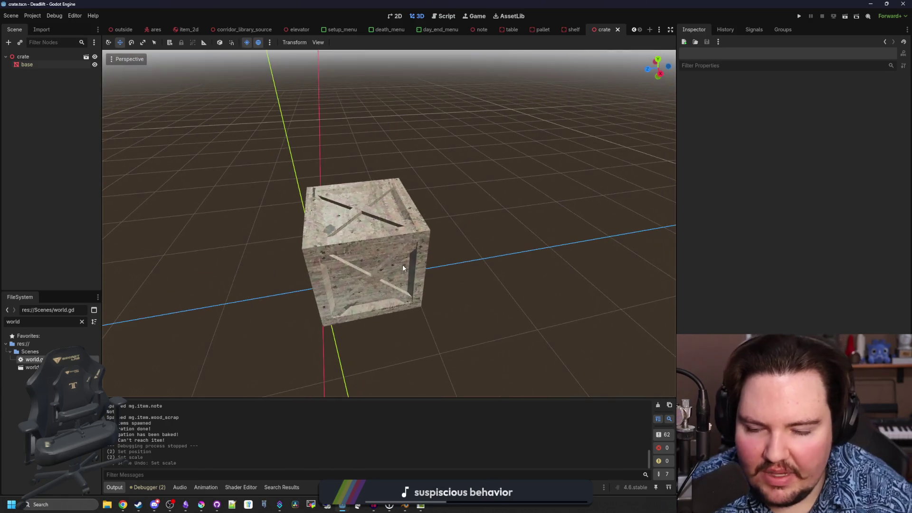
key(ctrl+s)
mouse_move(221, 277)
mouse_down()
mouse_move(245, 320)
mouse_move(235, 319)
mouse_move(242, 291)
mouse_move(228, 273)
mouse_up()
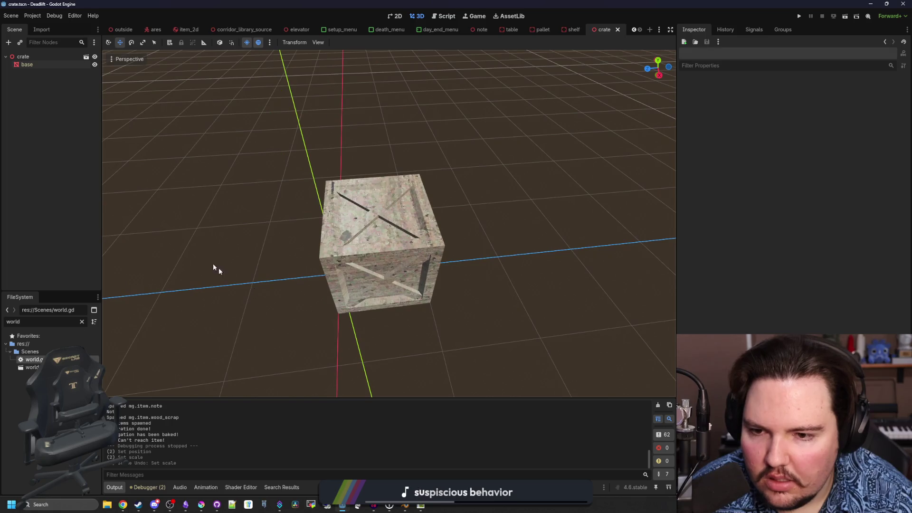
click(35, 65)
drag(305, 209, 467, 315)
key(r)
key(e)
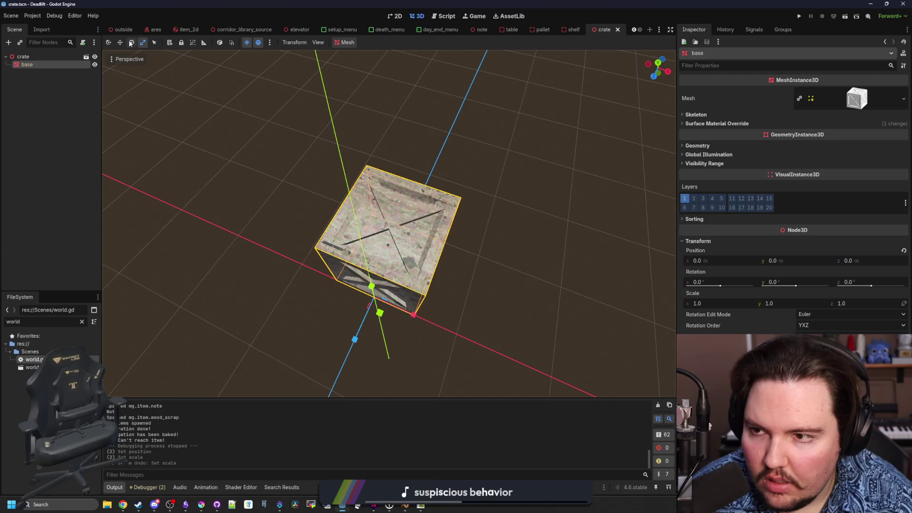
mouse_move(382, 320)
mouse_down()
mouse_move(400, 320)
mouse_move(379, 343)
mouse_move(404, 316)
mouse_up()
drag(404, 316, 358, 315)
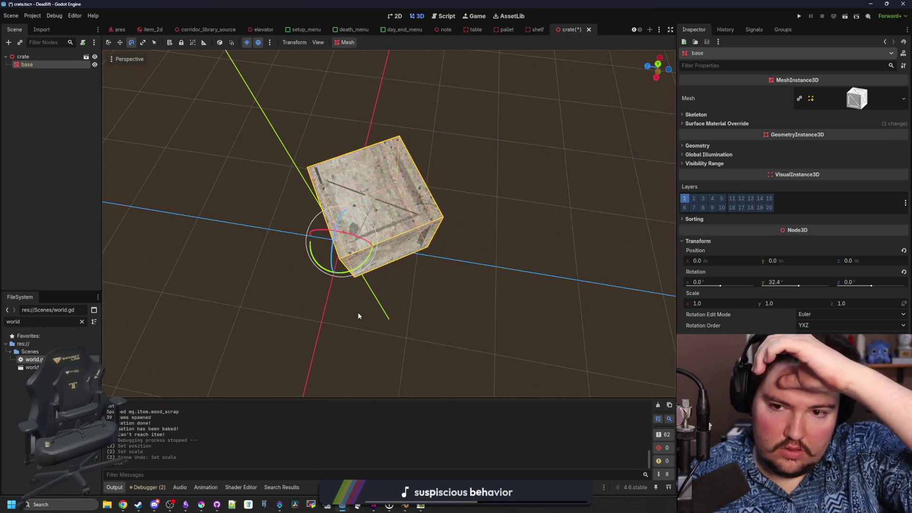
key(ctrl+z)
key(ctrl+s)
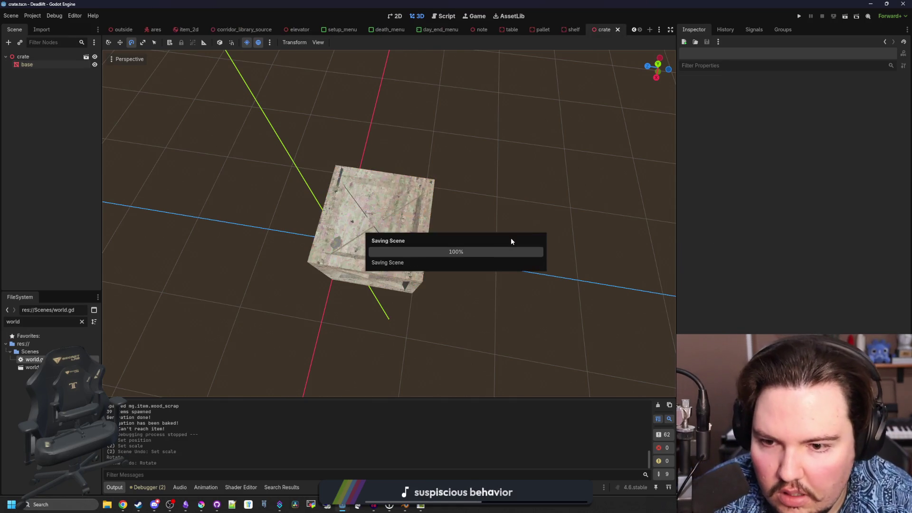
Step: Launch the game and start a new game from the menu
click(800, 16)
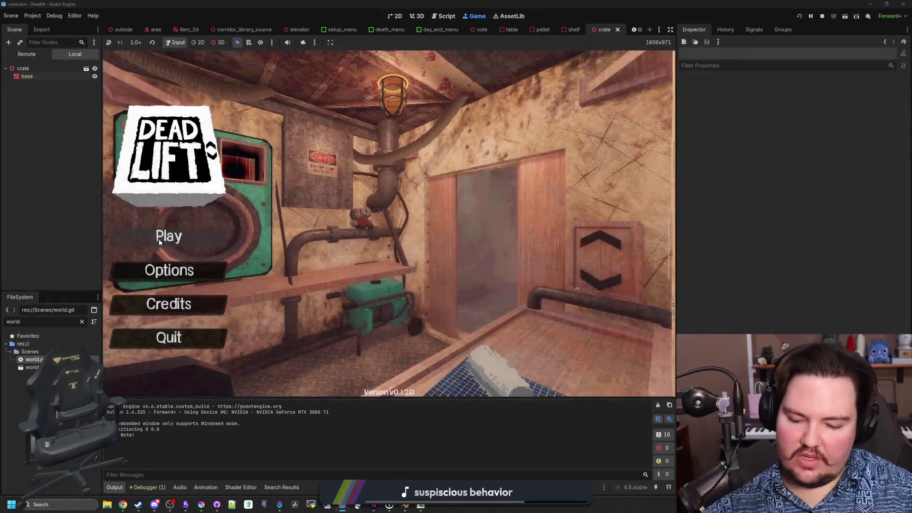
text(dwasdwa)
click(158, 238)
click(389, 259)
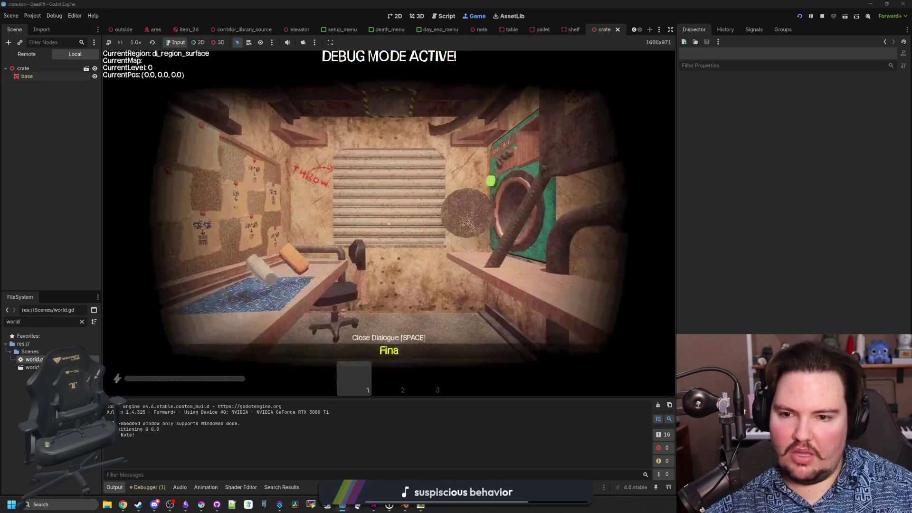
Step: Ride the elevator down and walk past the crate and along the corridor
key(e)
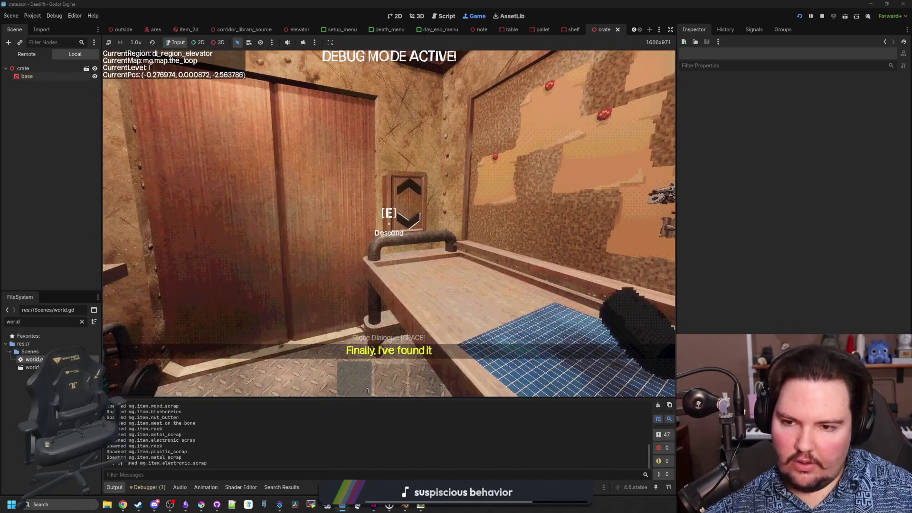
key(w)
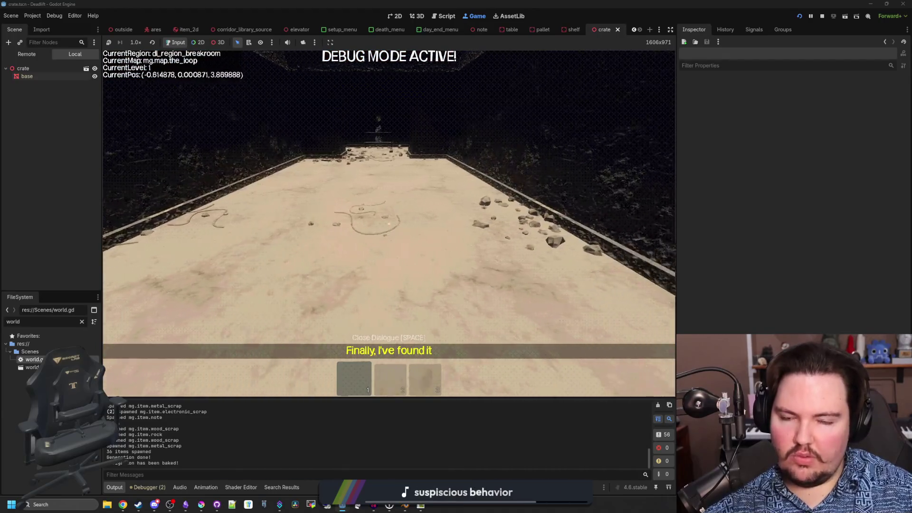
key(w)
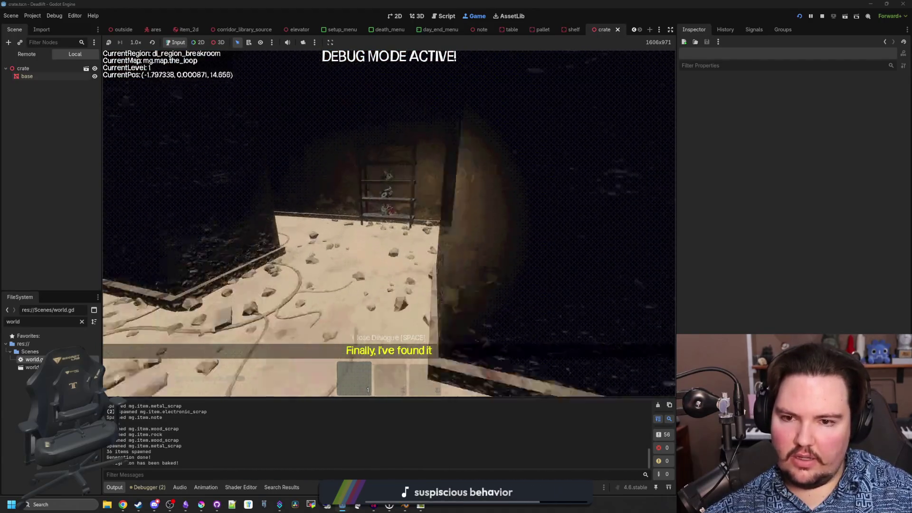
key(w)
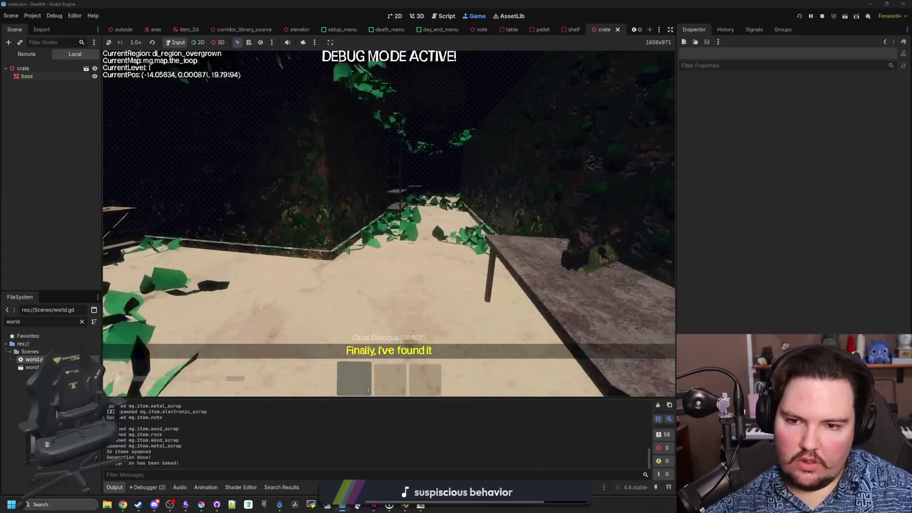
key(w)
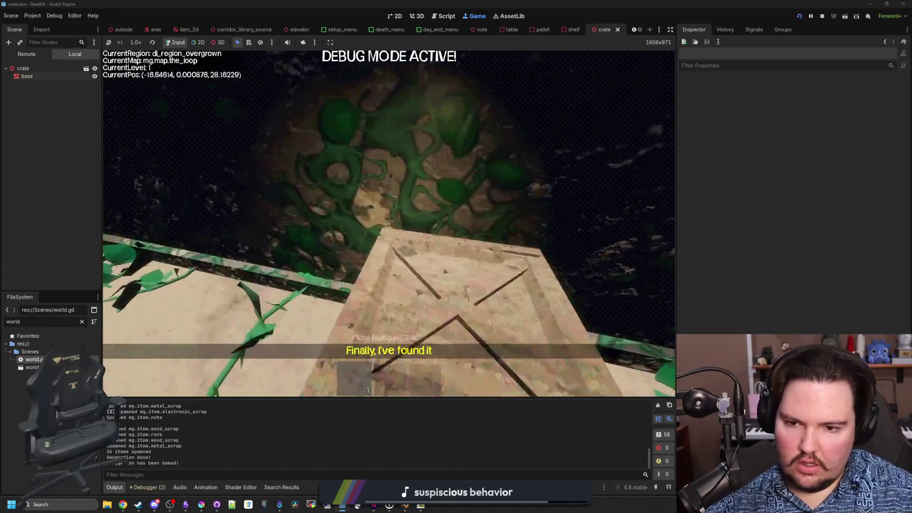
key(w)
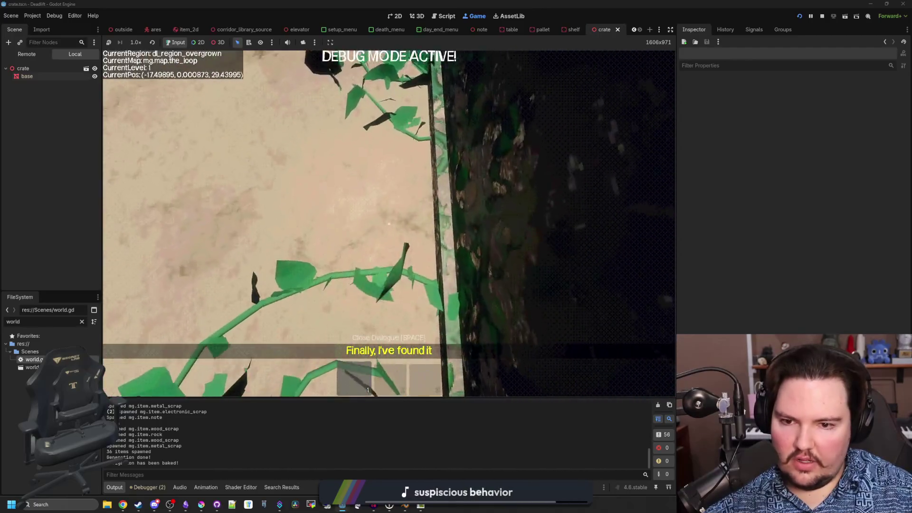
key(w)
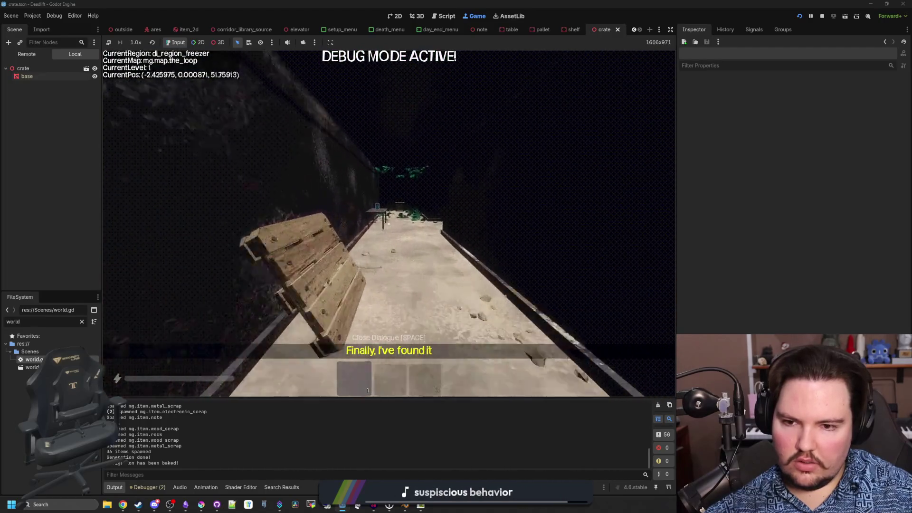
key(w)
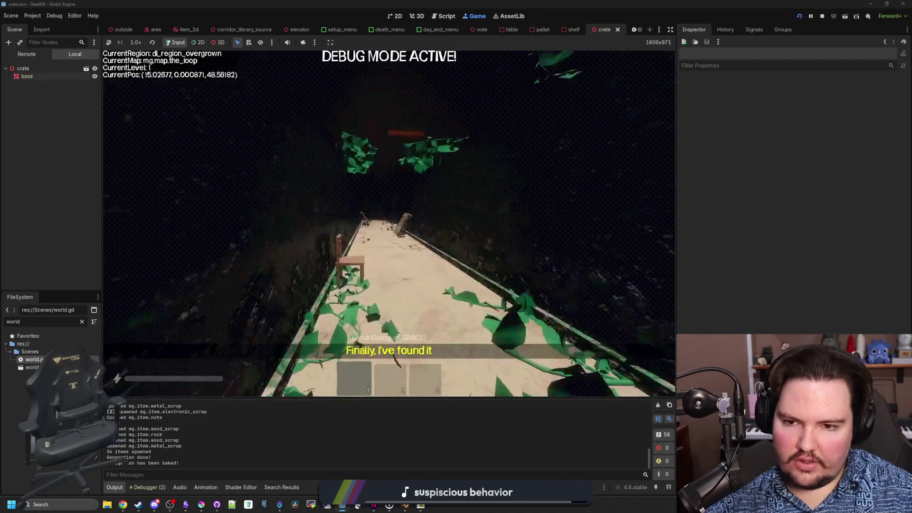
key(w)
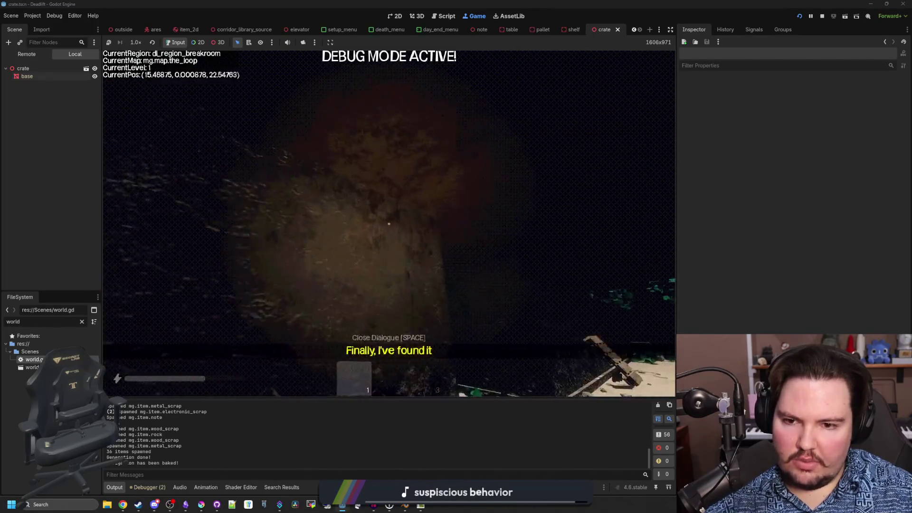
key(w)
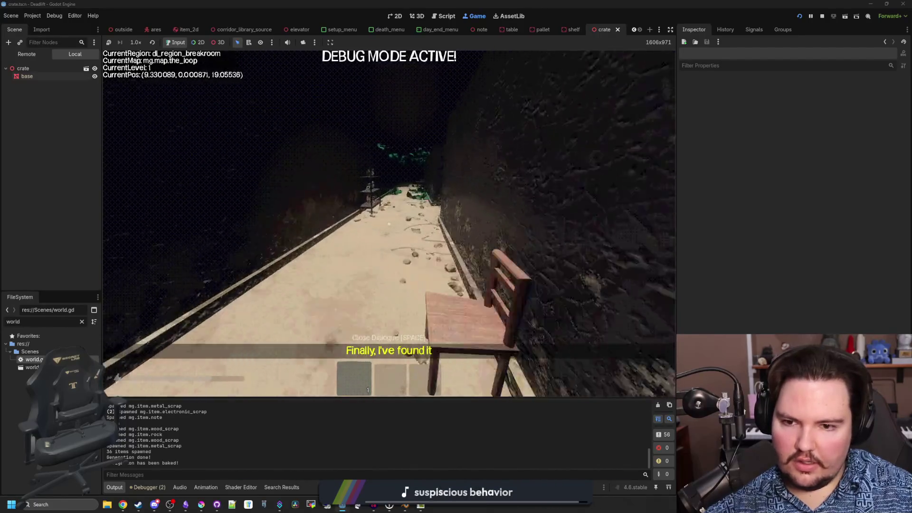
Step: Walk the overgrown and freezer corridors back into the overgrown region
key(w)
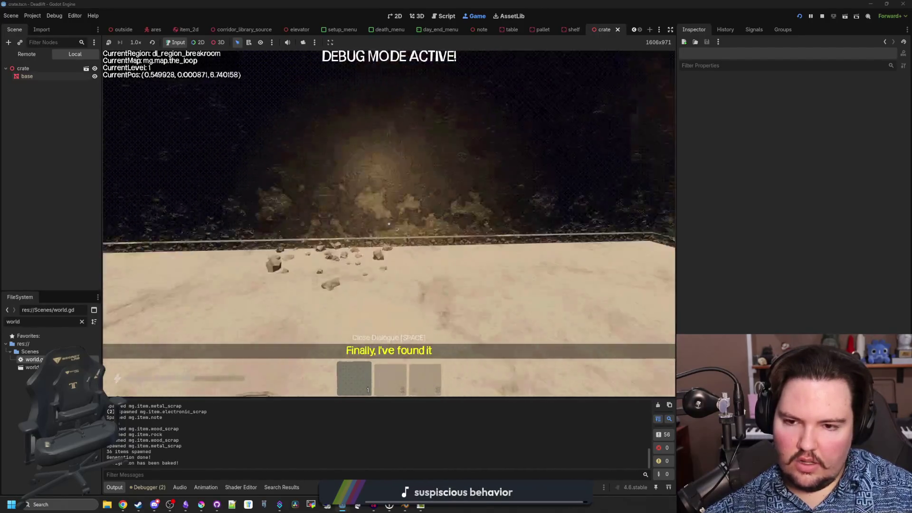
key(w)
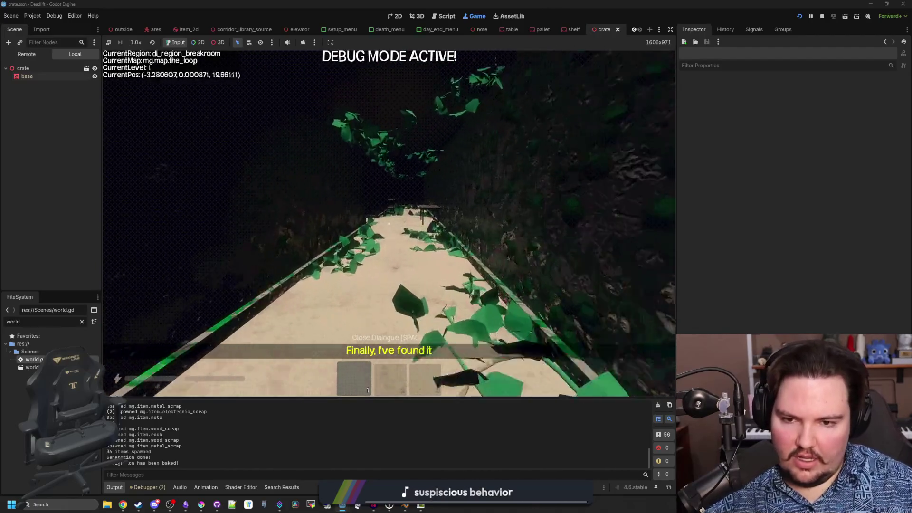
key(w)
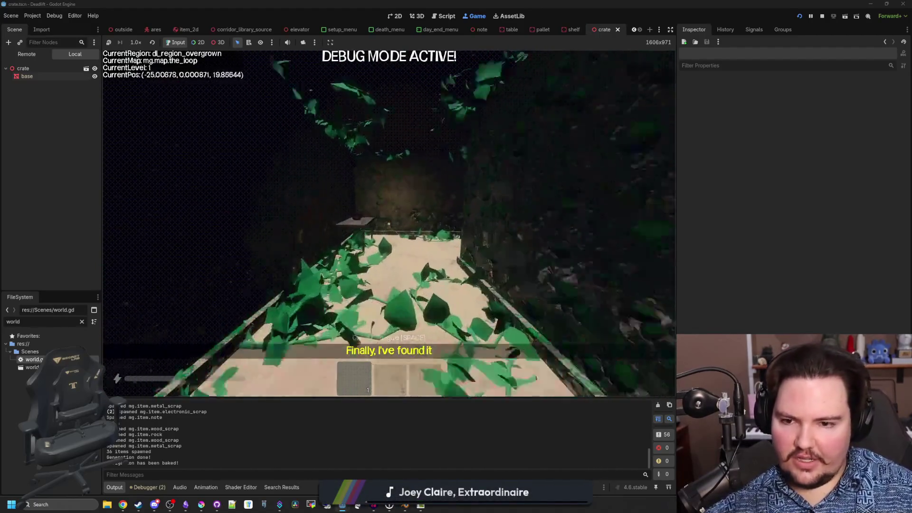
key(w)
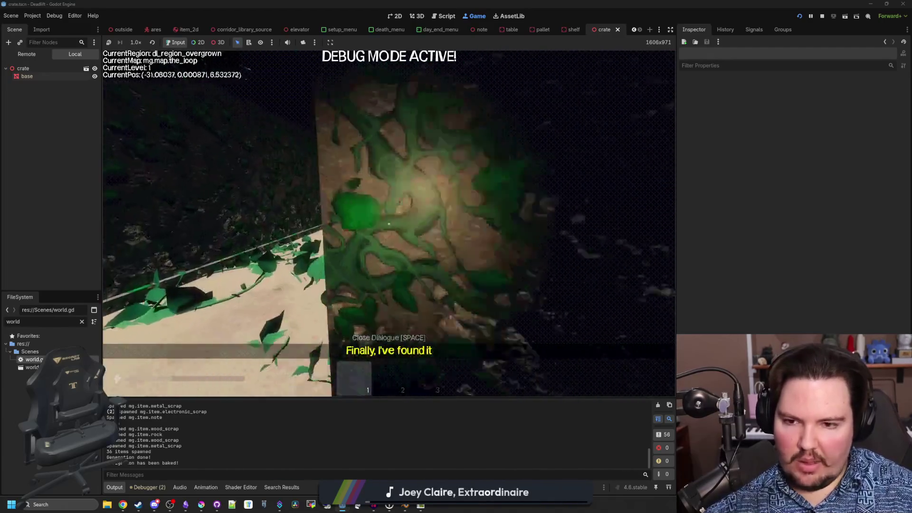
key(w)
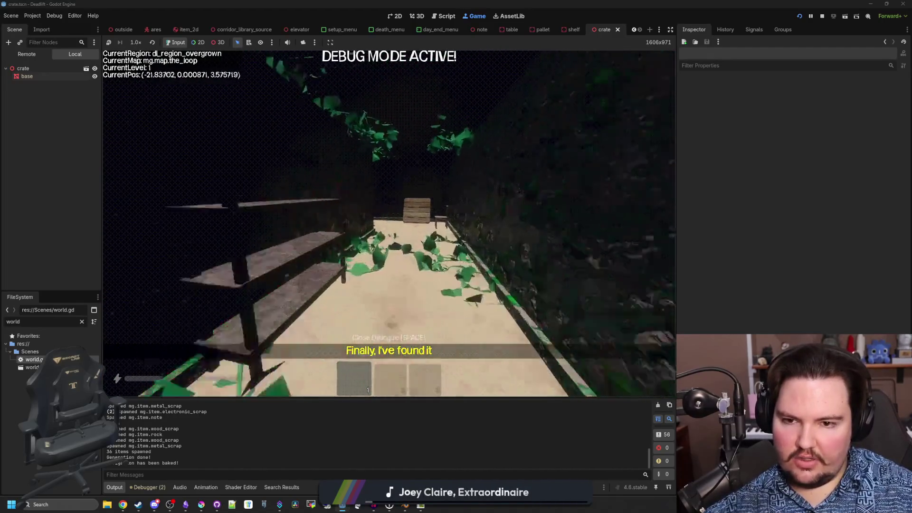
key(w)
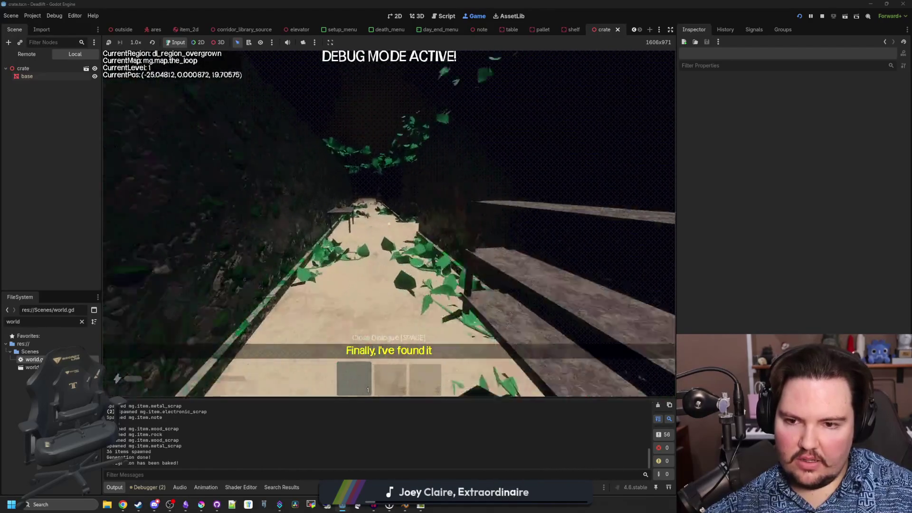
key(s)
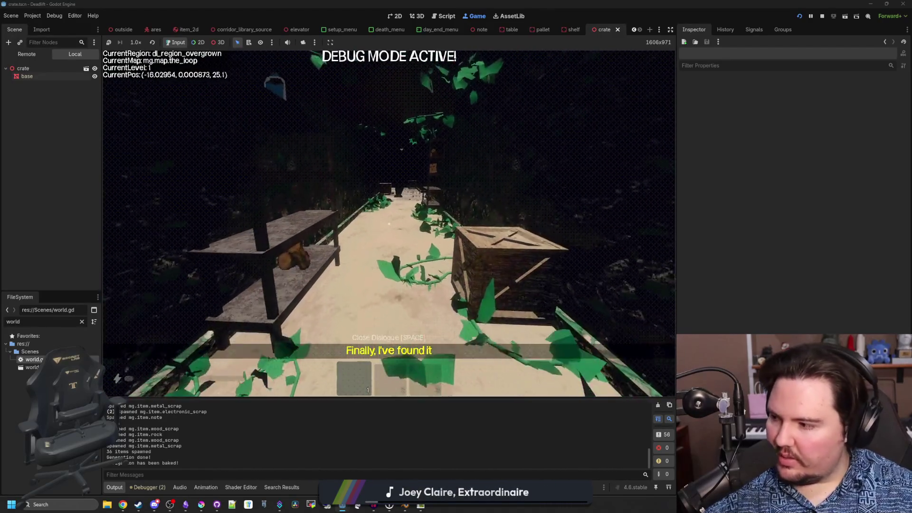
key(s)
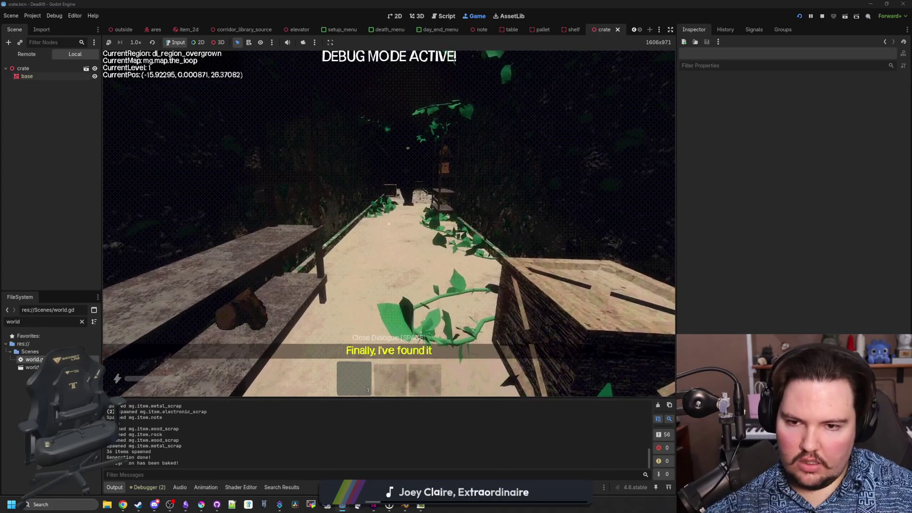
key(w)
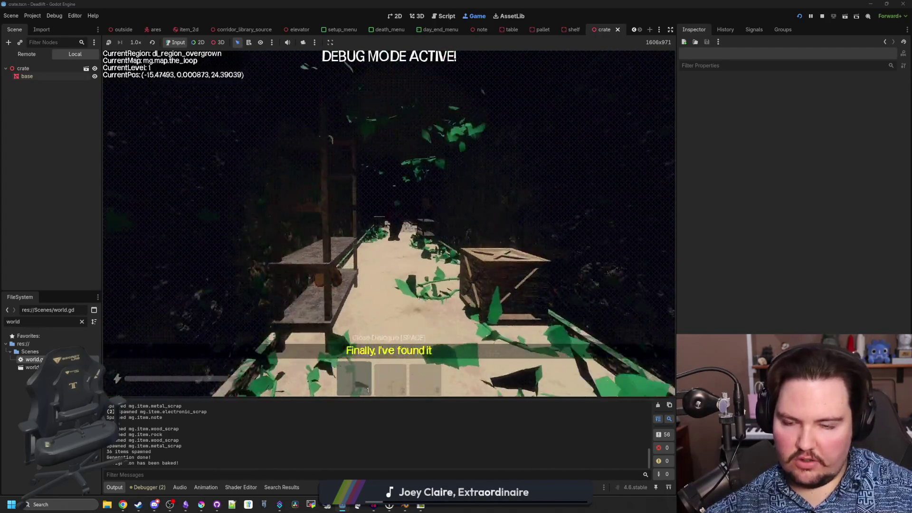
key(w)
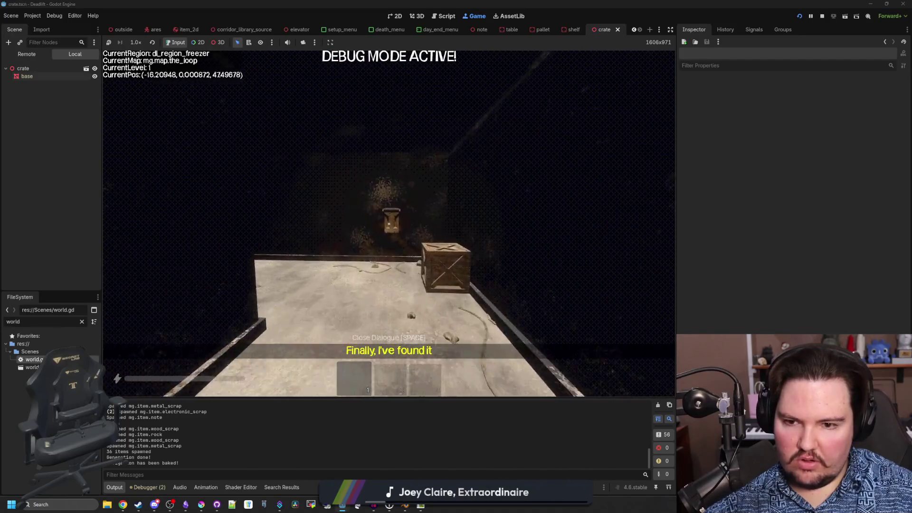
key(w)
key(w)
key(w)
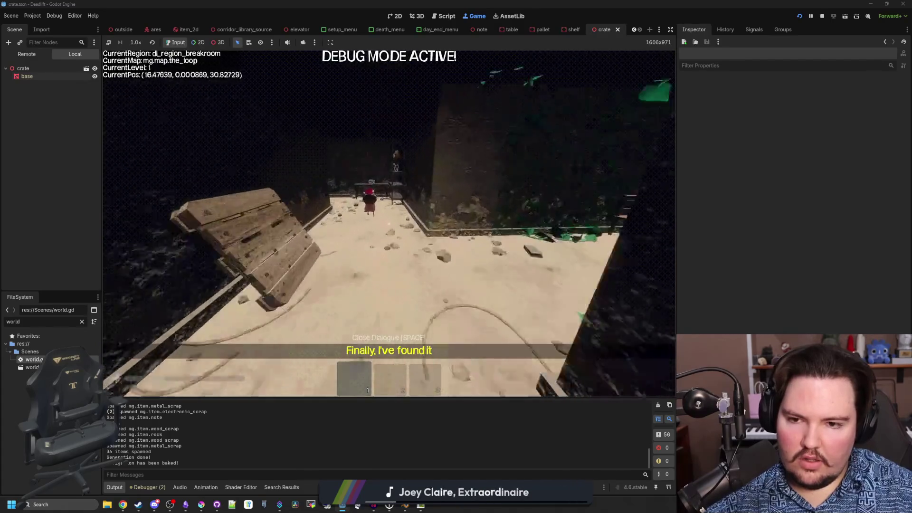
key(w)
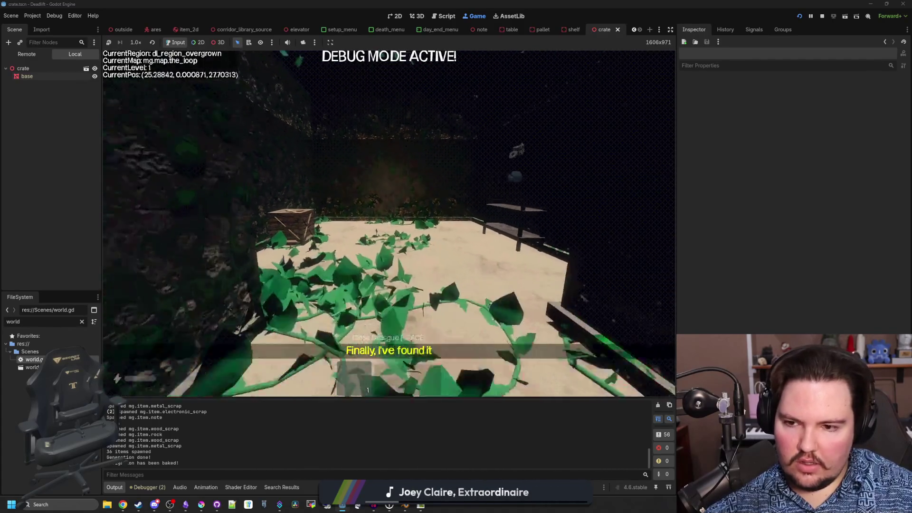
Step: Walk through the breakroom onto the vine-covered walkway and equip the chalk from hotbar slot 1
key(w)
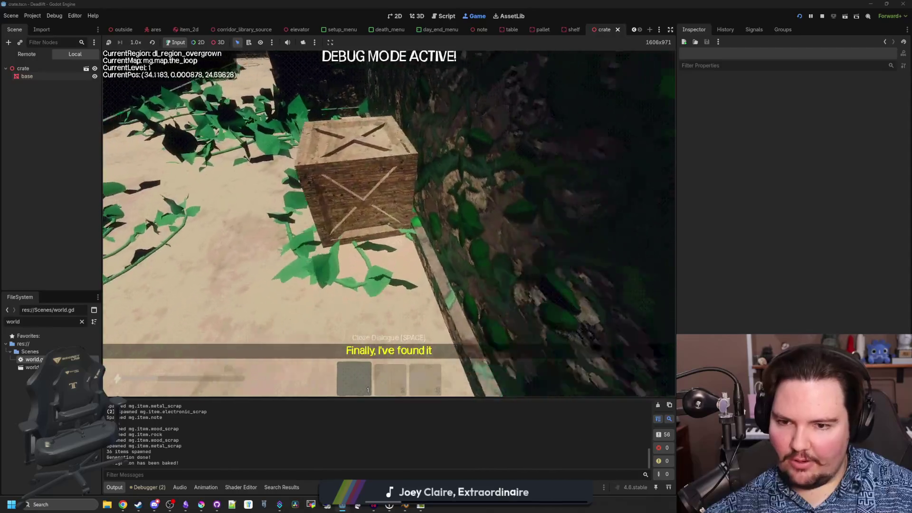
key(s)
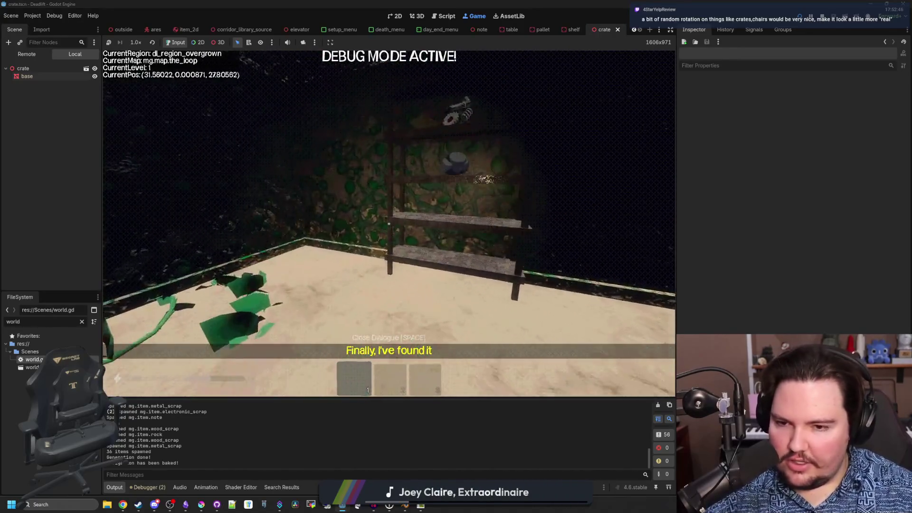
key(w)
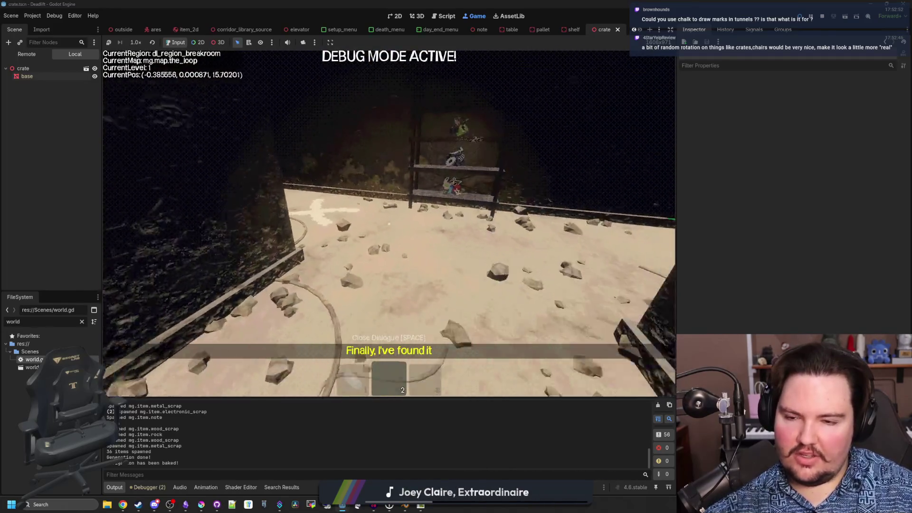
key(w)
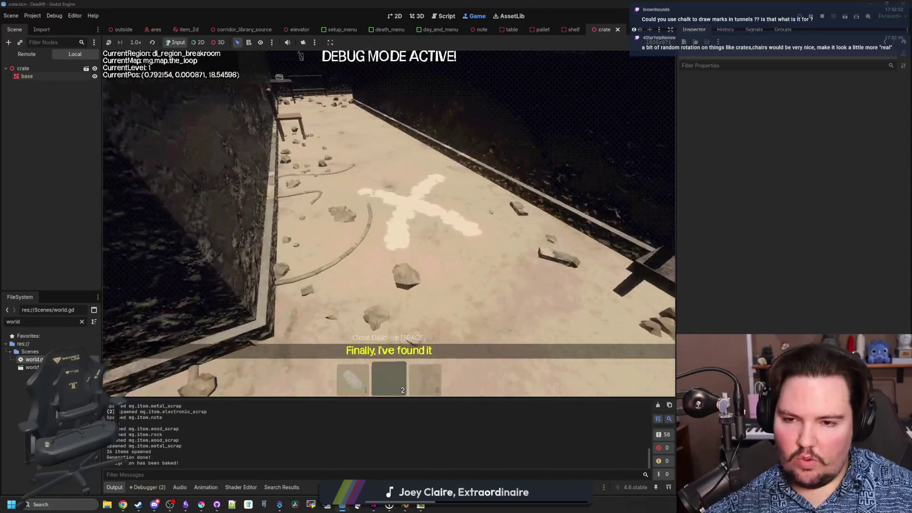
key(w)
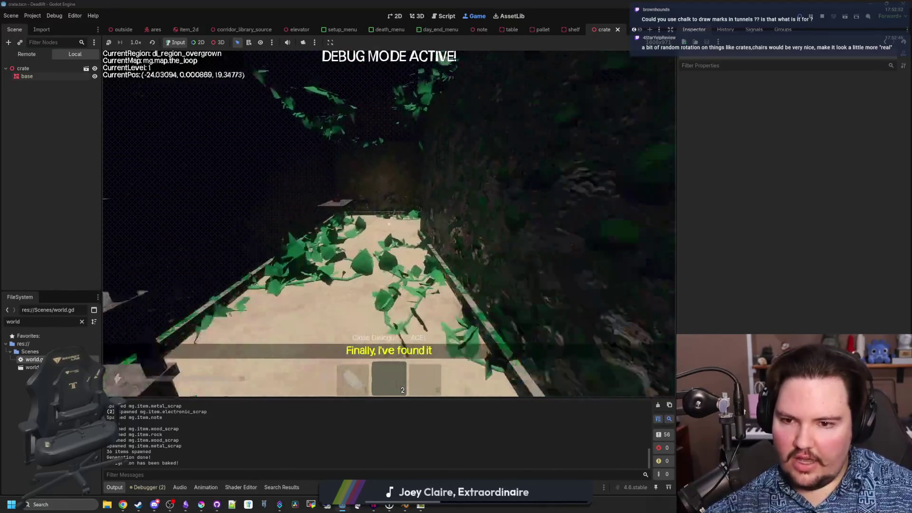
key(w)
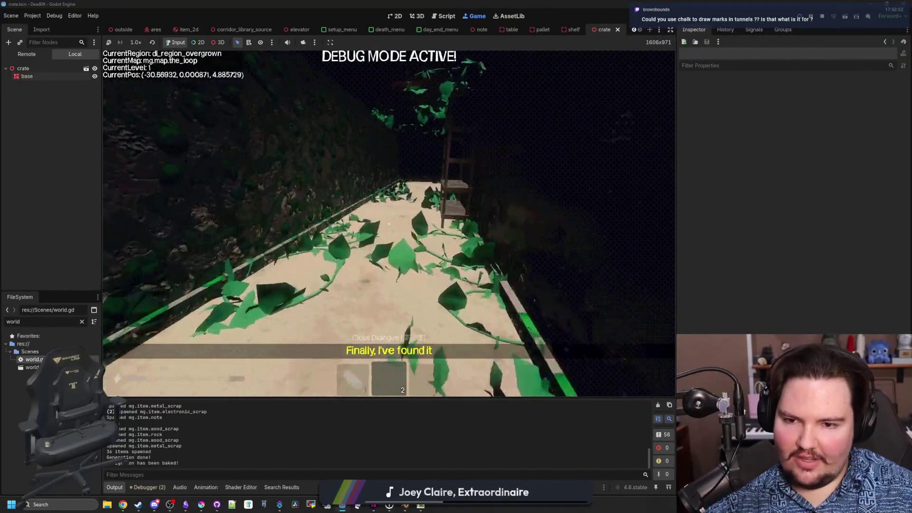
key(w)
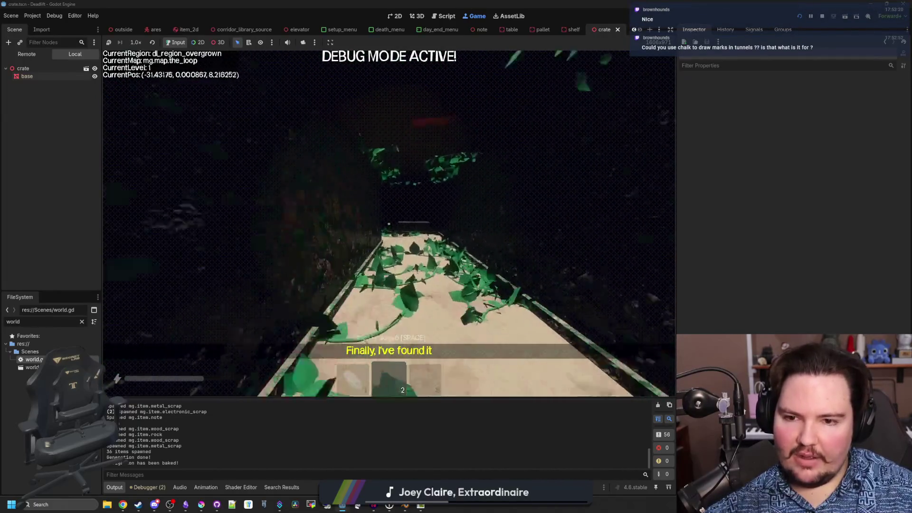
key(w)
key(w)
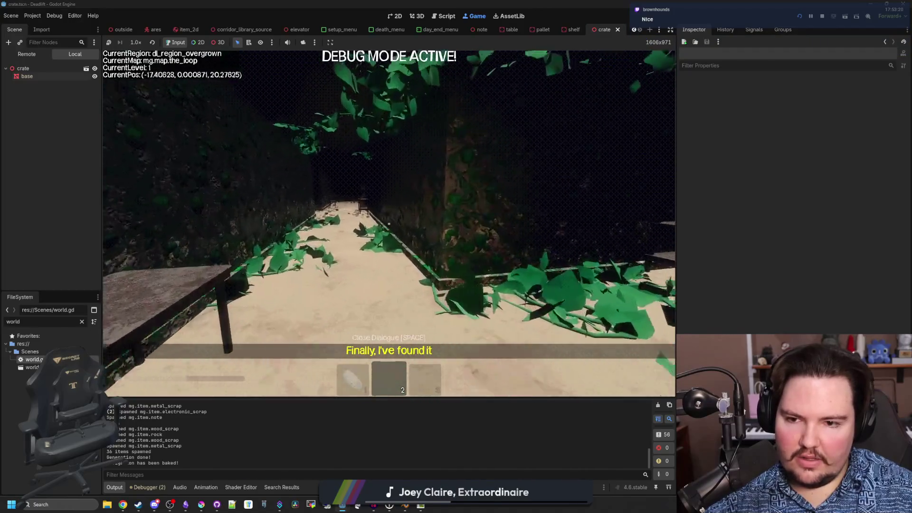
key(1)
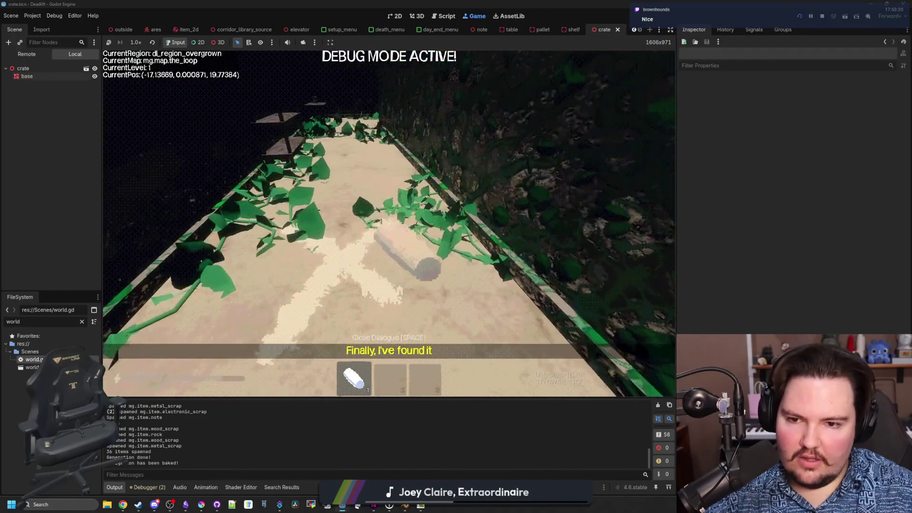
Step: Draw two chalk streaks on the floor while walking out from the freezer
key(2)
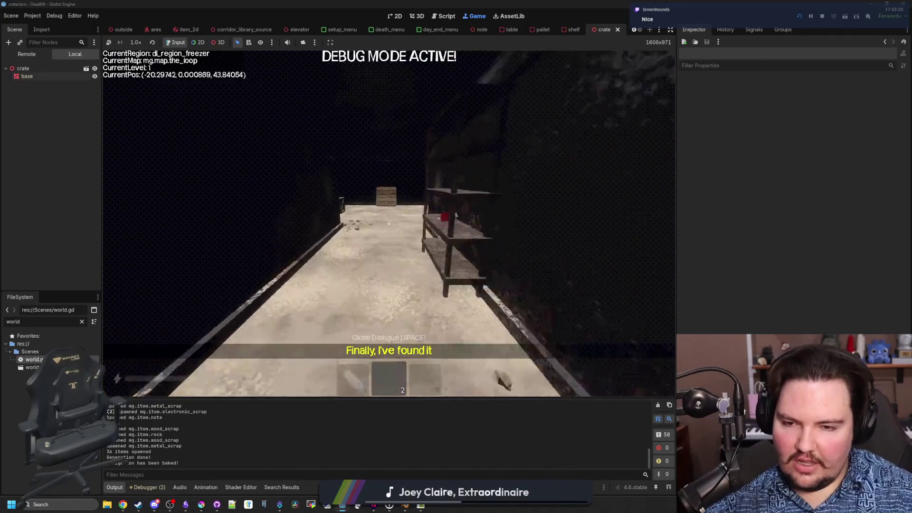
key(w)
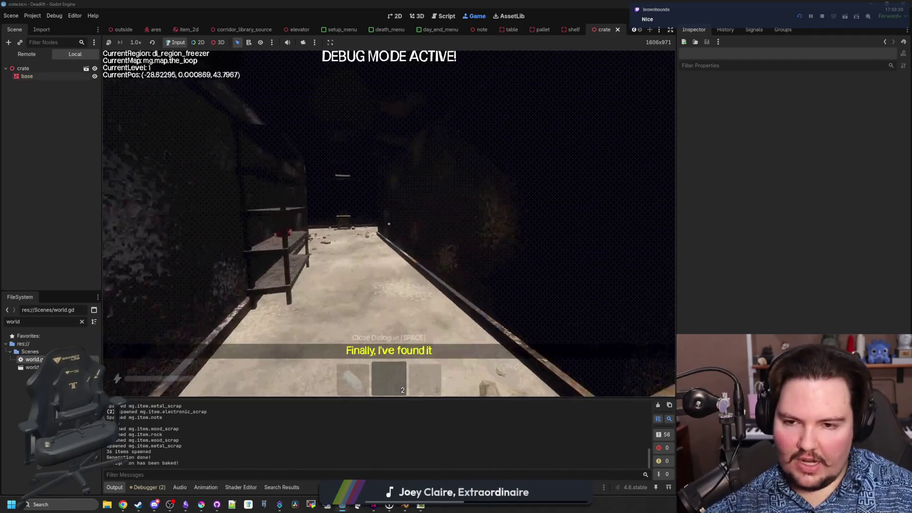
key(1)
drag(389, 224, 388, 224)
key(w)
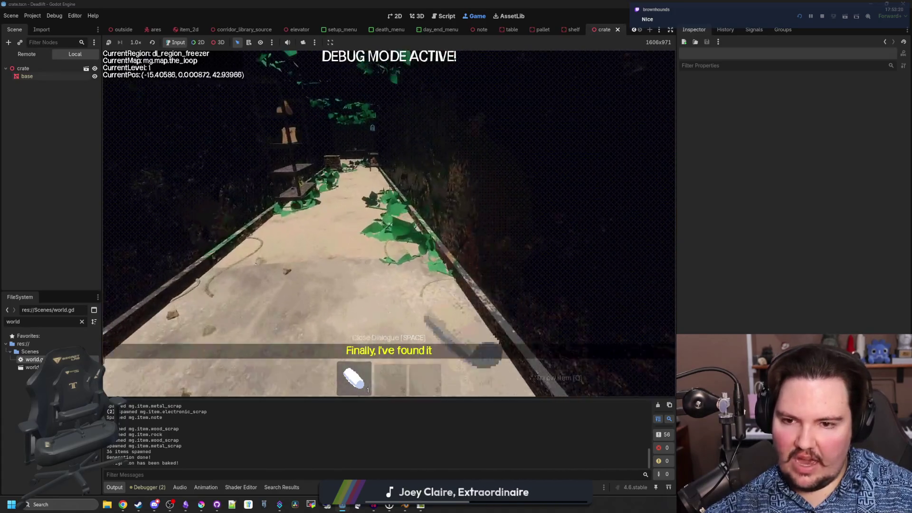
key(w)
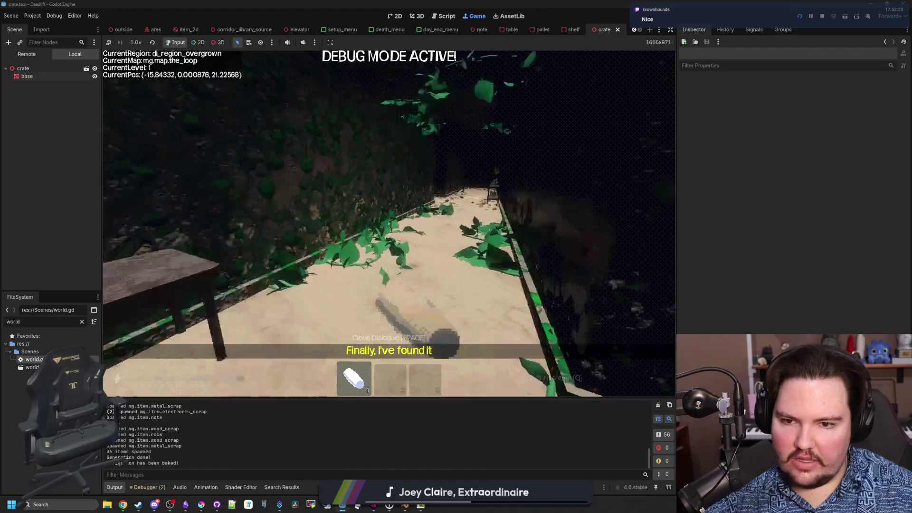
drag(389, 223, 388, 223)
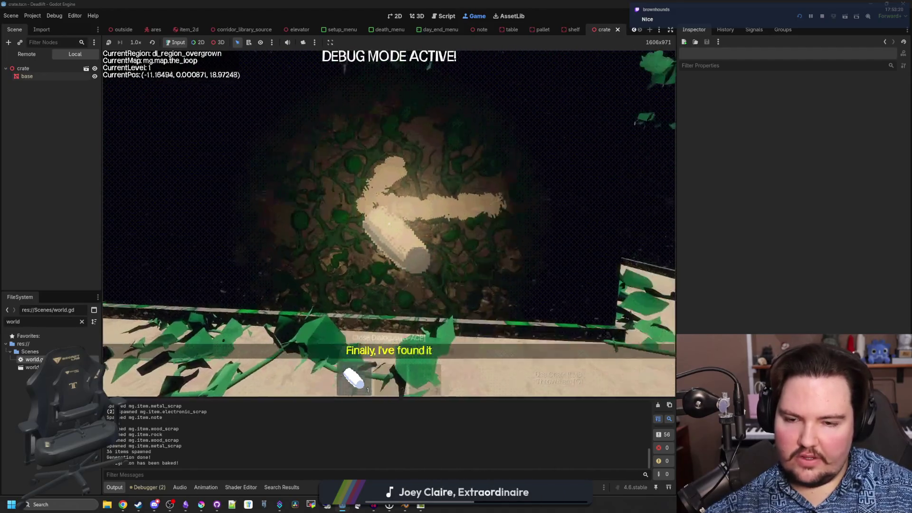
Step: Walk the overgrown walkway past the pallets and crate into the breakroom
key(w)
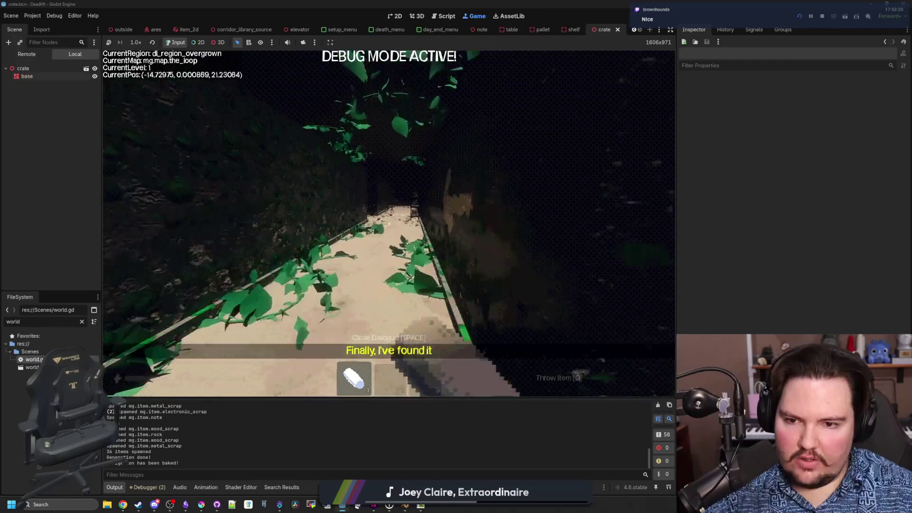
key(w)
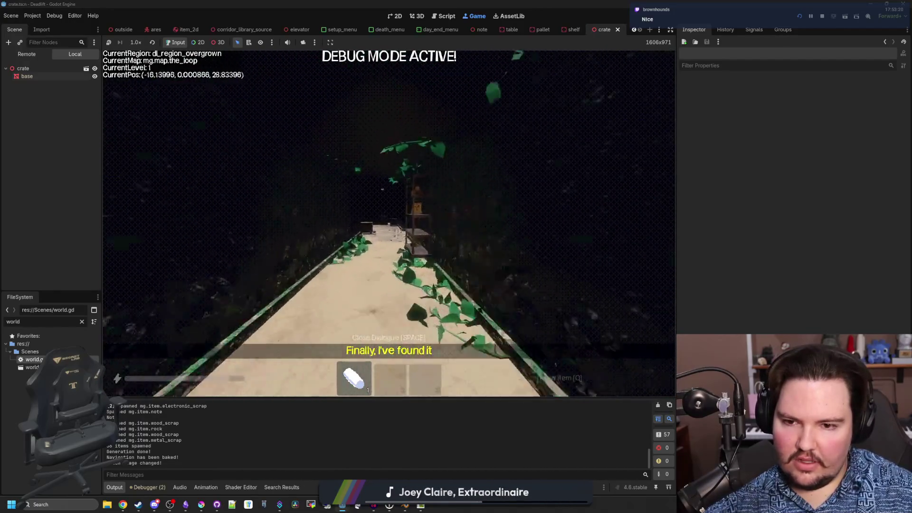
key(w)
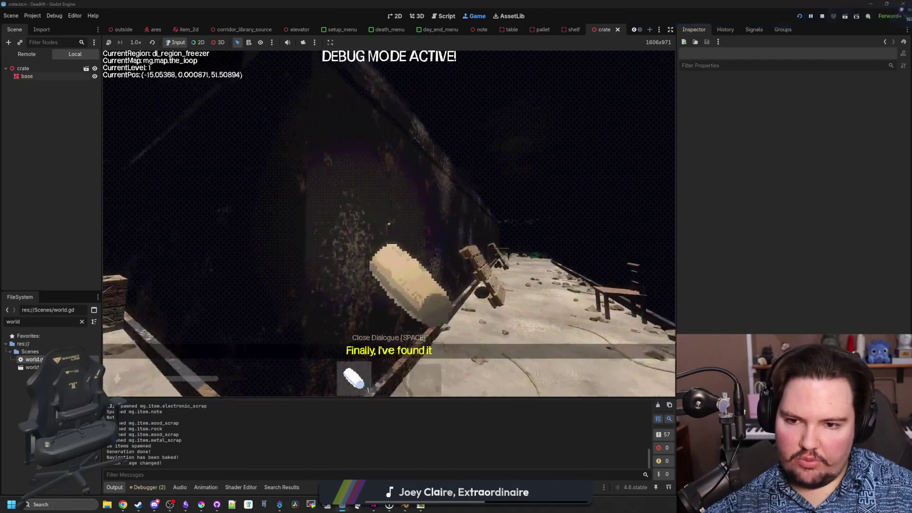
key(w)
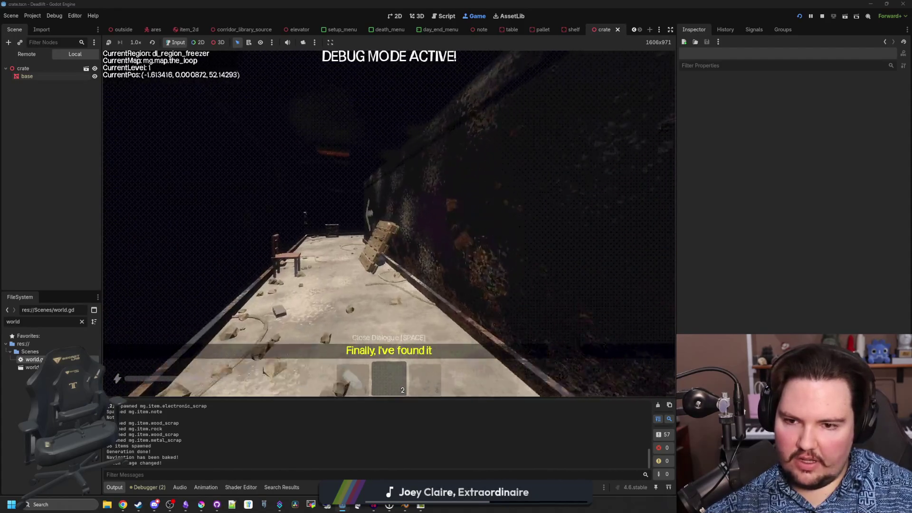
key(w)
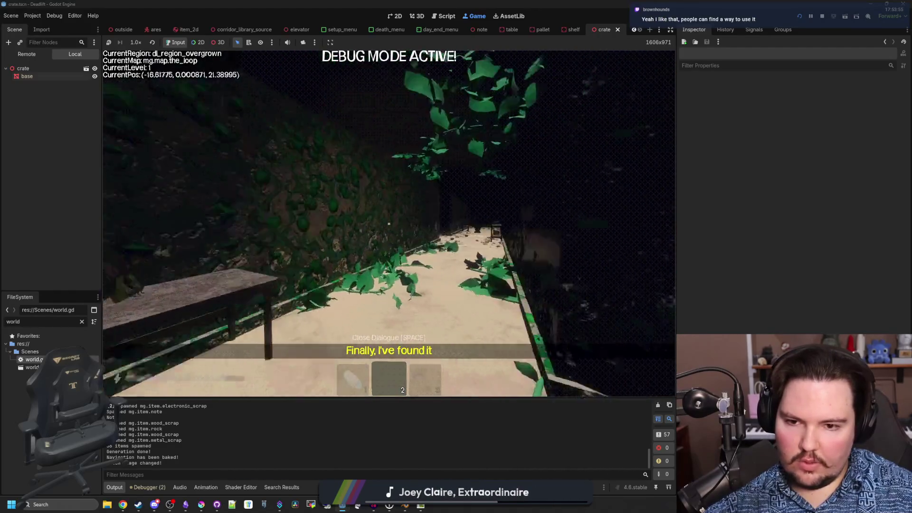
key(w)
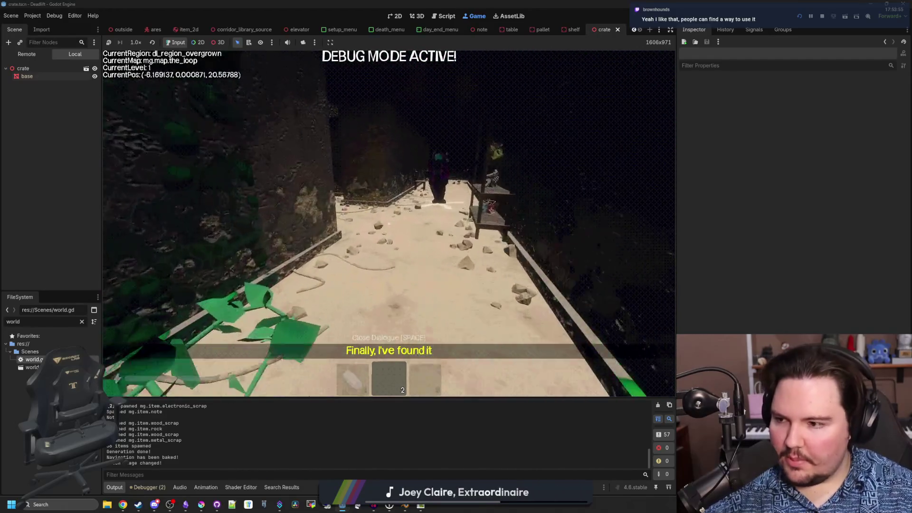
key(w)
Step: Equip and stow the chalk while walking to the vine-covered wall and corridor
key(1)
key(w)
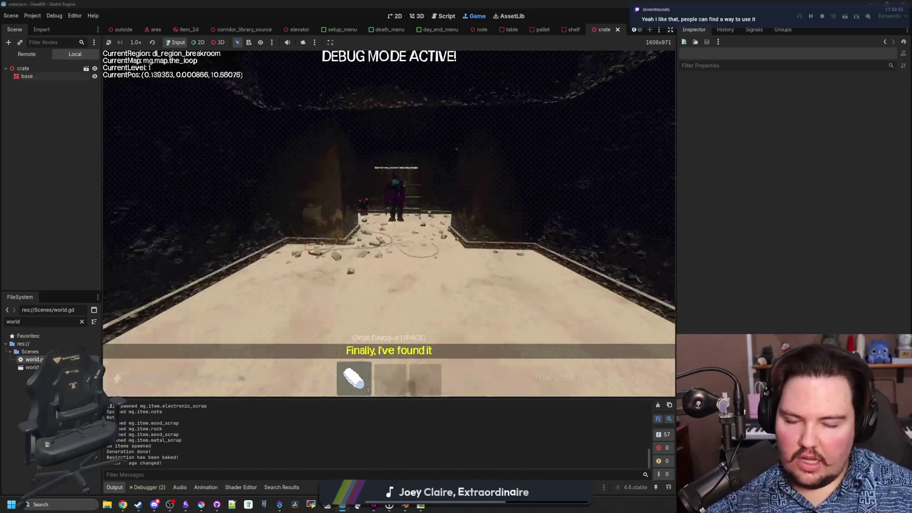
key(2)
key(w)
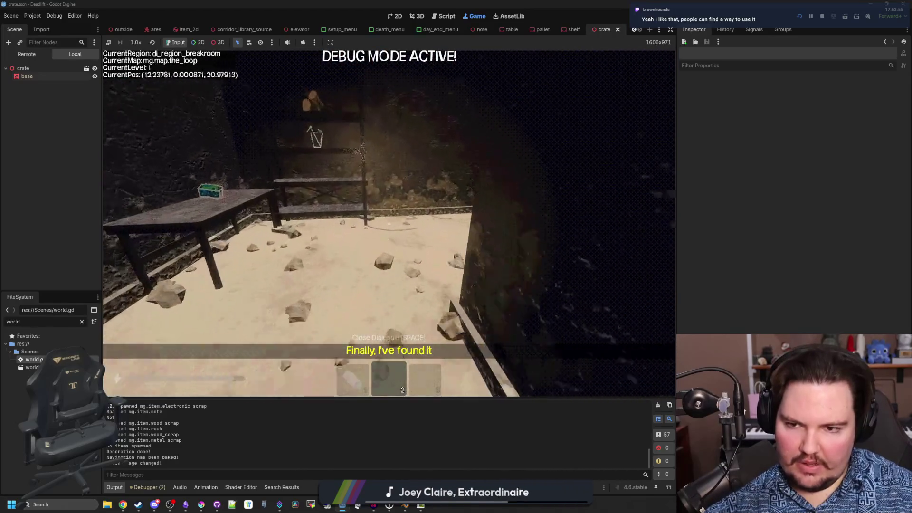
key(w)
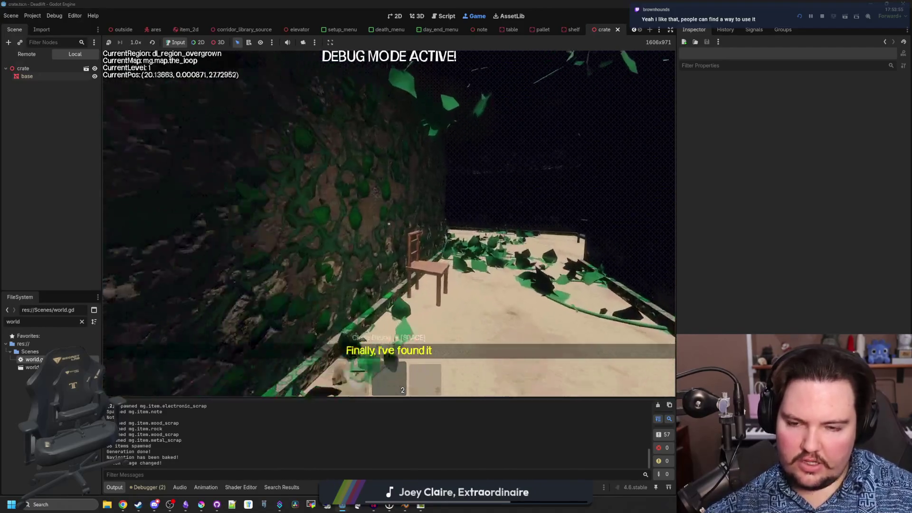
key(w)
key(w)
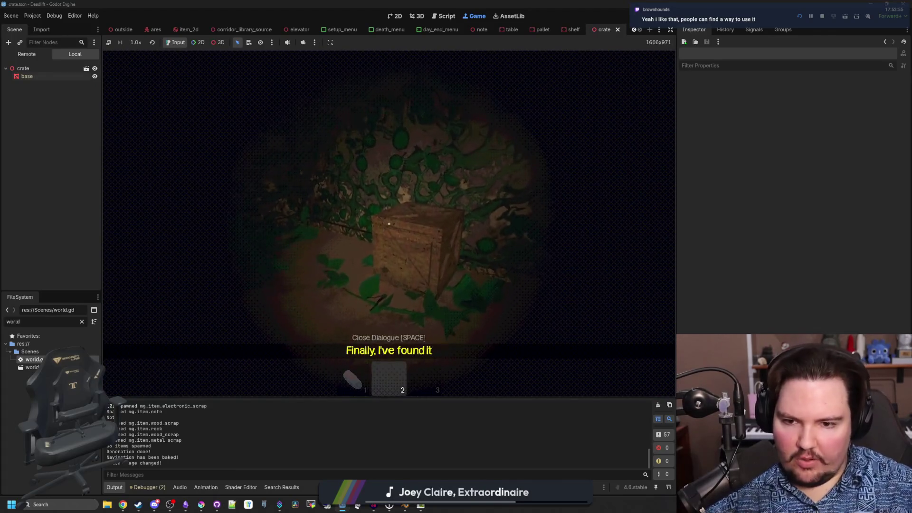
key(1)
key(w)
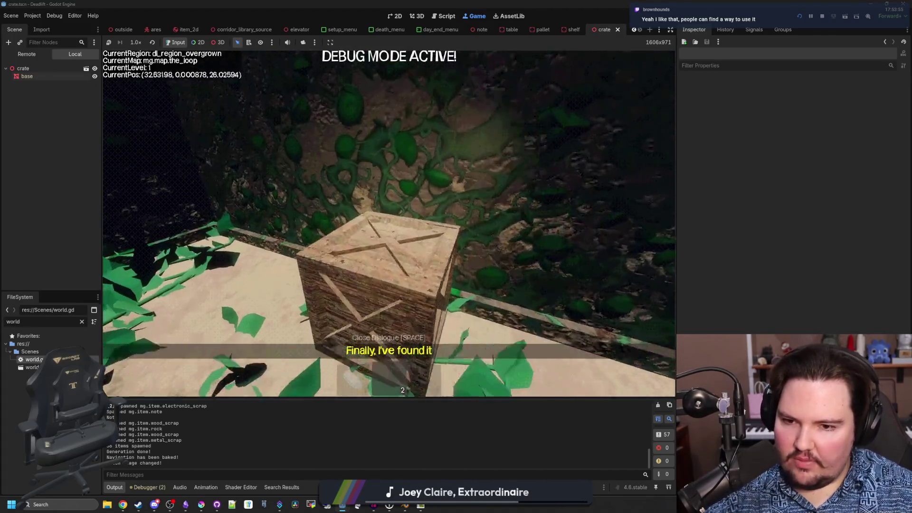
Step: Walk into the freezer, circle its floor and come back to the crate
key(w)
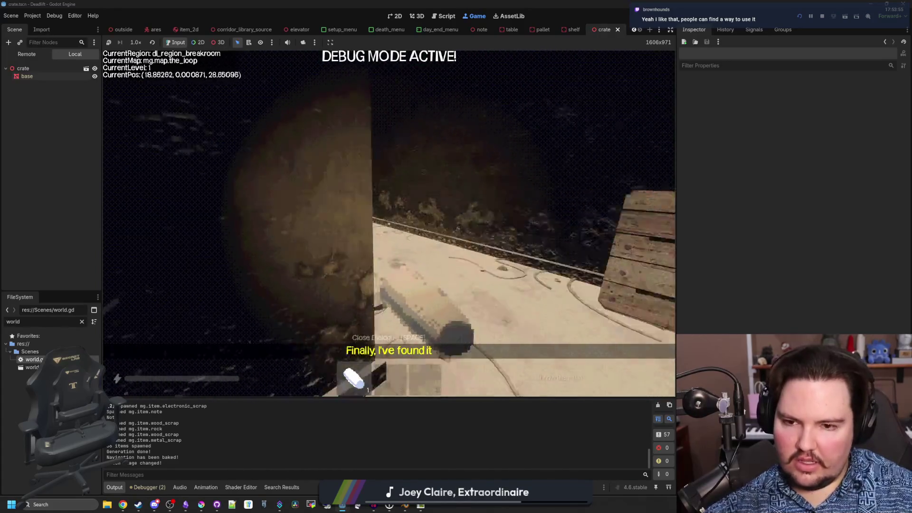
key(w)
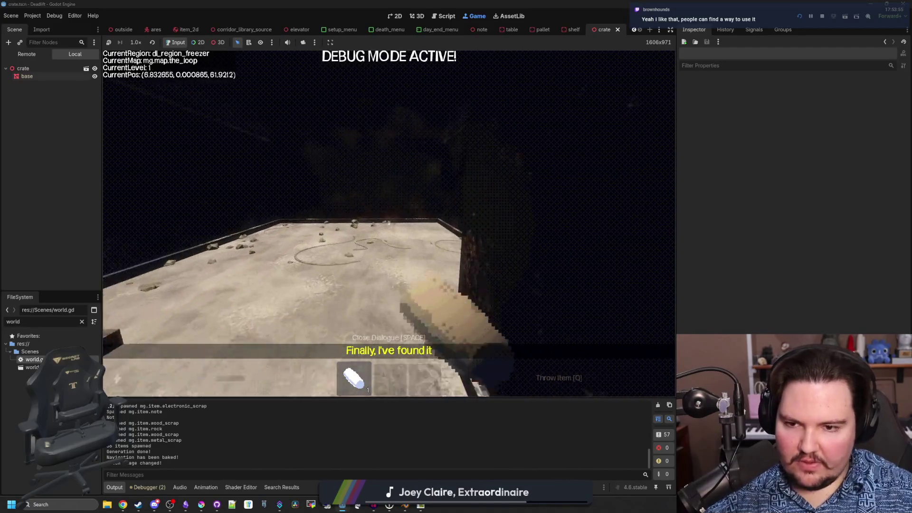
key(w)
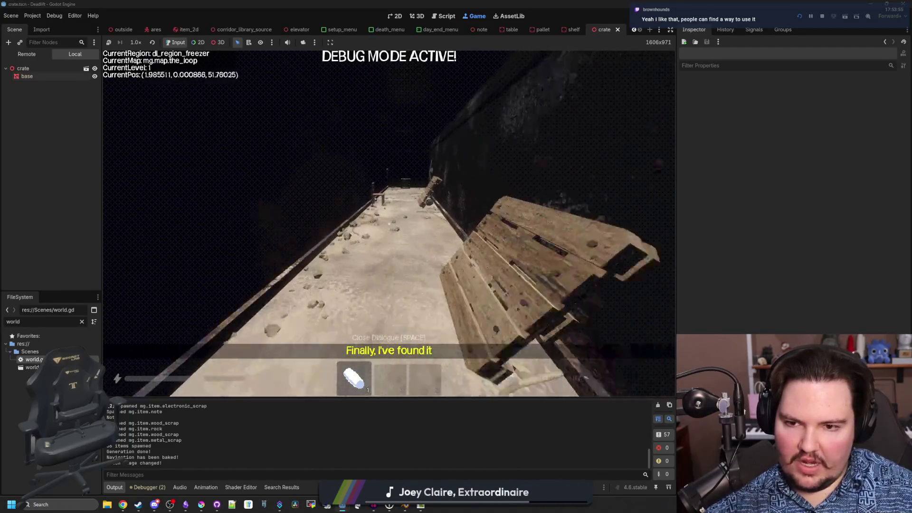
key(w)
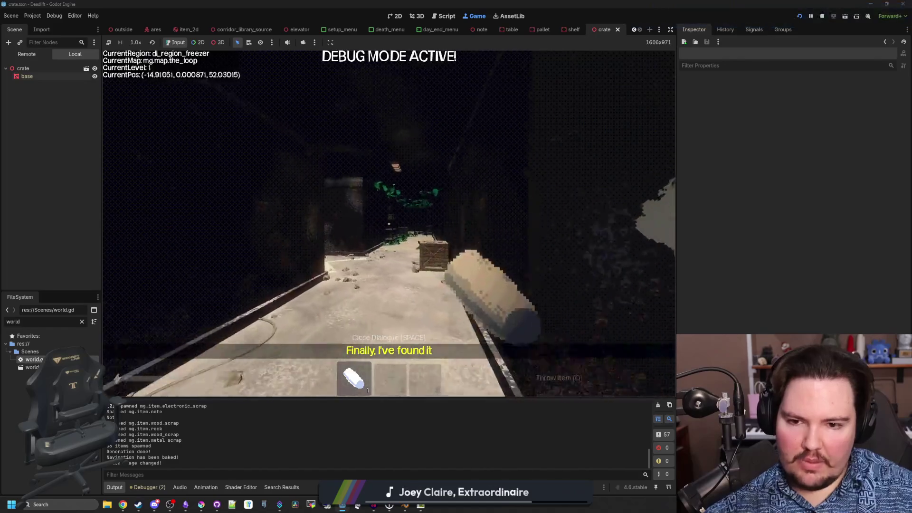
key(w)
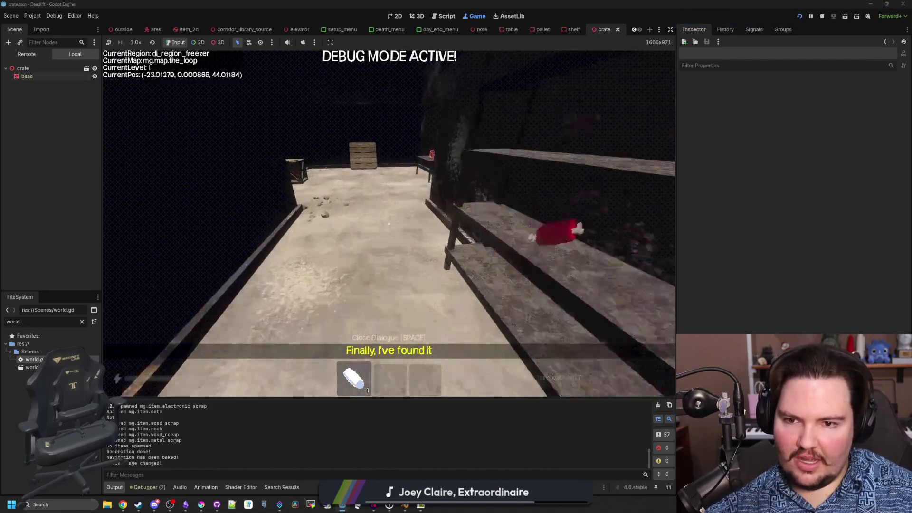
key(w)
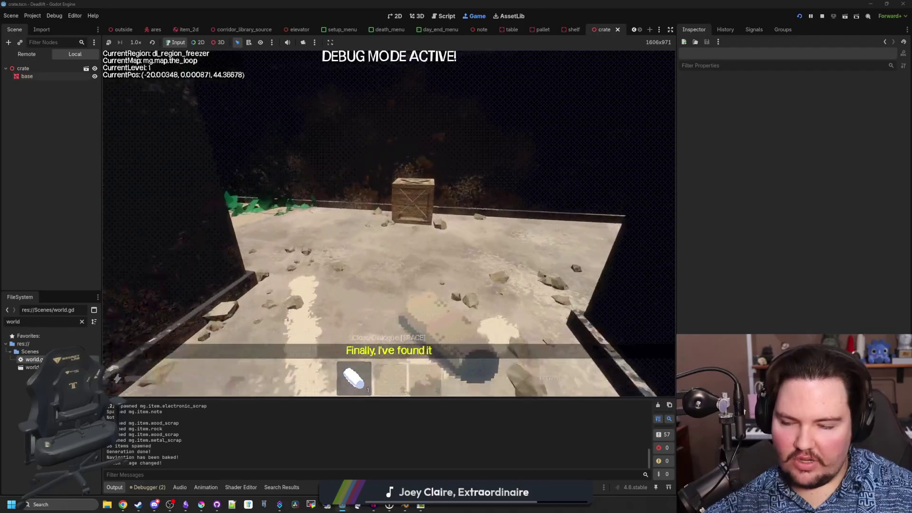
key(w)
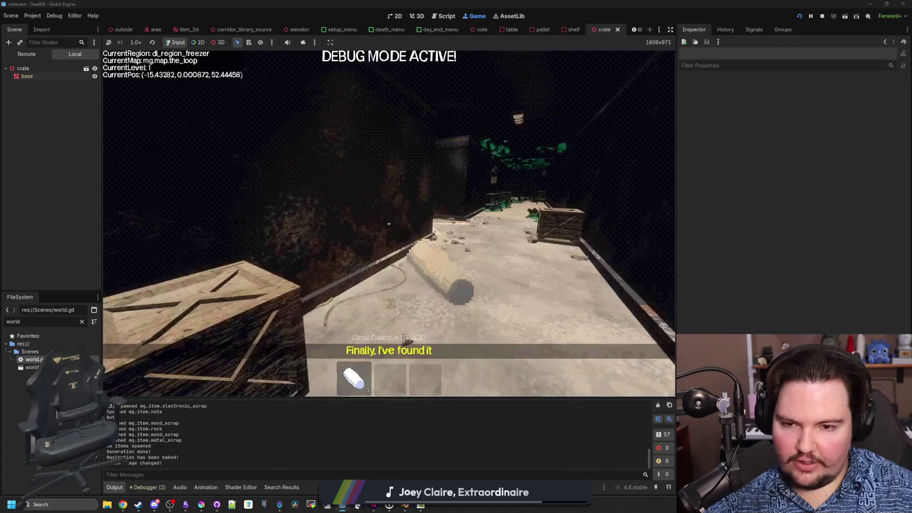
Step: Leave the freezer through the doorway and look down at the floor
key(w)
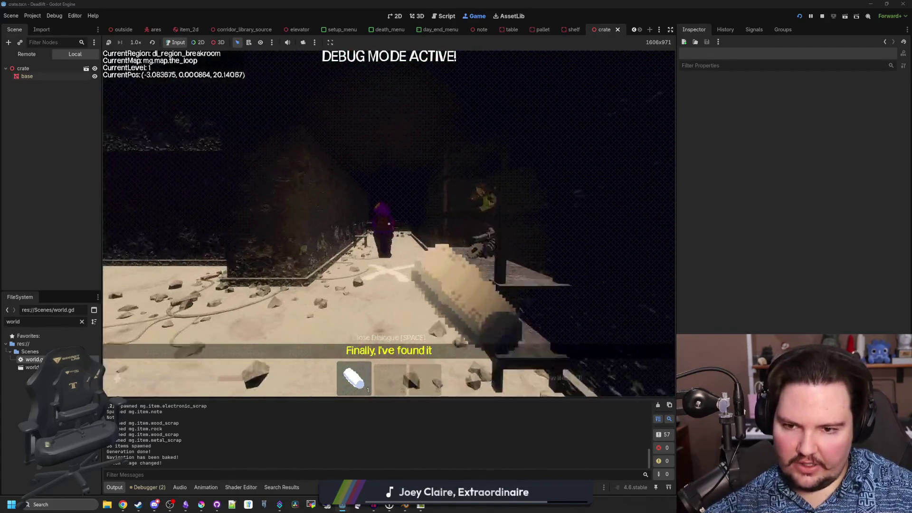
key(w)
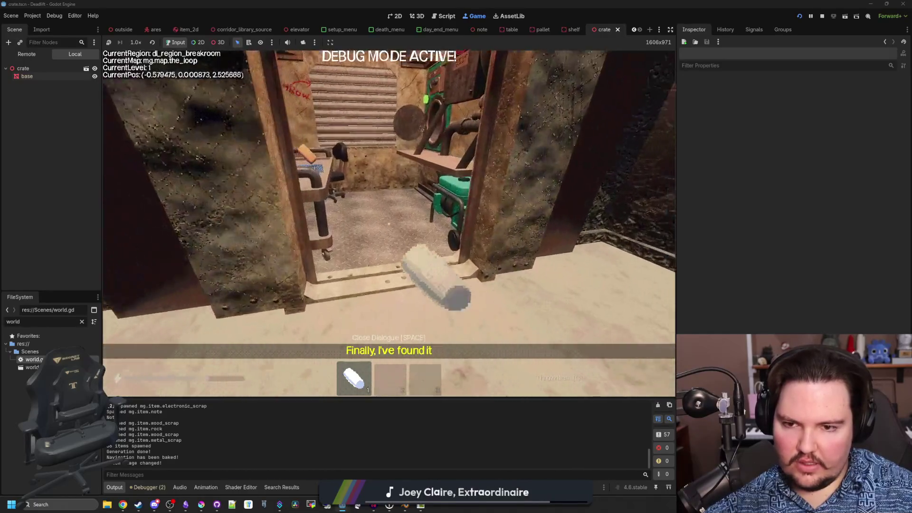
key(w)
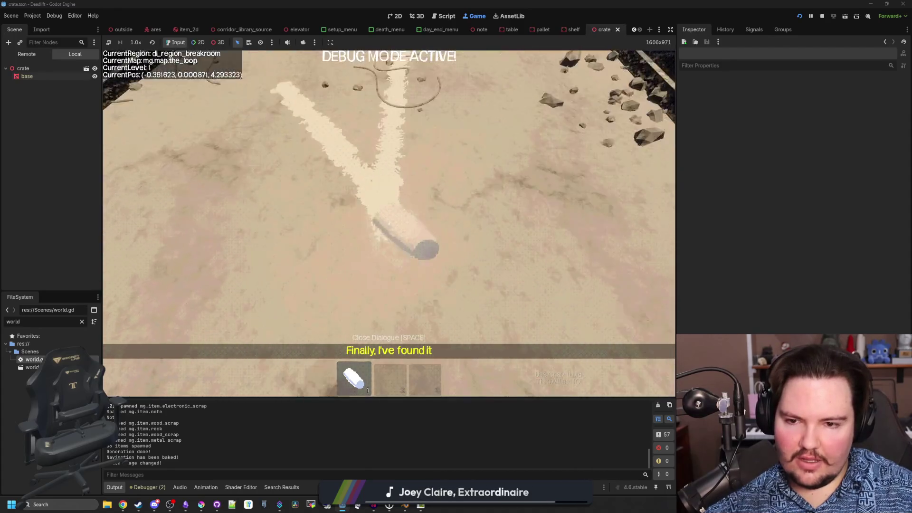
Step: Walk through the elevator room into the overgrown corridor up to the mug table
key(w)
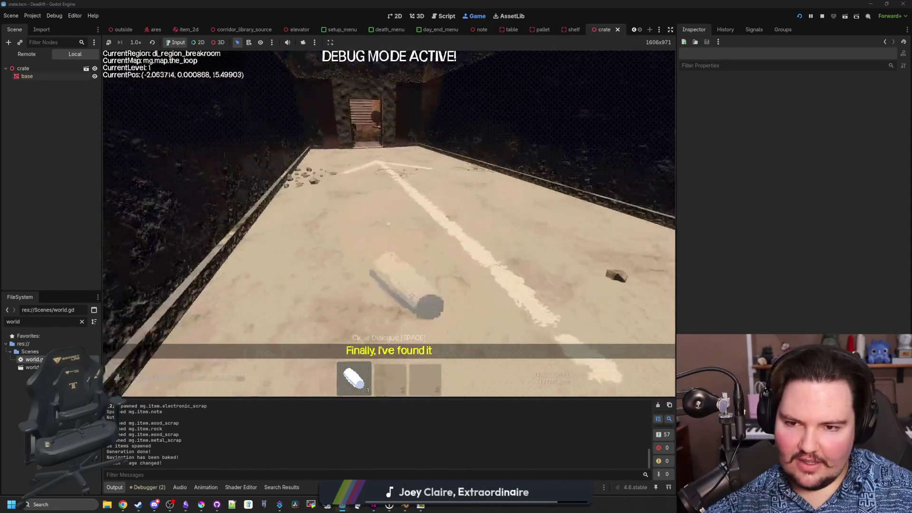
key(w)
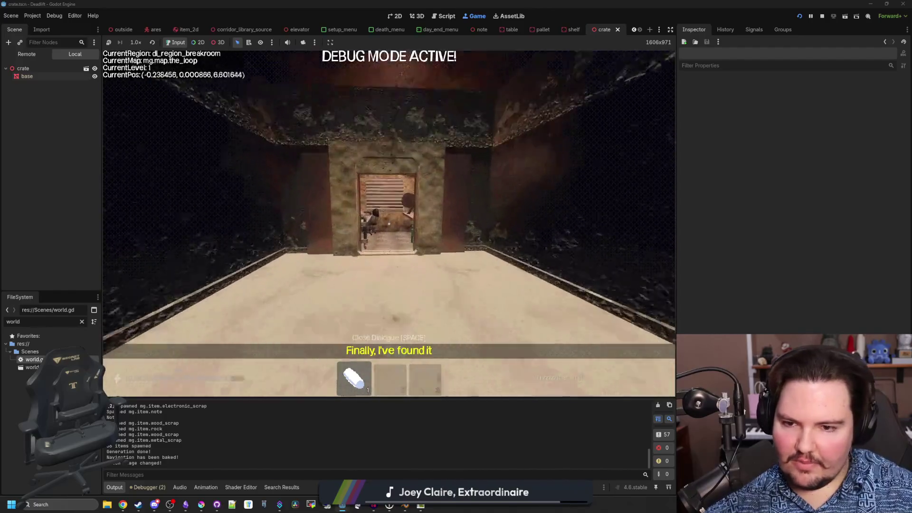
key(w)
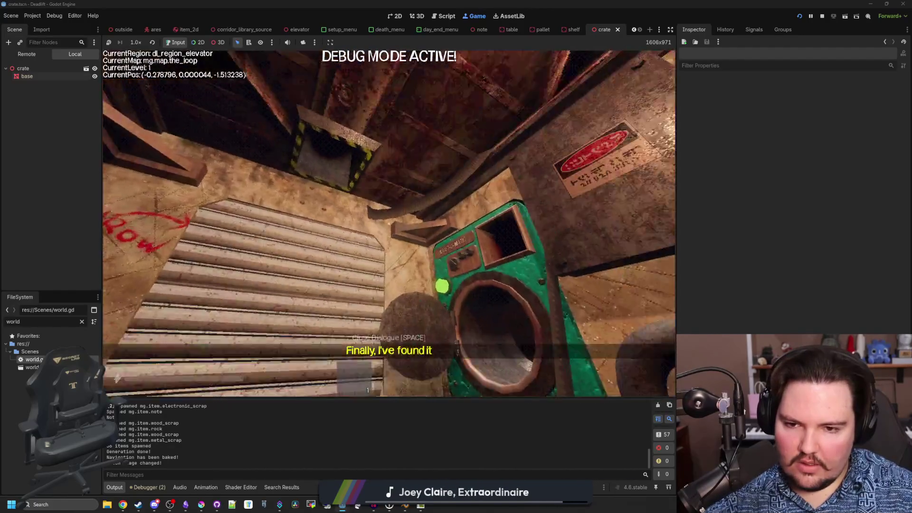
key(w)
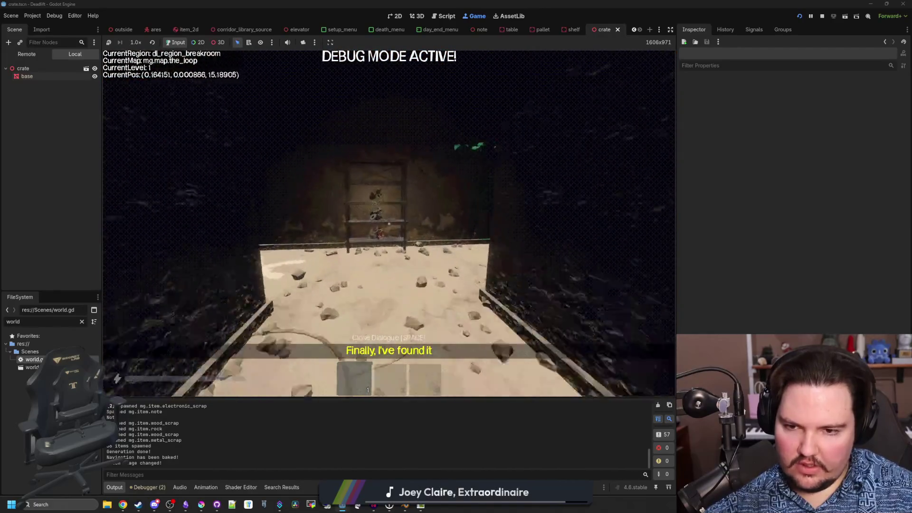
key(w)
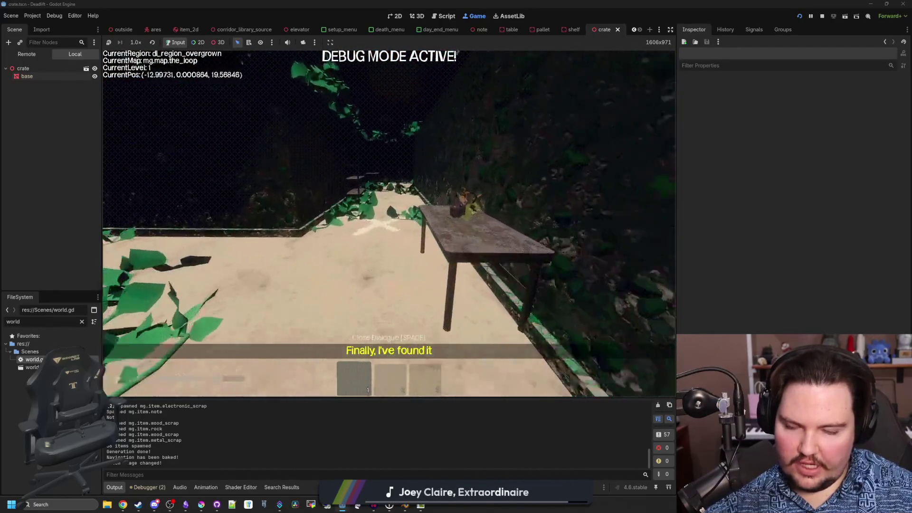
key(w)
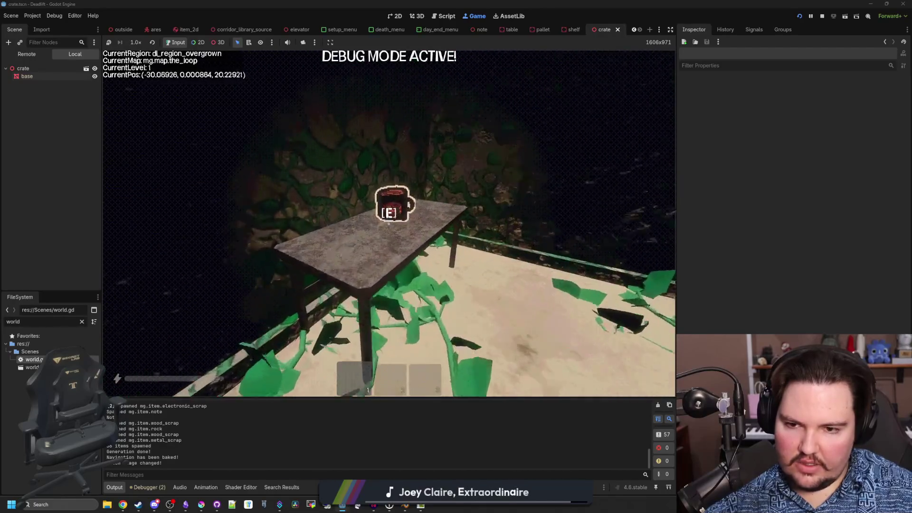
Step: Inspect the chair and leaning pallet by the wall, then return to the table
key(w)
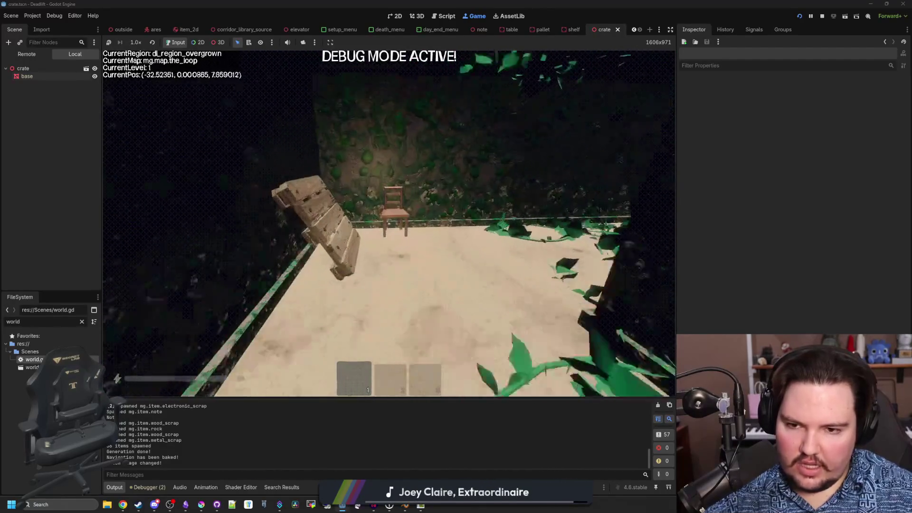
key(w)
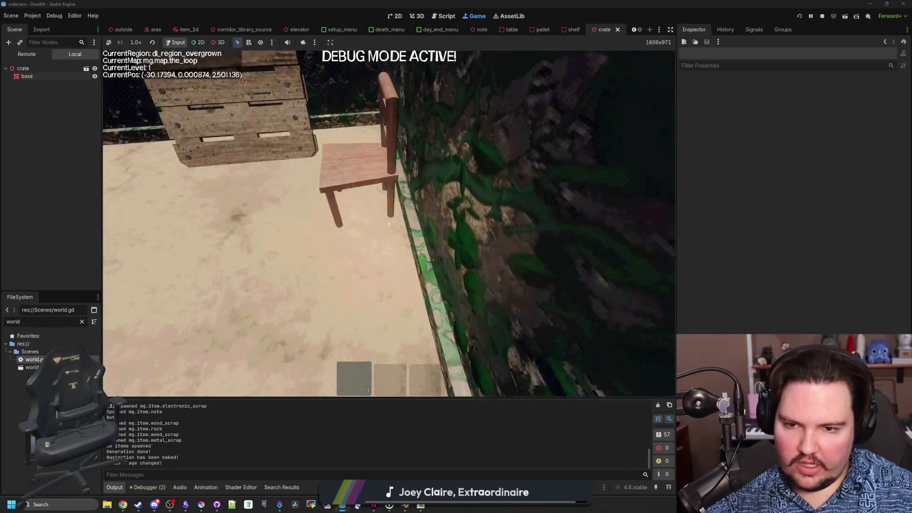
key(w)
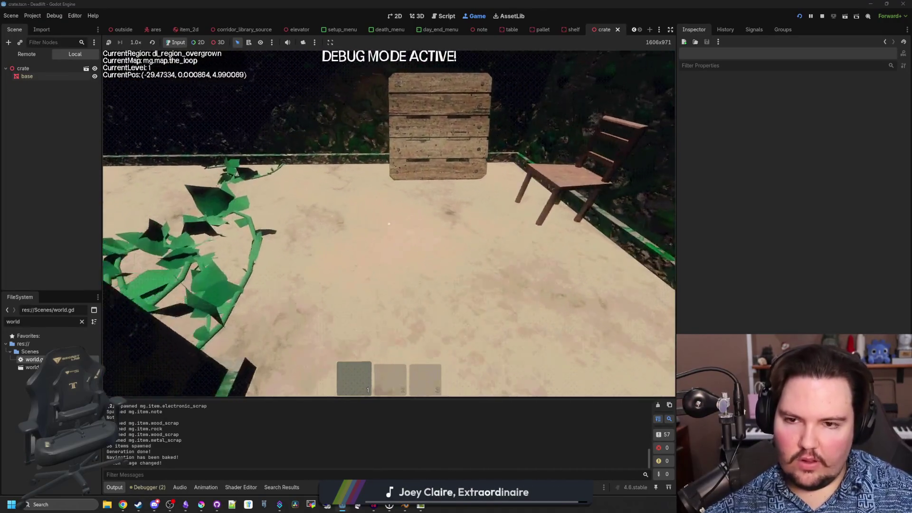
key(w)
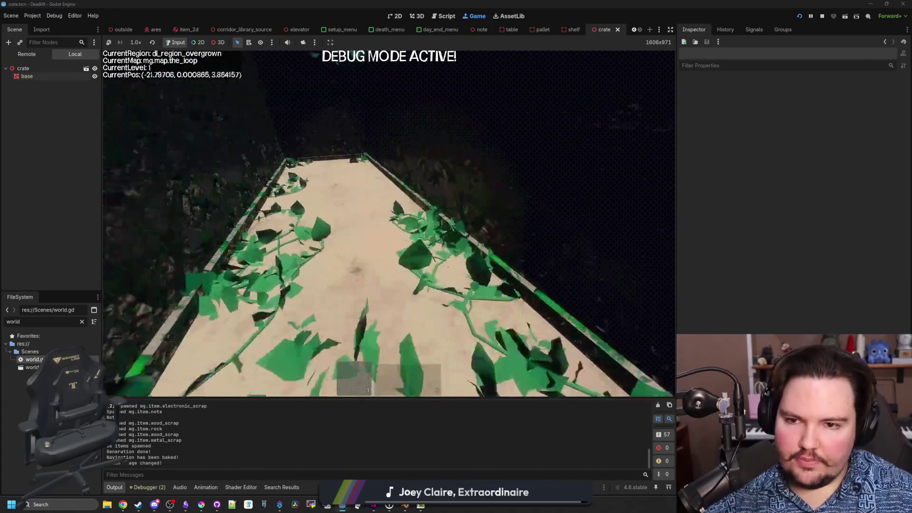
key(w)
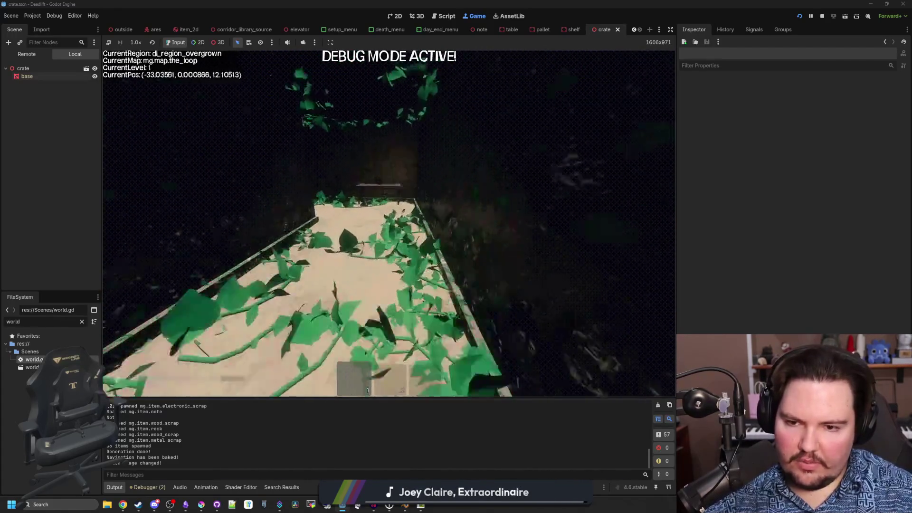
key(w)
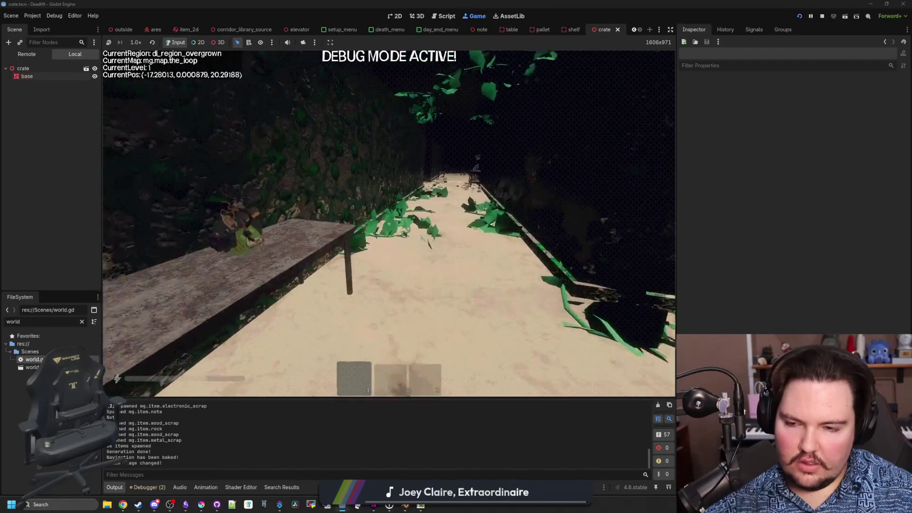
Step: View the table from several angles, then pause and stop the playtest
key(s)
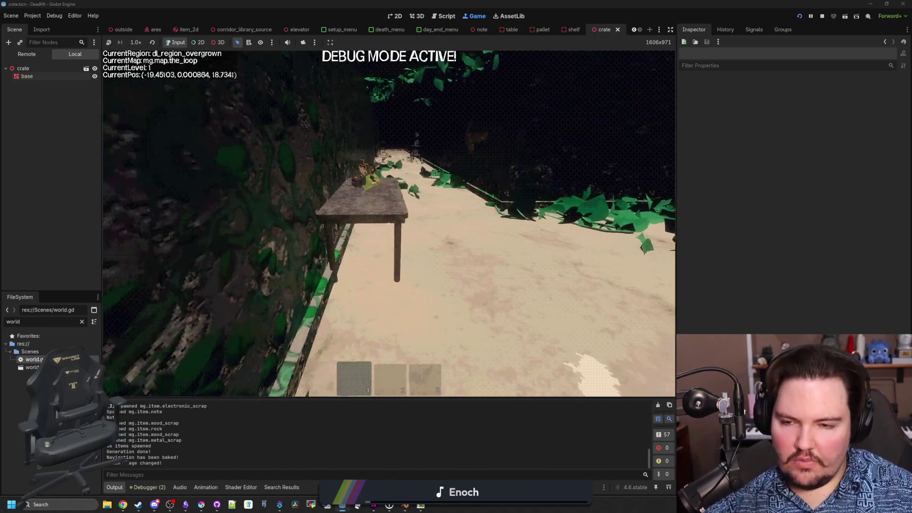
key(w)
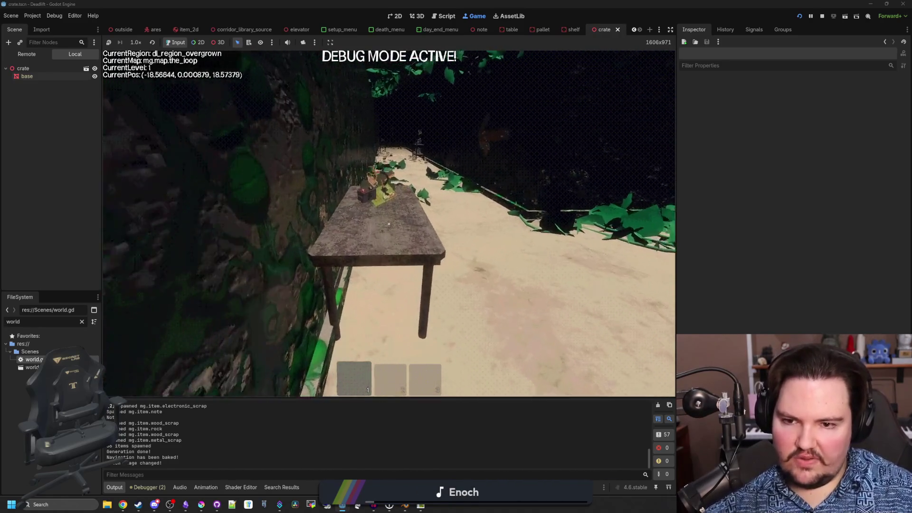
key(s)
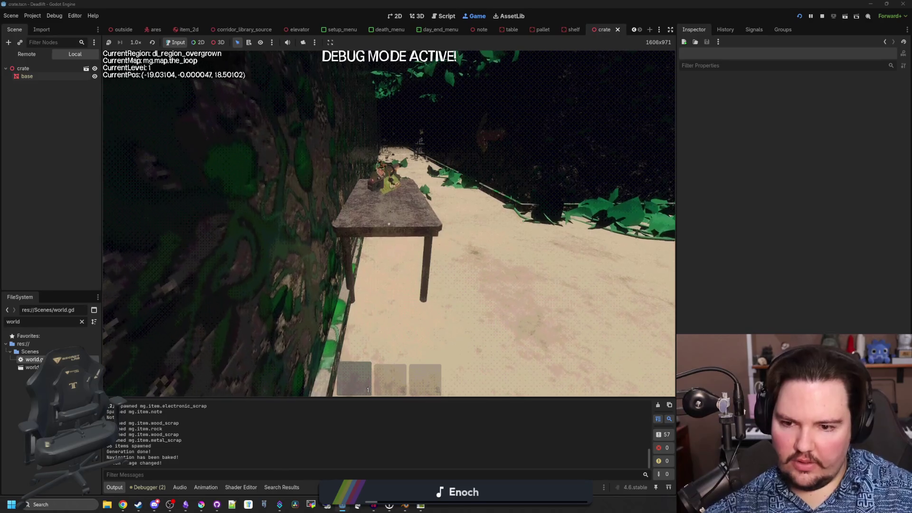
key(w)
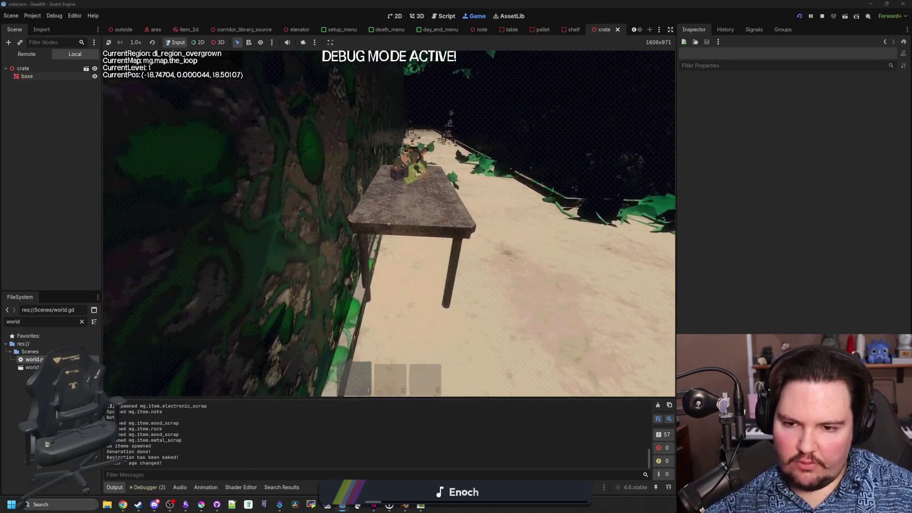
key(w)
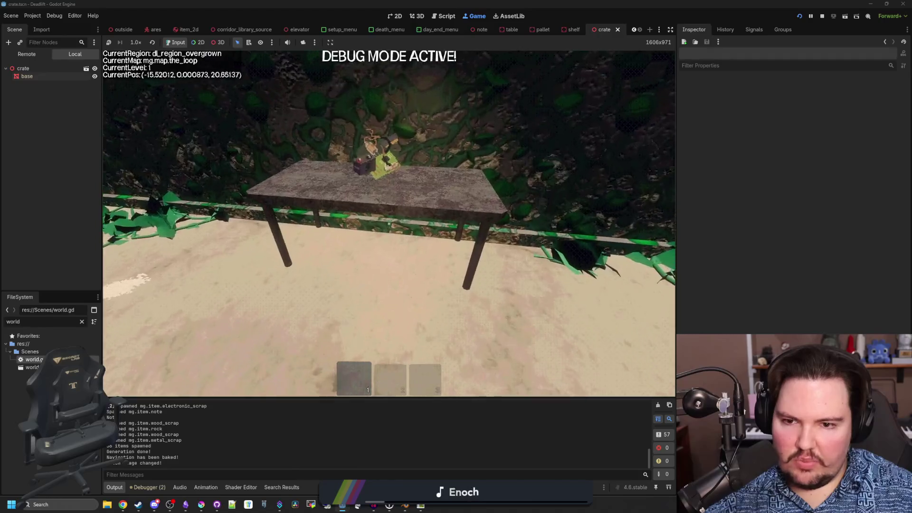
key(a)
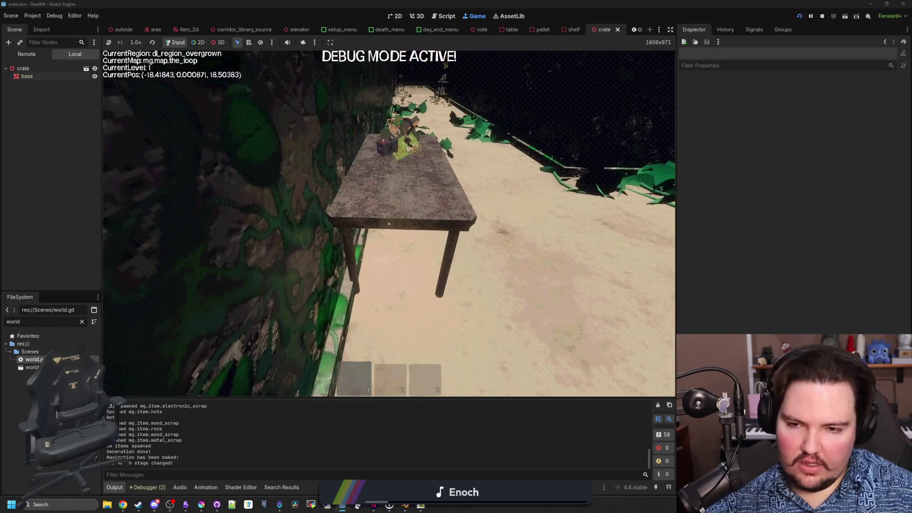
key(Escape)
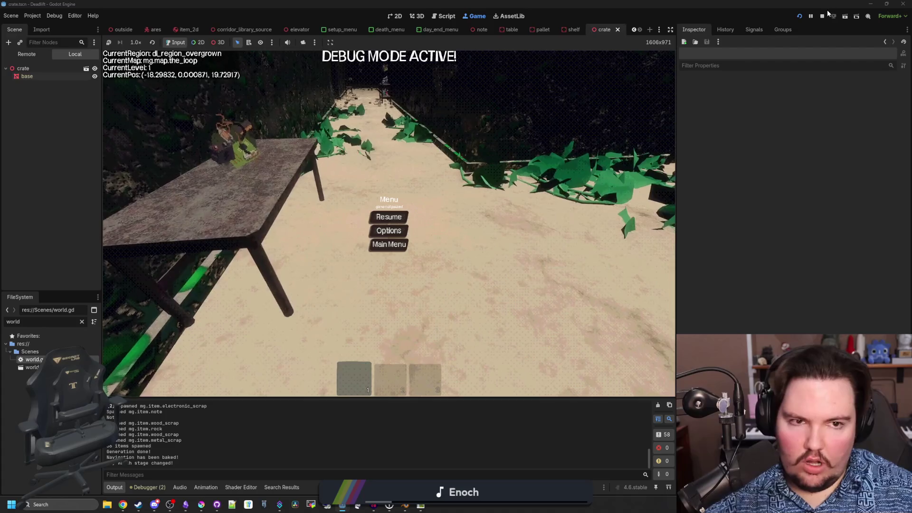
click(822, 17)
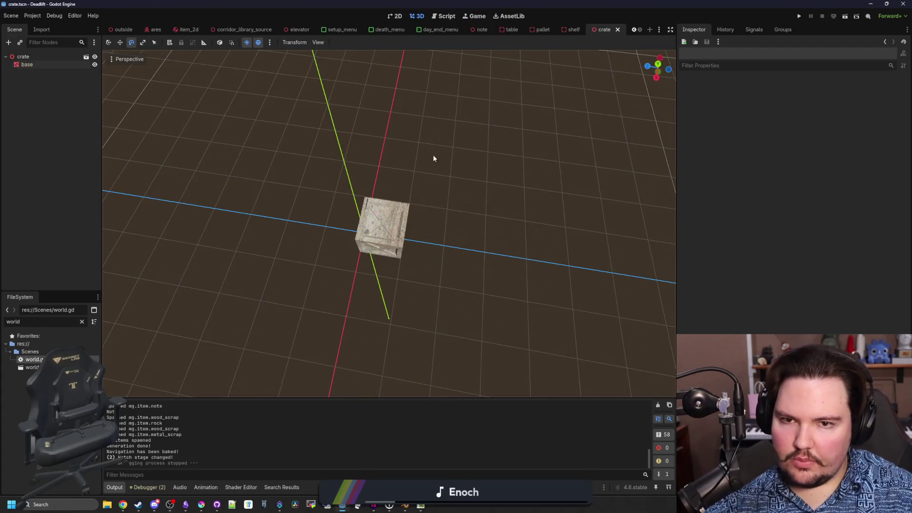
Step: Attach furniture.gd to the crate's root node after filtering files for 'furn'
scroll(557, 78, up, 3)
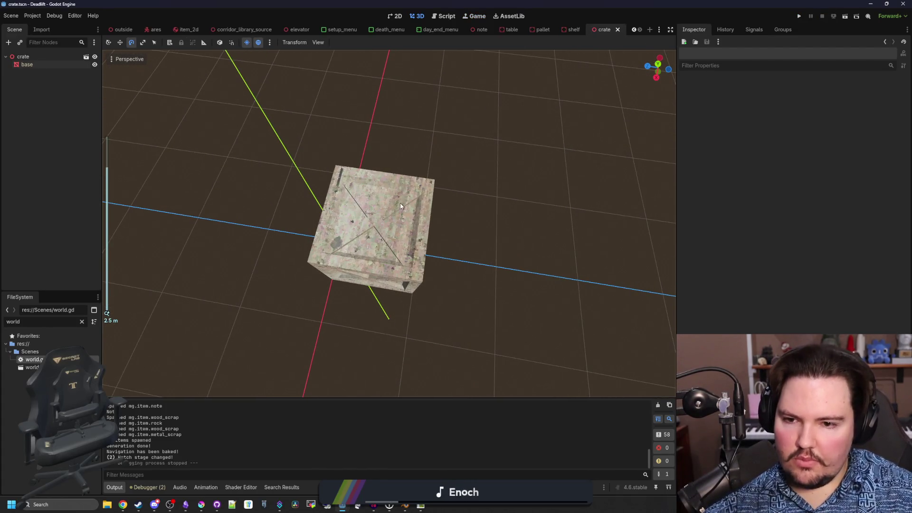
click(383, 244)
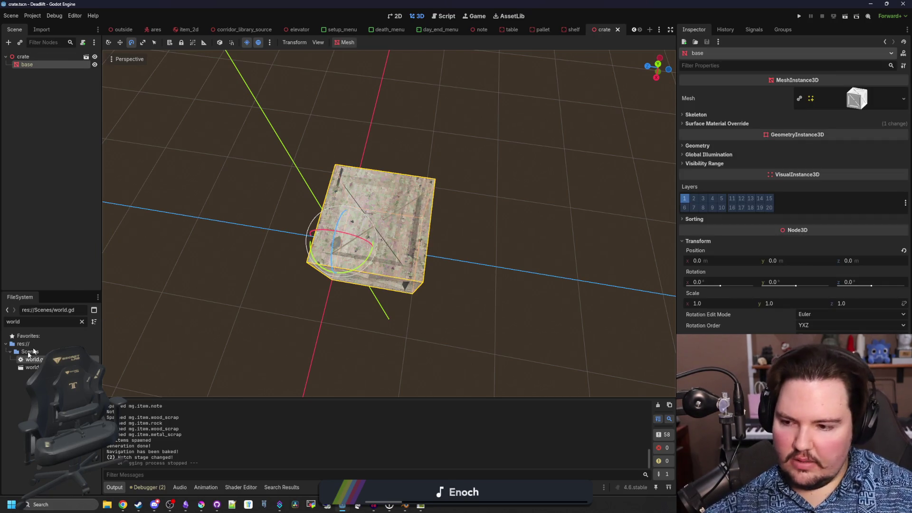
click(82, 322)
text(furn)
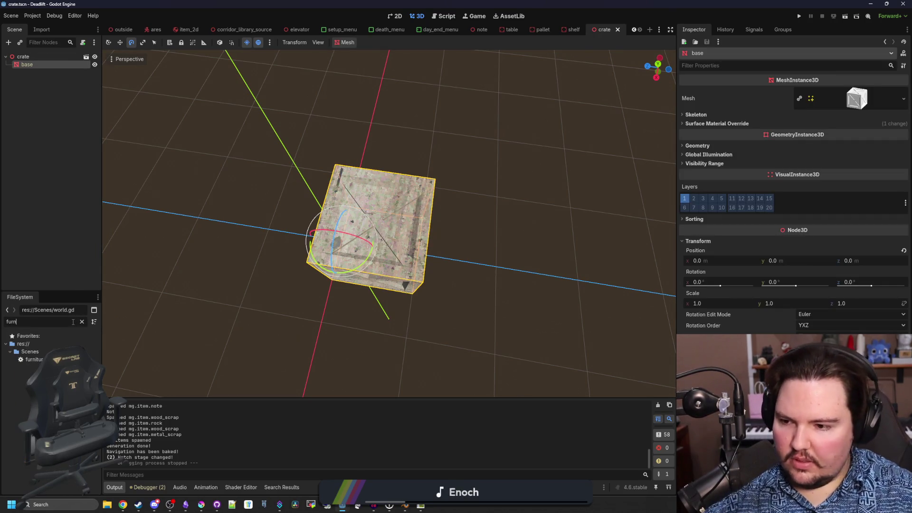
mouse_move(34, 360)
mouse_down()
mouse_move(42, 61)
mouse_move(26, 57)
mouse_up()
Step: Open simple_chair.tscn, attach furniture.gd to its root node and open the script
click(82, 322)
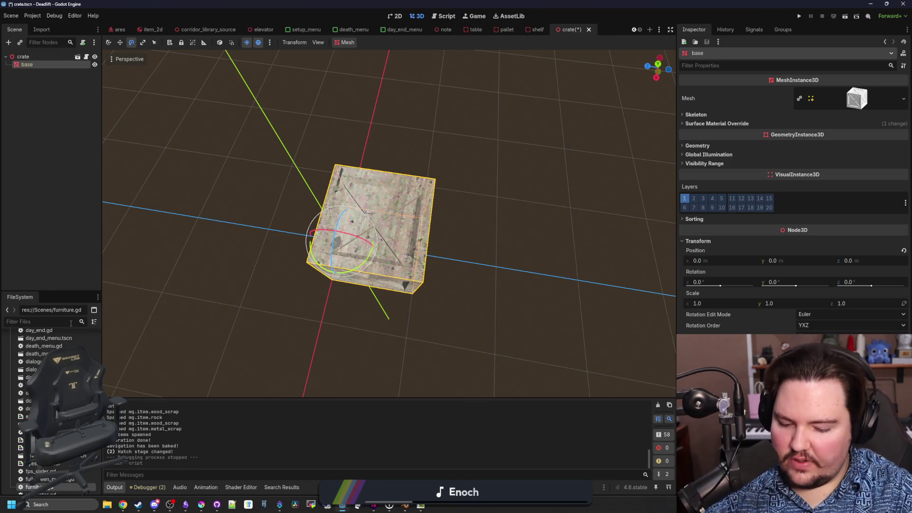
text(chair)
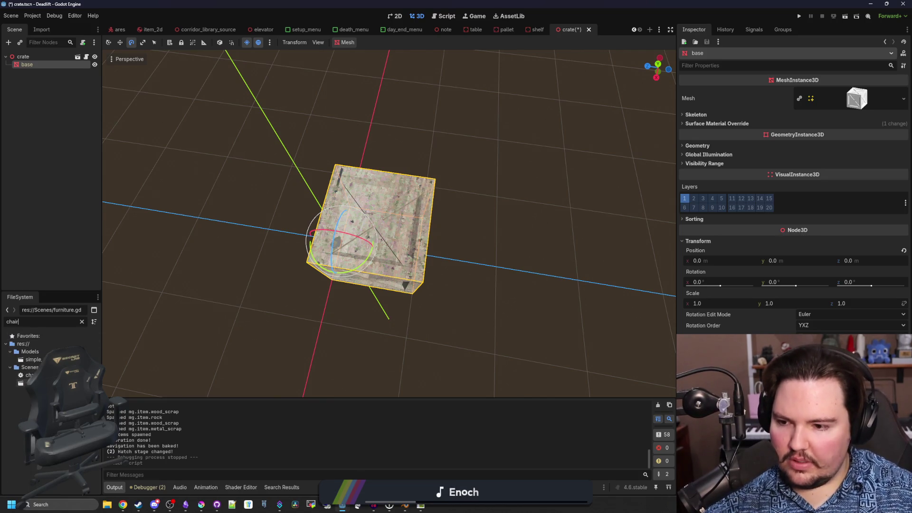
double_click(28, 383)
click(81, 322)
text(furn)
drag(34, 360, 32, 56)
click(78, 56)
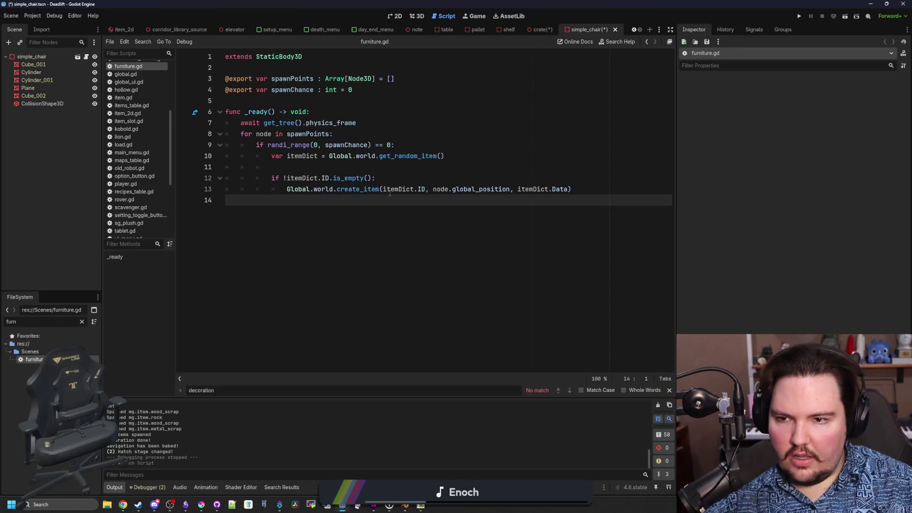
click(323, 107)
key(ctrl+s)
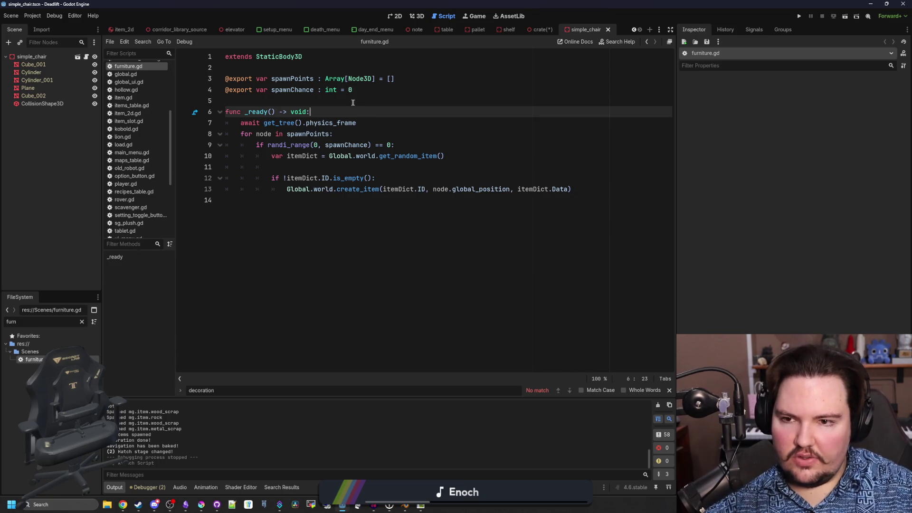
click(364, 86)
key(Return)
text(port var randomRotat)
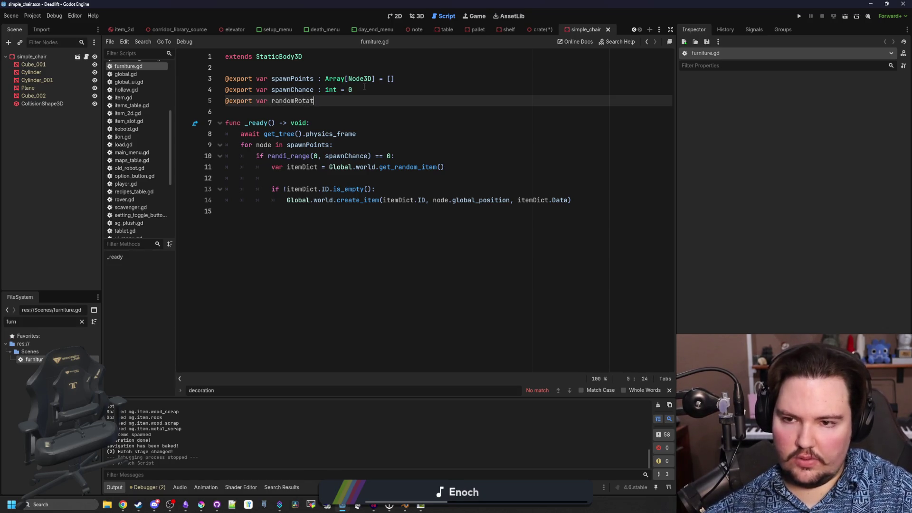
text(: Vector29)
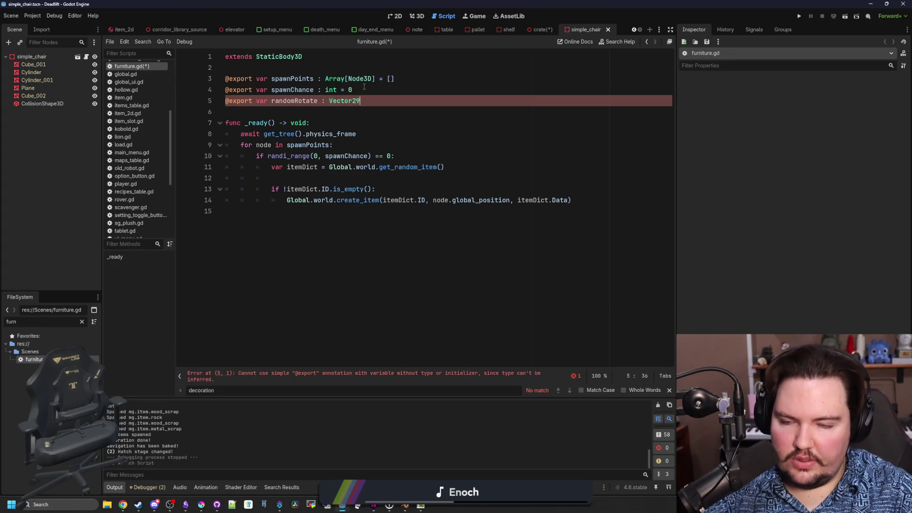
key(BackSpace)
text(()
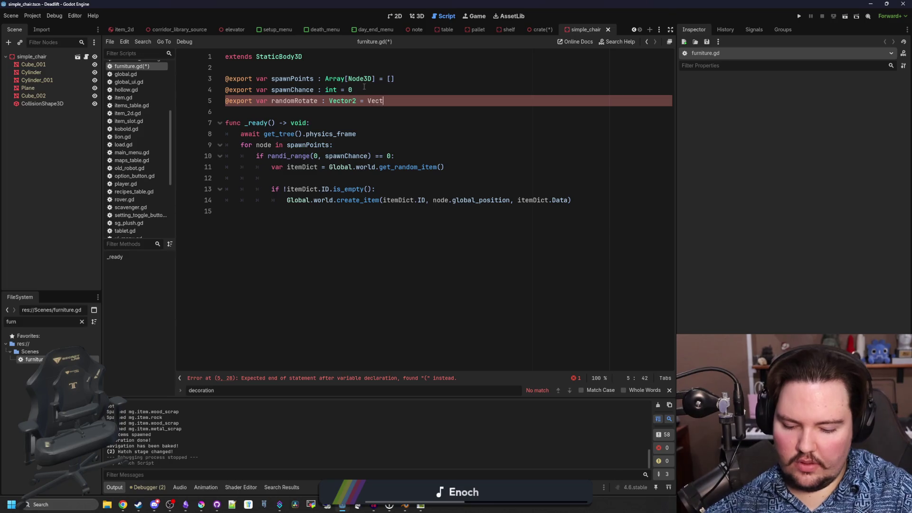
text(.Z)
key(Return)
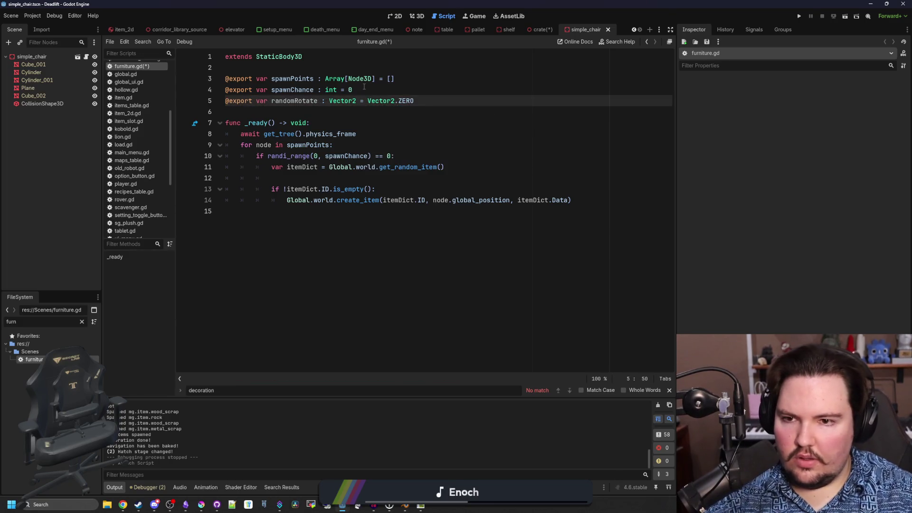
click(355, 91)
Step: Add 'rotation.y += randf_range(randomRotate.x, randomRotate.y)' after the await in _ready and save
click(327, 124)
click(413, 137)
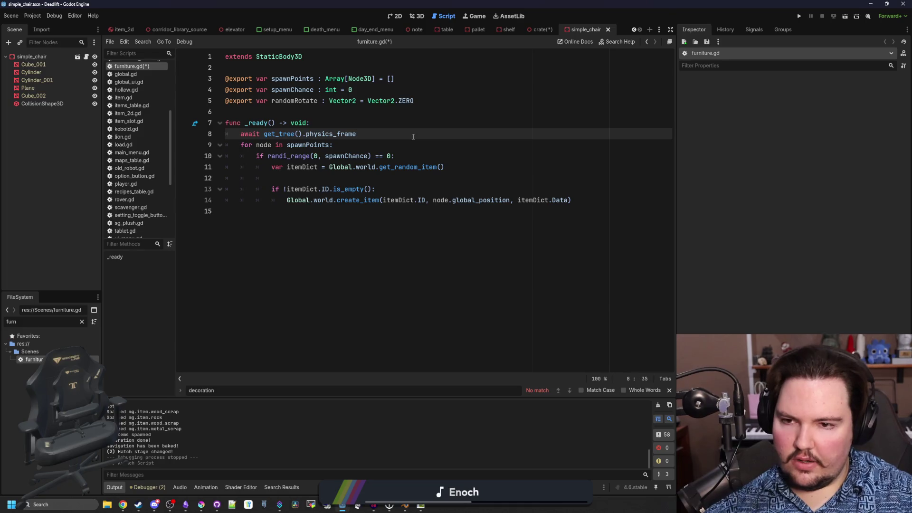
key(Return)
key(Return)
key(Up)
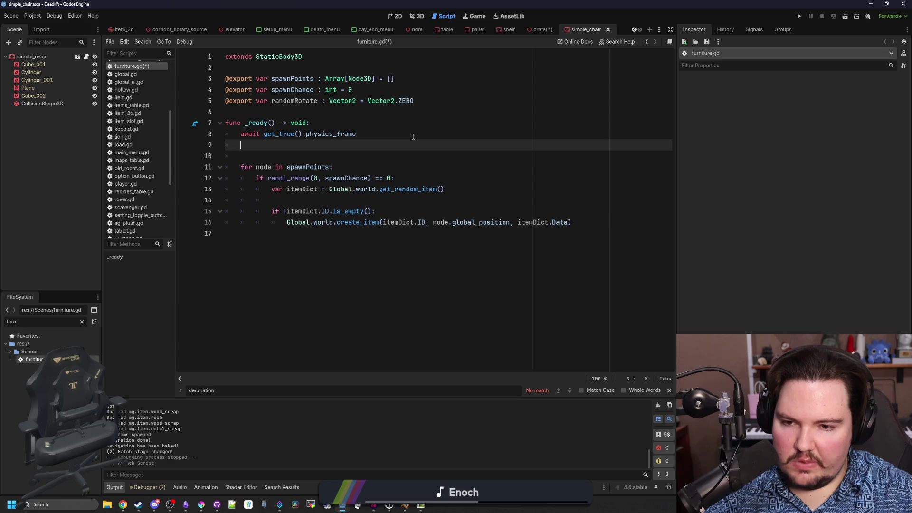
key(Return)
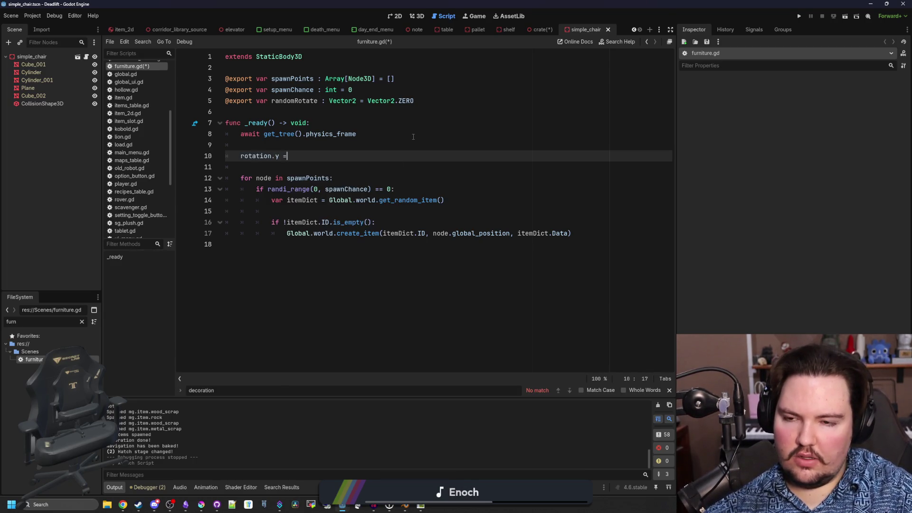
key(BackSpace)
key(BackSpace)
text(+= )
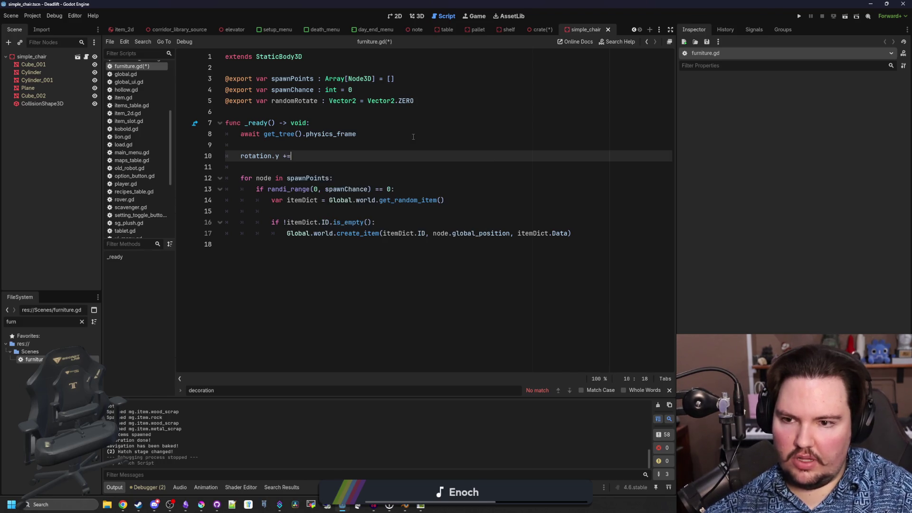
text(randf_range(ra)
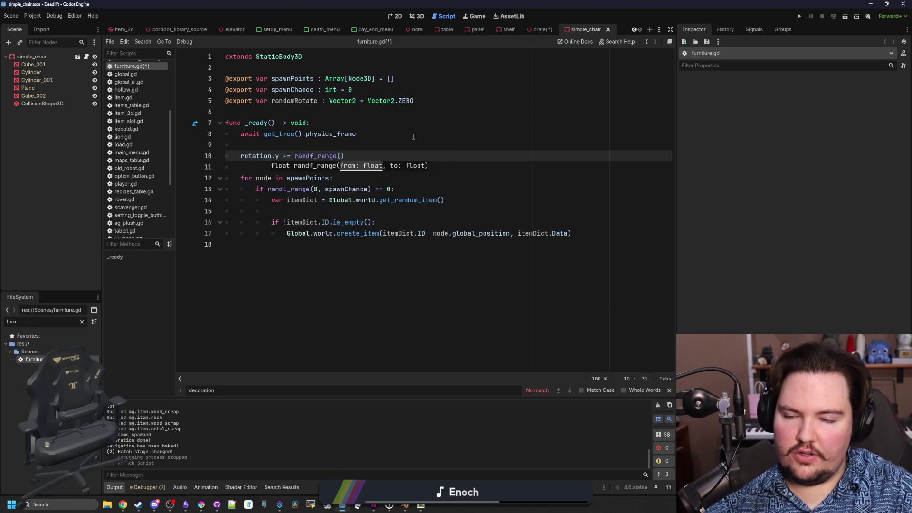
text(ndomRotate.x, randomRotate.y)
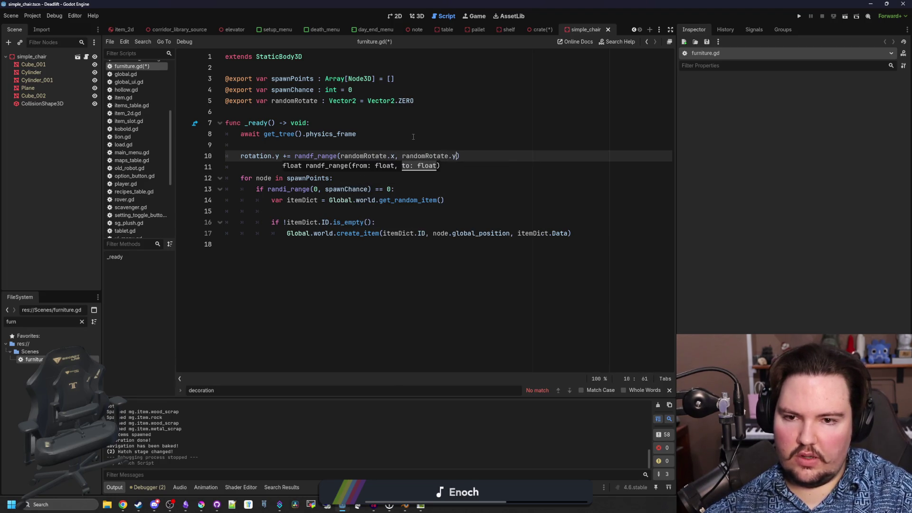
click(412, 135)
key(ctrl+s)
click(393, 122)
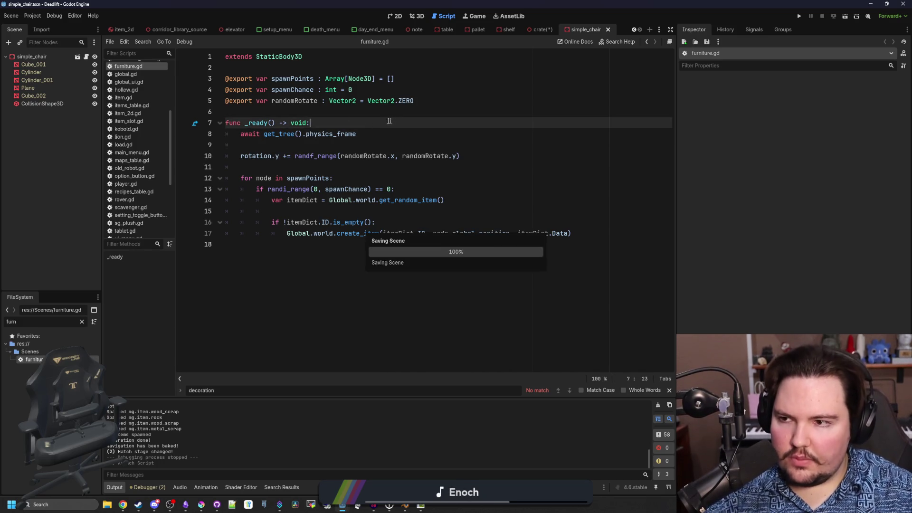
click(396, 16)
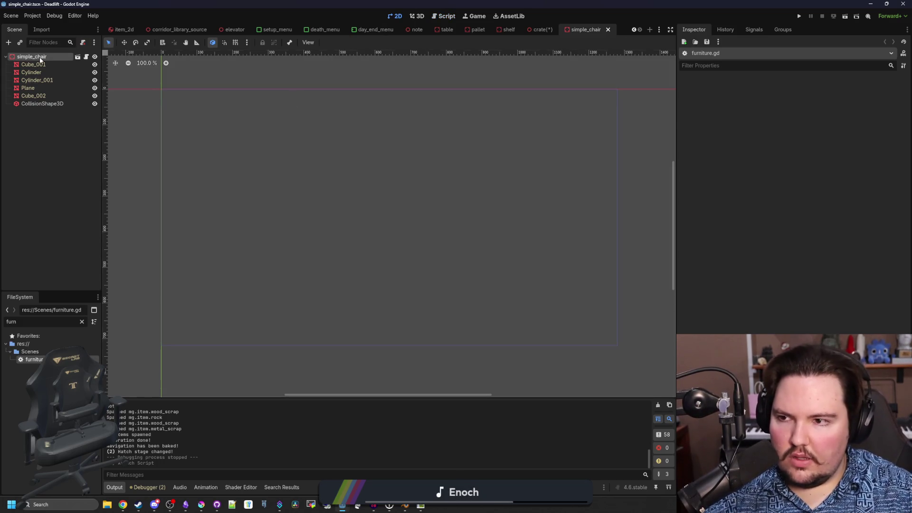
Step: Orbit around the chair, test-rotate it about 17 degrees, then undo the rotation
click(41, 57)
drag(553, 205, 538, 234)
mouse_move(593, 205)
mouse_down()
mouse_move(487, 242)
mouse_move(468, 261)
mouse_move(558, 294)
mouse_move(530, 305)
mouse_move(520, 279)
mouse_move(490, 303)
mouse_up()
scroll(515, 278, up, 1)
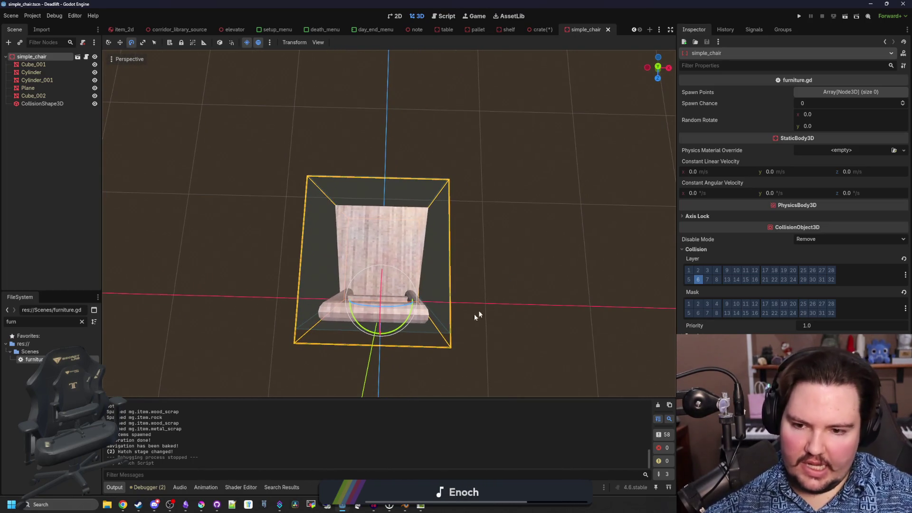
mouse_move(391, 336)
mouse_down()
mouse_move(411, 325)
mouse_move(389, 335)
mouse_move(407, 308)
mouse_up()
scroll(407, 308, down, 3)
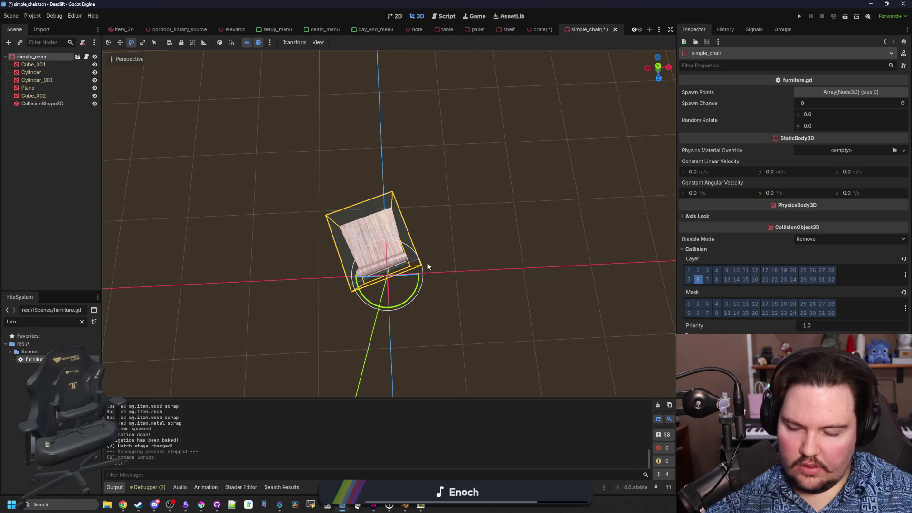
key(ctrl+z)
Step: Save the simple_chair scene and bring the Blender crate window to the front
mouse_move(512, 164)
mouse_down()
mouse_move(353, 175)
mouse_move(409, 229)
mouse_move(413, 285)
mouse_up()
key(ctrl+s)
key(ctrl+s)
click(424, 439)
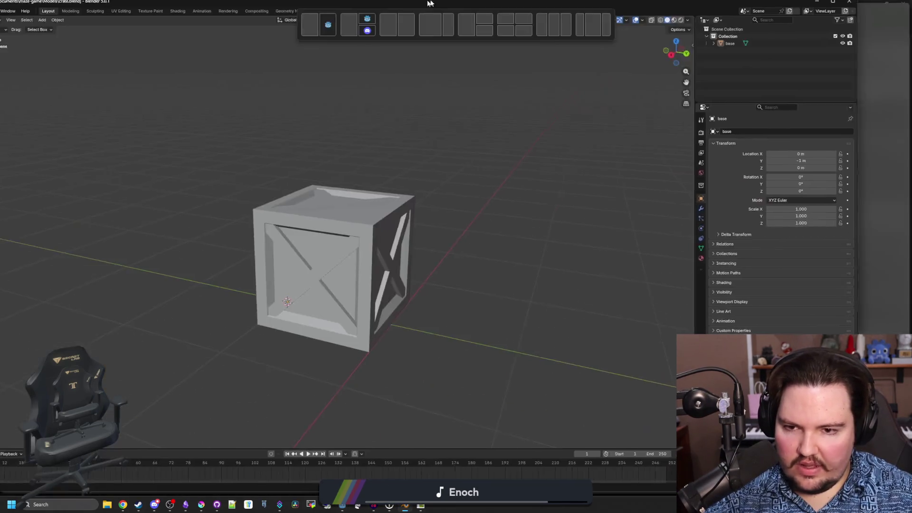
Step: Select the crate and look at its origin options without changing anything
click(380, 275)
drag(380, 275, 407, 291)
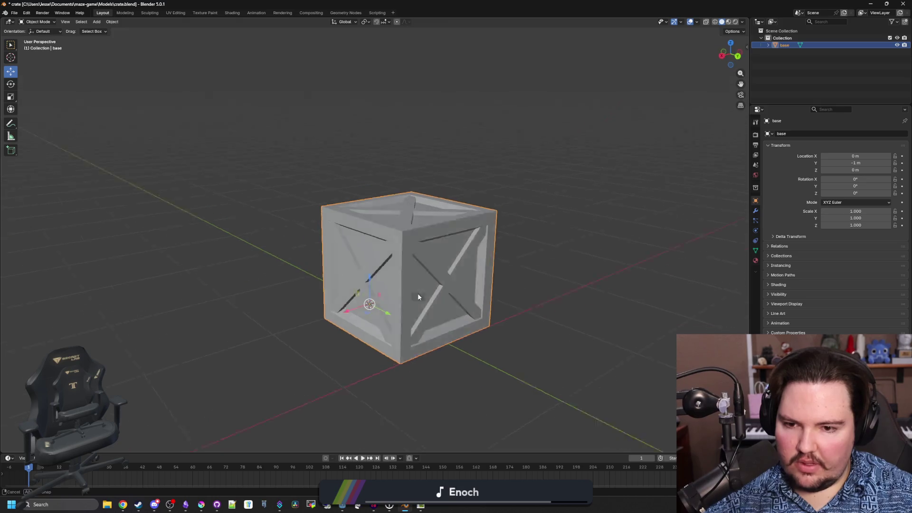
right_click(362, 252)
mouse_move(375, 288)
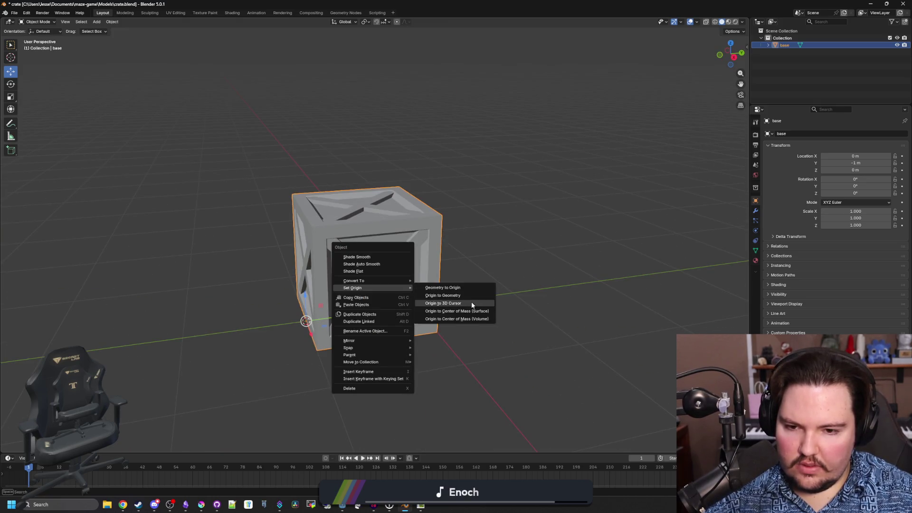
click(472, 305)
Step: In Edit Mode, select the crate's bottom face and snap the 3D cursor to it
key(Tab)
mouse_move(416, 327)
mouse_down()
mouse_move(464, 300)
mouse_move(356, 323)
mouse_move(367, 348)
mouse_up()
key(alt+a)
click(347, 304)
right_click(347, 304)
key(Escape)
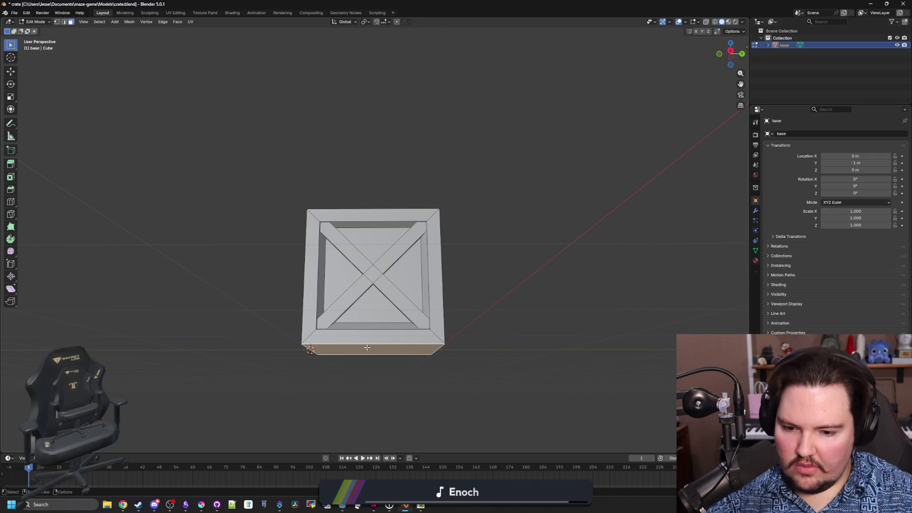
right_click(367, 348)
key(Escape)
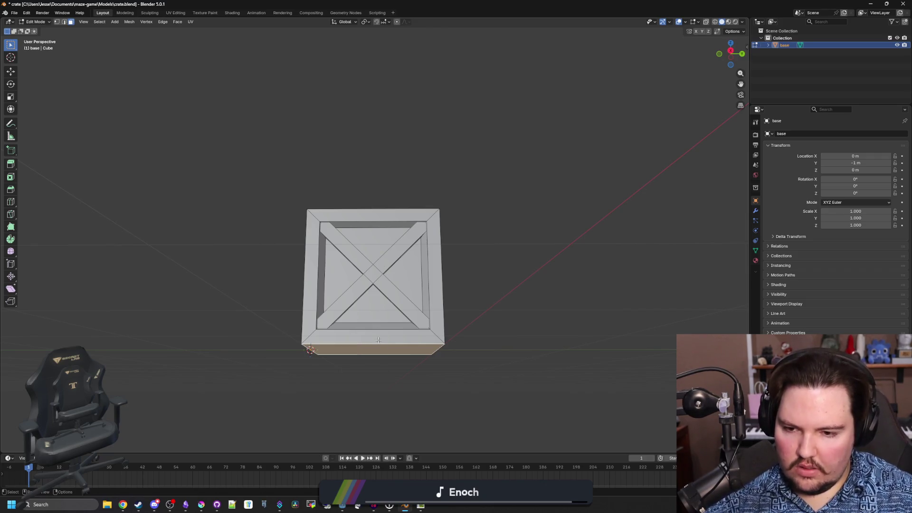
key(shift+s)
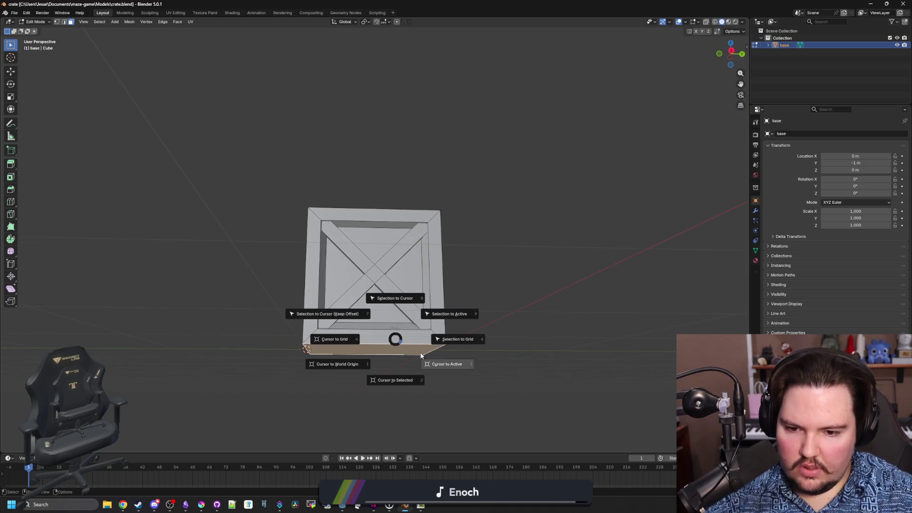
click(408, 378)
Step: Set the crate's origin to the 3D cursor and its Y location to 0 m
key(Tab)
right_click(379, 309)
mouse_move(380, 308)
click(435, 328)
click(855, 163)
text(0)
key(Return)
Step: Save the crate file and return to Godot so it reimports
click(566, 198)
scroll(506, 228, up, 3)
scroll(507, 228, down, 3)
key(ctrl+s)
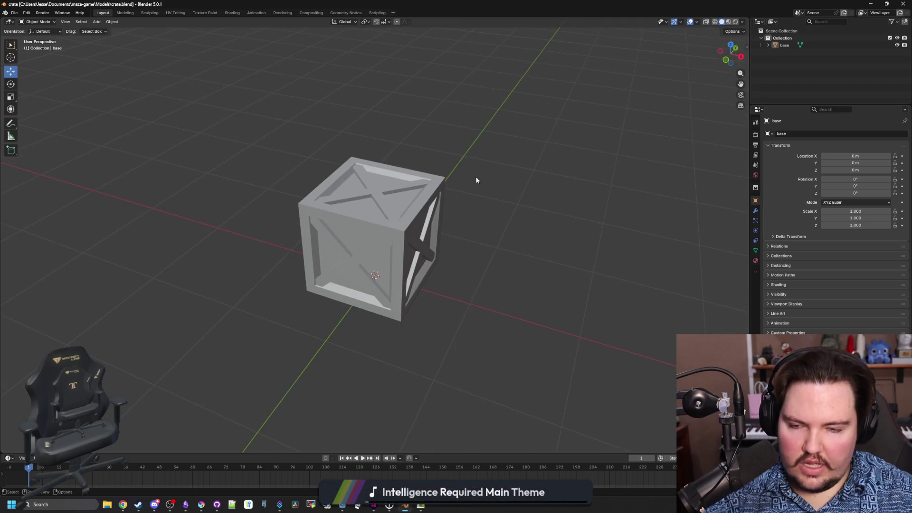
key(alt+Tab)
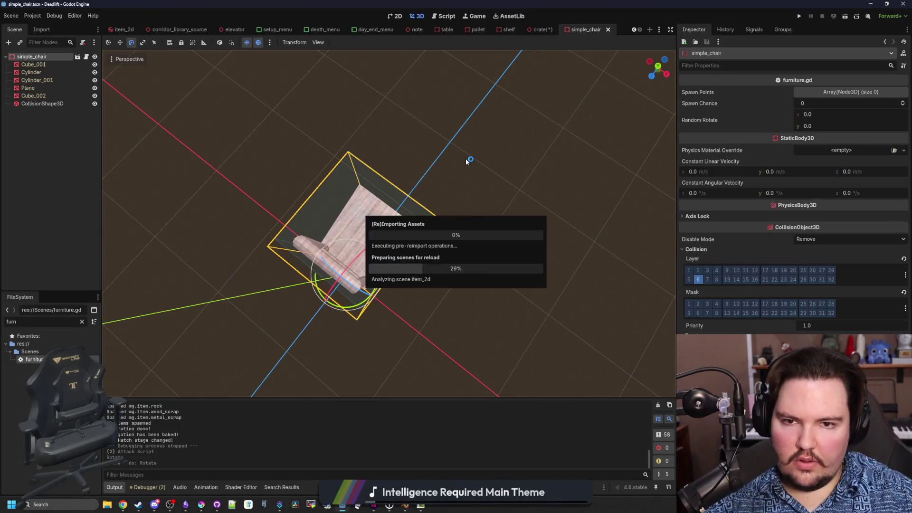
Step: Reposition the crate mesh along X, set its Z position to -0.5 m, and save the crate scene
click(540, 30)
mouse_move(401, 211)
mouse_down()
mouse_move(433, 163)
mouse_move(487, 242)
mouse_move(586, 299)
mouse_move(442, 320)
mouse_move(380, 304)
mouse_up()
key(w)
key(f)
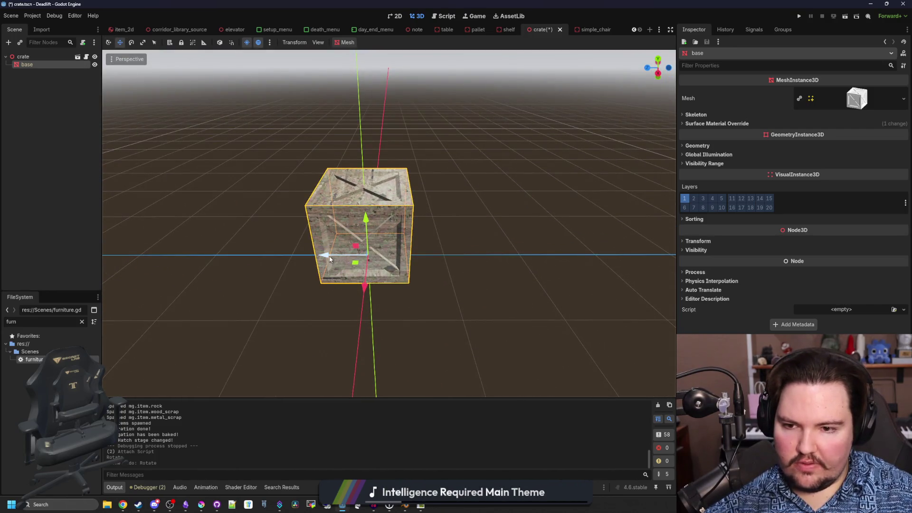
drag(329, 259, 372, 258)
click(698, 242)
click(878, 260)
text(.5)
key(Return)
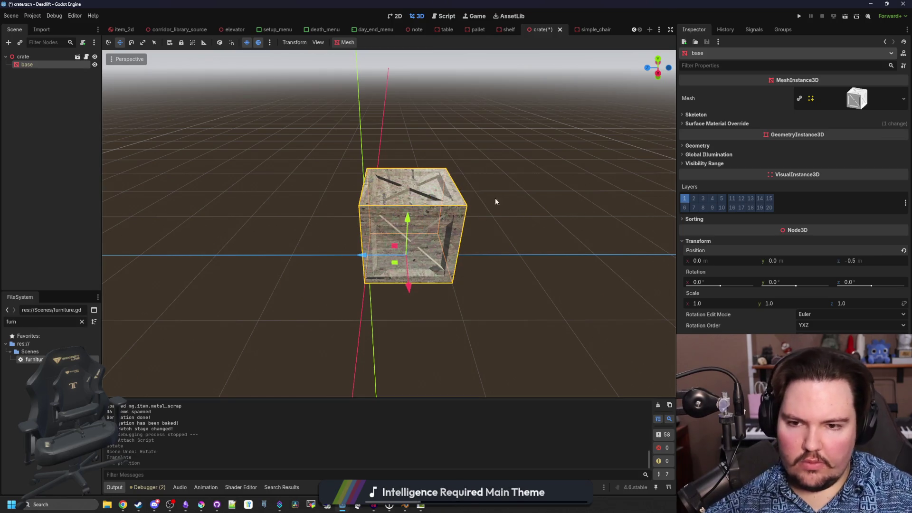
key(ctrl+s)
Step: Undo a trial crate rotation, then set the crate's Random Rotate x to -0.1 and save
click(131, 42)
drag(395, 273, 413, 240)
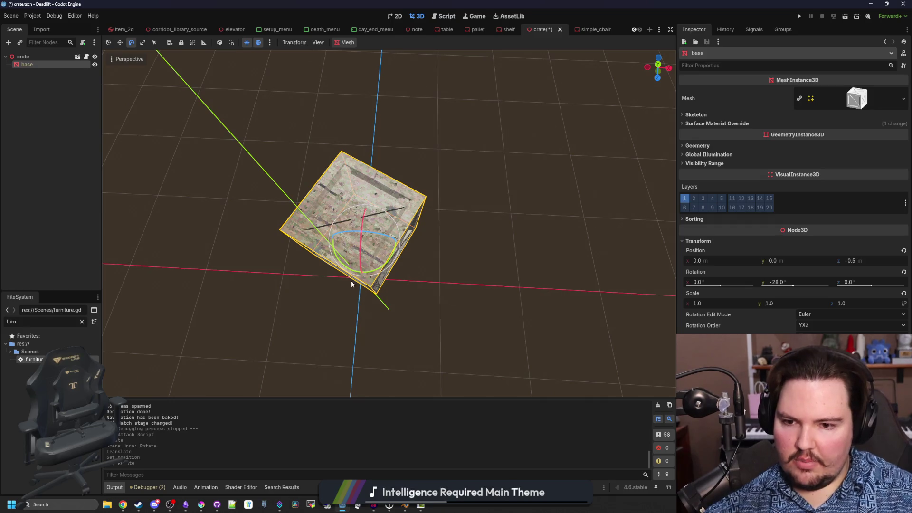
key(ctrl+z)
key(ctrl+z)
click(492, 232)
key(ctrl+s)
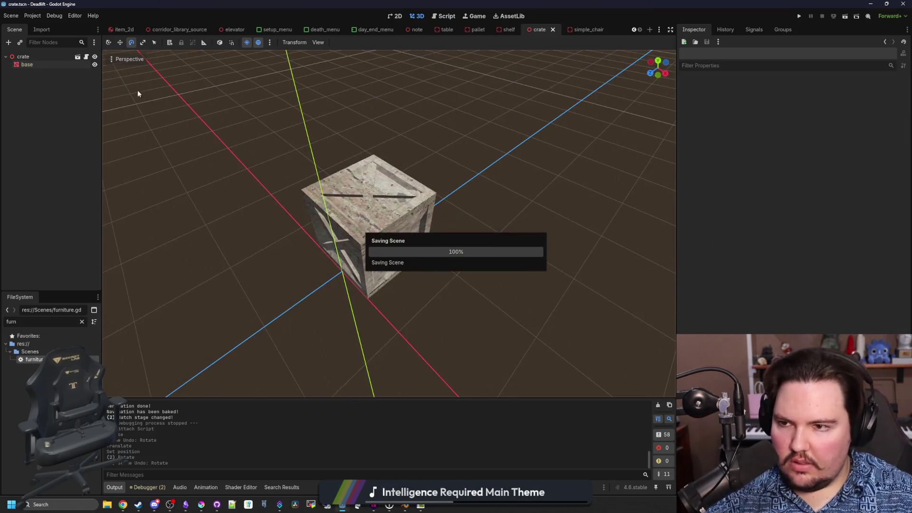
click(55, 58)
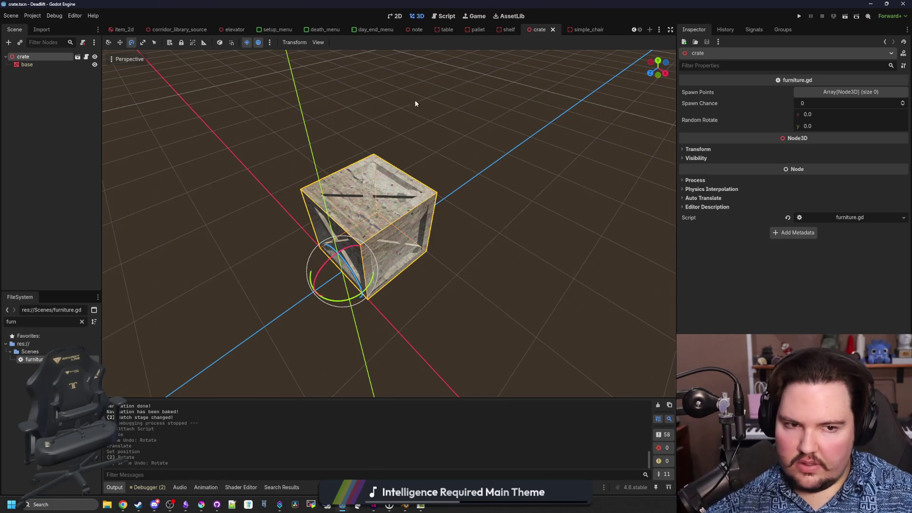
click(831, 114)
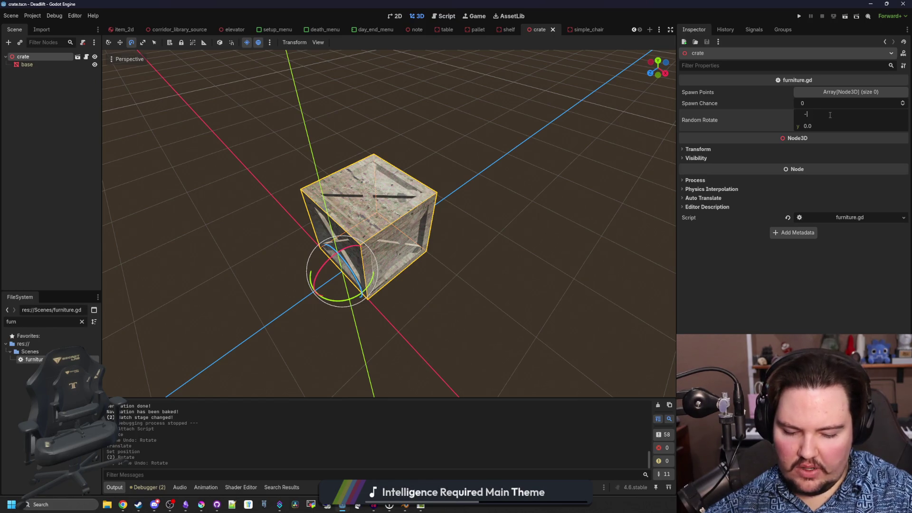
text(0.1)
key(Return)
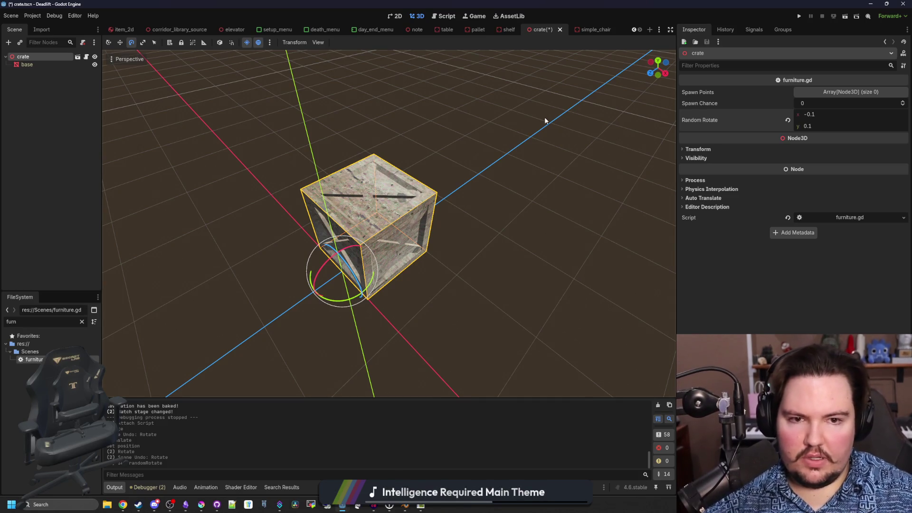
key(ctrl+s)
key(ctrl+s)
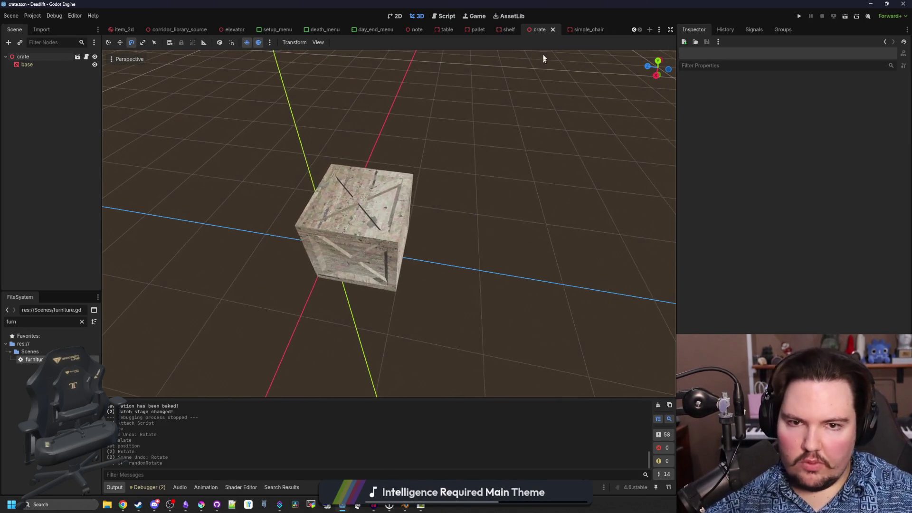
Step: Set the simple_chair scene's Random Rotate x to -0.2 and save it
click(572, 28)
click(828, 114)
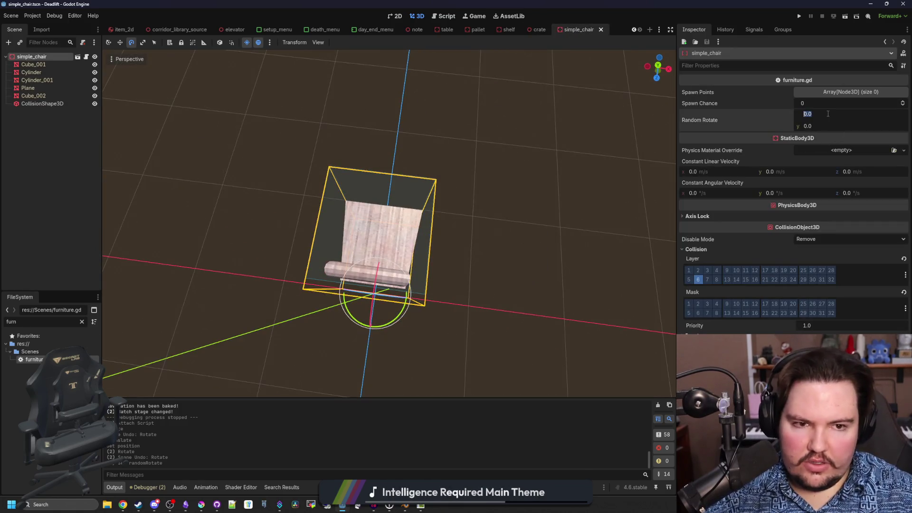
text(-0.2)
key(Return)
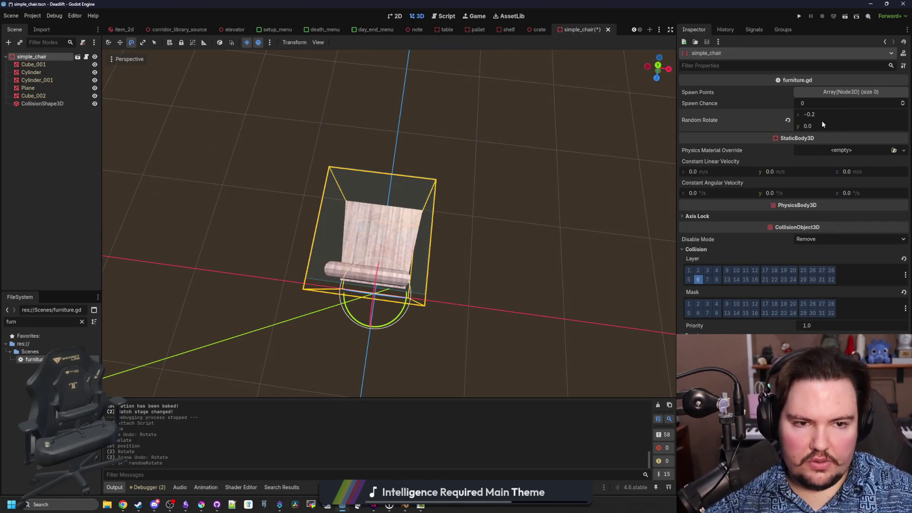
key(ctrl+s)
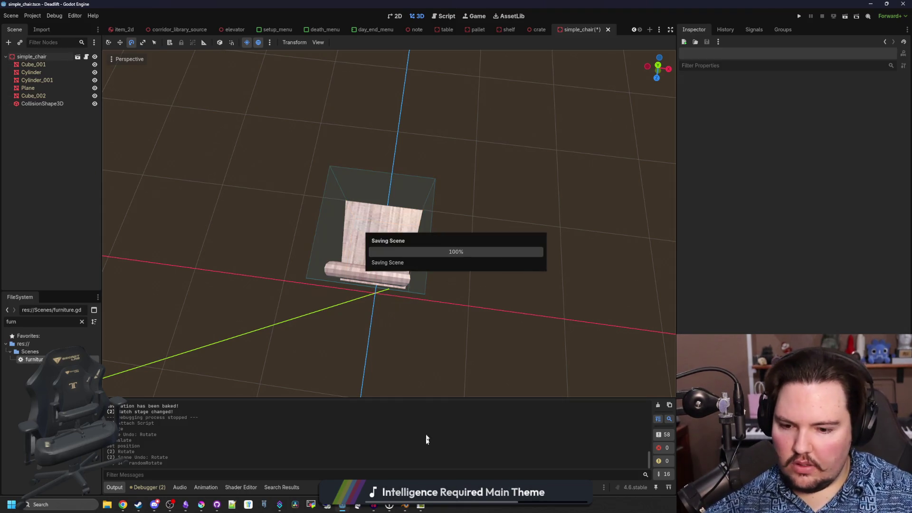
Step: Bring Blender forward and choose to open another blend file
click(405, 505)
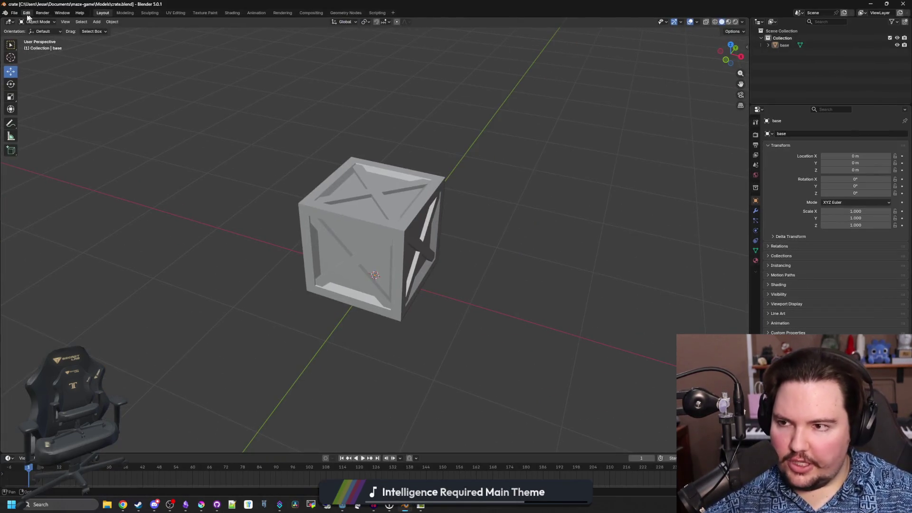
click(14, 13)
click(24, 29)
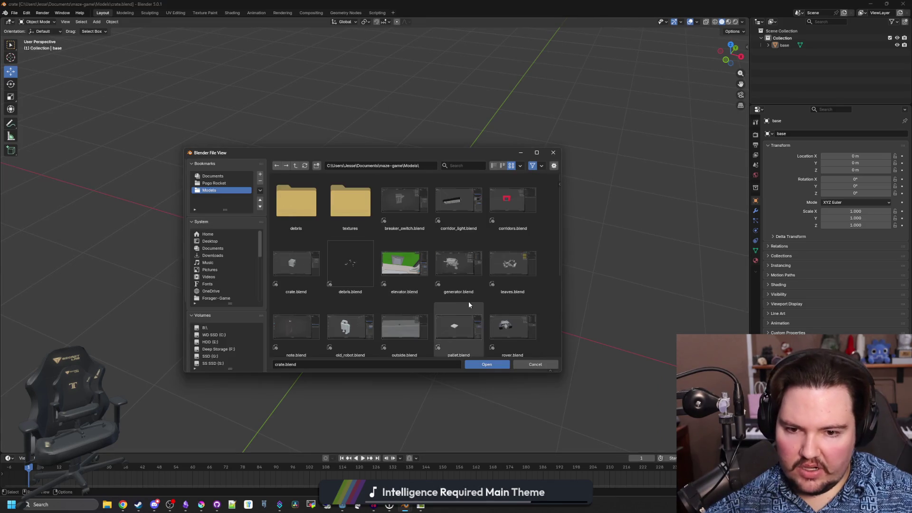
Step: Open simple_chair.blend from the file browser
scroll(459, 290, down, 1)
click(458, 286)
scroll(487, 303, down, 2)
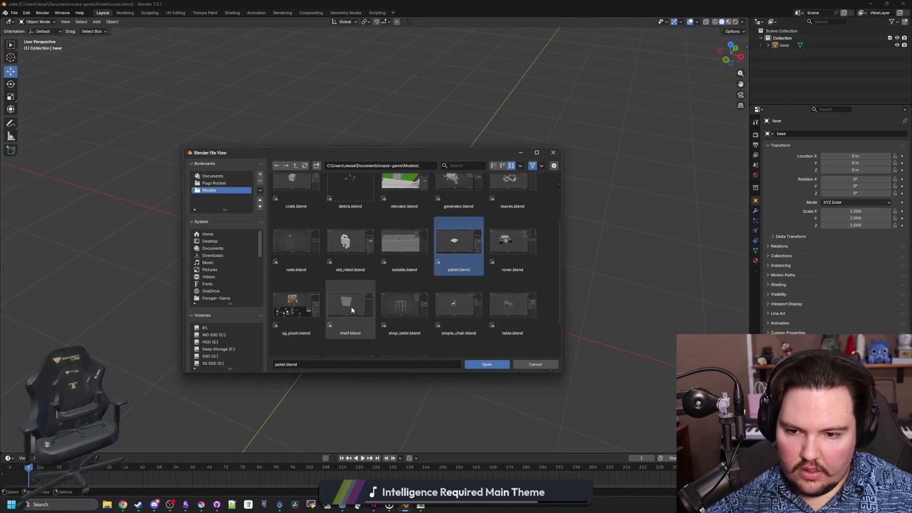
double_click(456, 303)
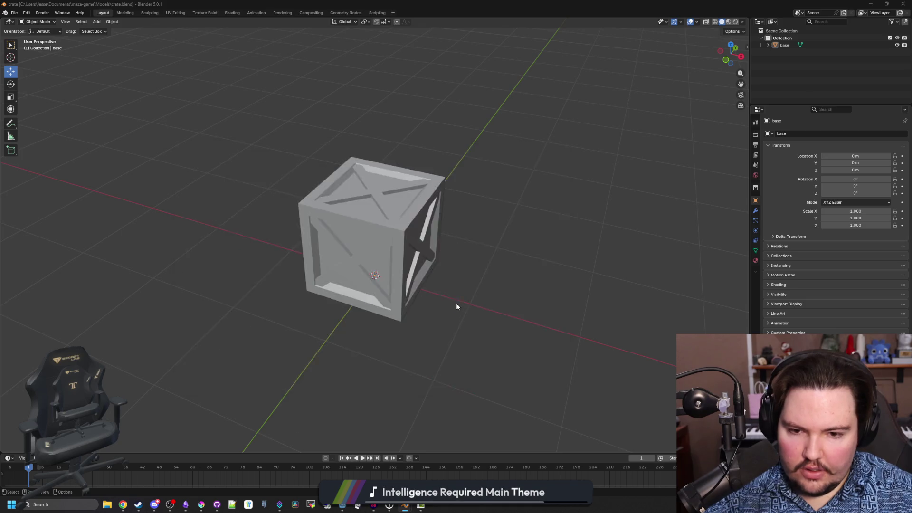
Step: Inspect the chair's Cylinder legs and their bottom faces in Edit Mode
drag(383, 241, 495, 281)
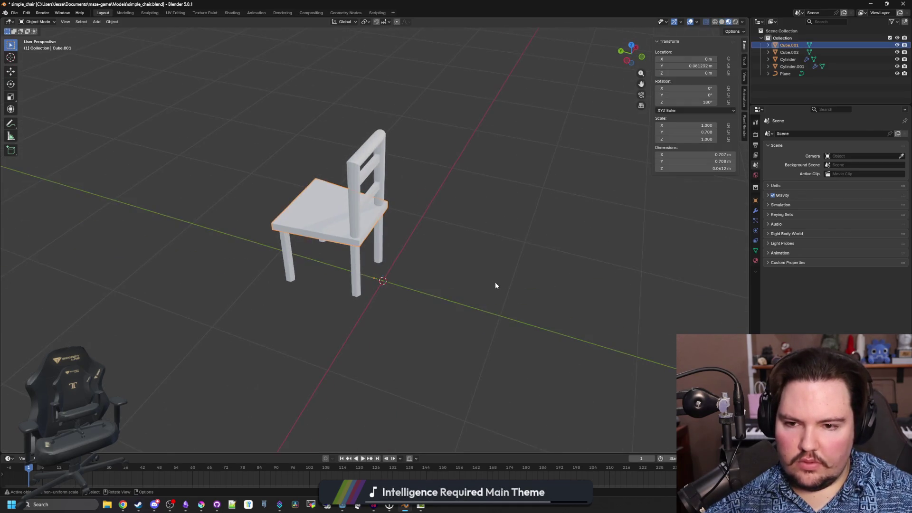
key(a)
drag(407, 261, 435, 257)
click(369, 319)
drag(369, 319, 320, 232)
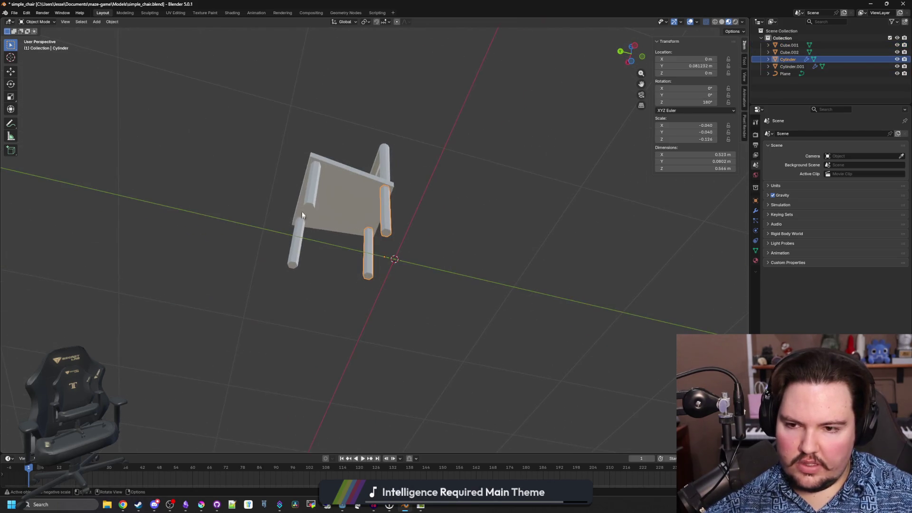
key(Tab)
key(alt+a)
key(3)
click(292, 265)
click(369, 277)
mouse_move(388, 251)
mouse_down()
mouse_move(380, 228)
mouse_move(378, 238)
mouse_up()
key(Tab)
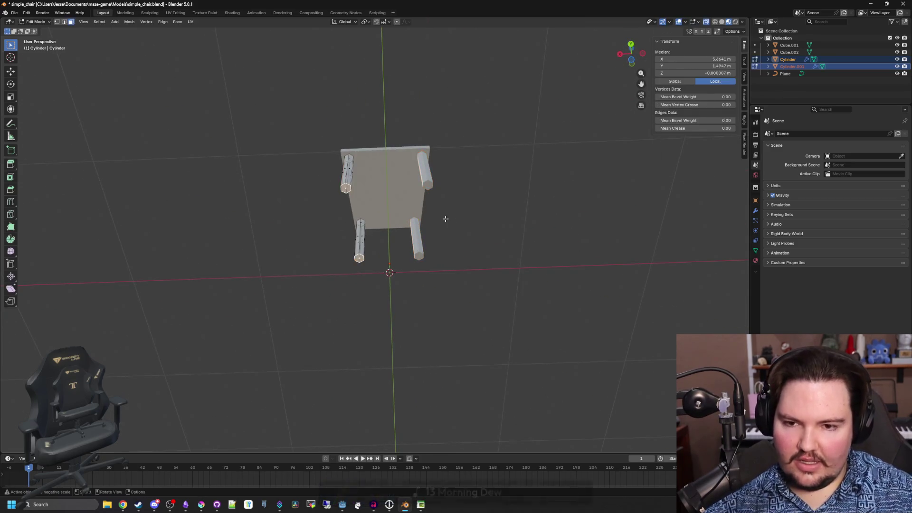
key(alt+a)
Step: Apply the Mirror modifiers on Cylinder and Cylinder.001
click(756, 210)
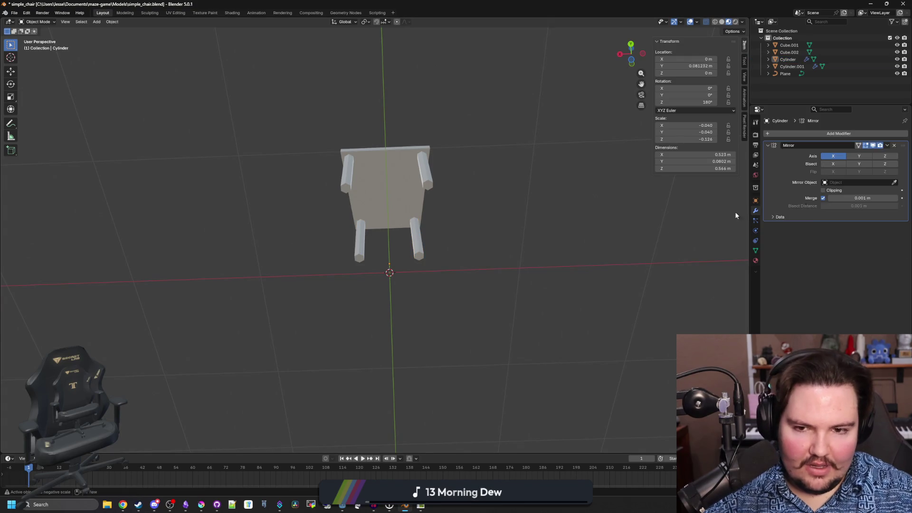
click(421, 236)
click(886, 145)
click(836, 155)
click(432, 177)
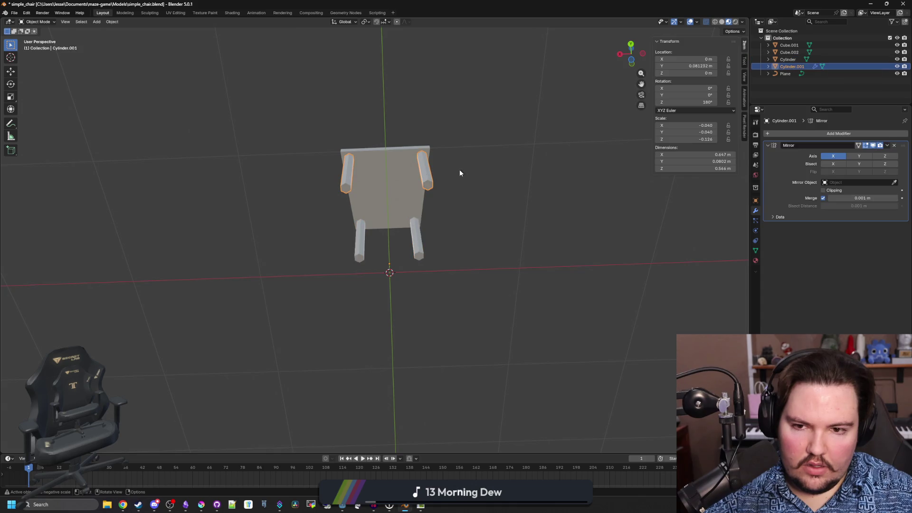
click(887, 145)
click(865, 153)
Step: Join the two leg objects into Cylinder.001
click(438, 240)
click(418, 245)
shift+click(427, 185)
key(ctrl+j)
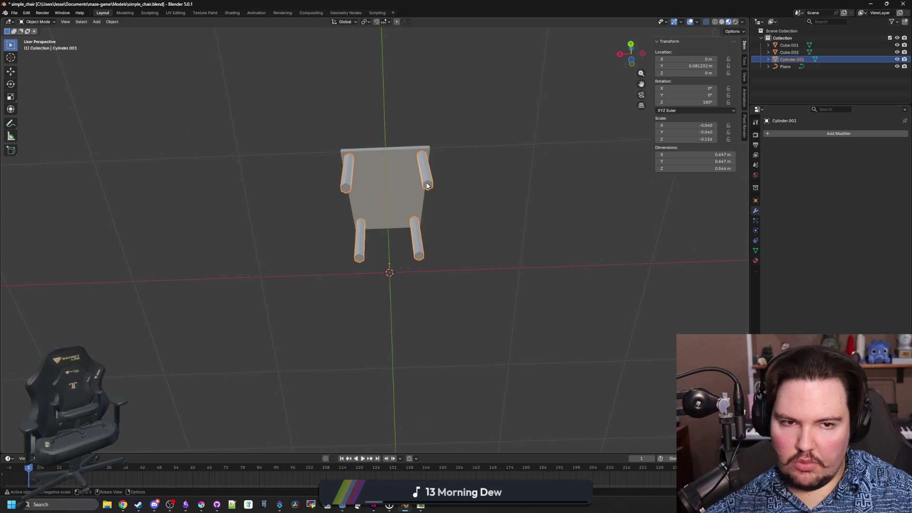
Step: Snap the 3D cursor to the bottom faces of the legs
drag(476, 216, 414, 296)
key(Tab)
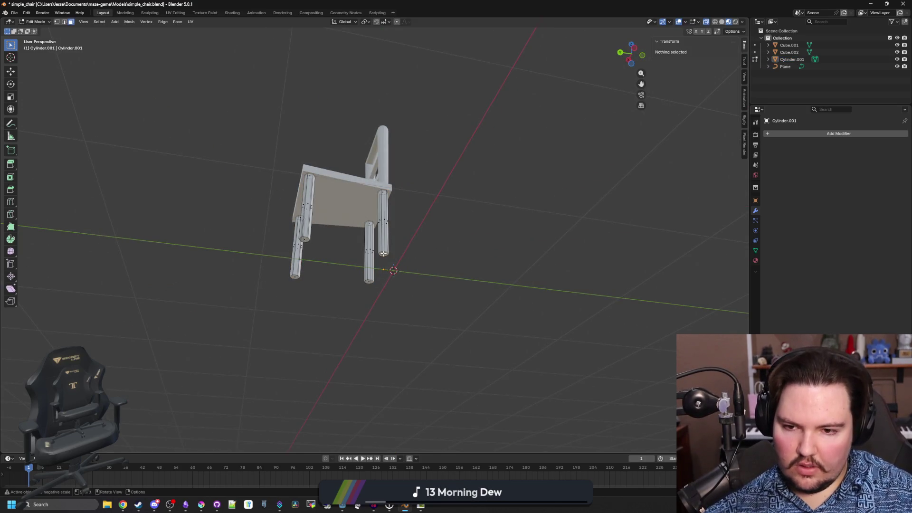
click(384, 254)
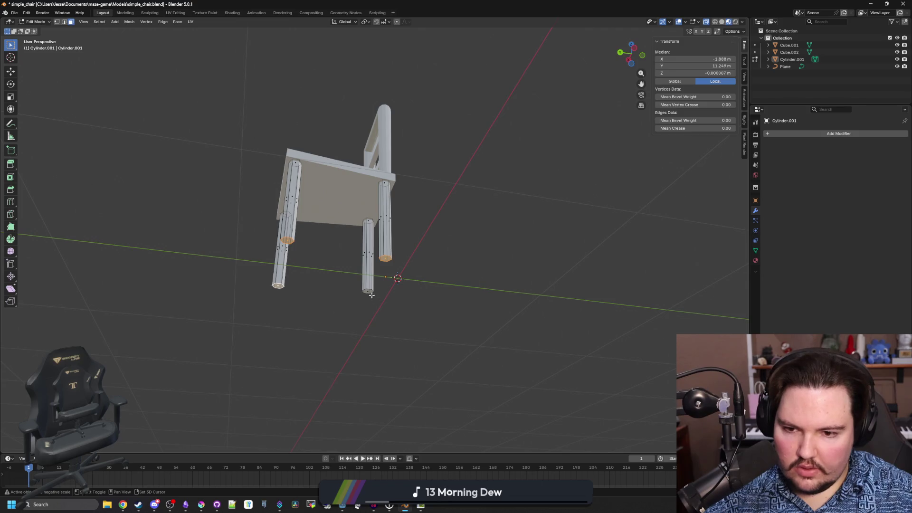
key(shift+s)
click(354, 358)
key(Tab)
Step: Set all chair objects' origins to the 3D cursor and save simple_chair.blend
key(a)
click(350, 209)
key(a)
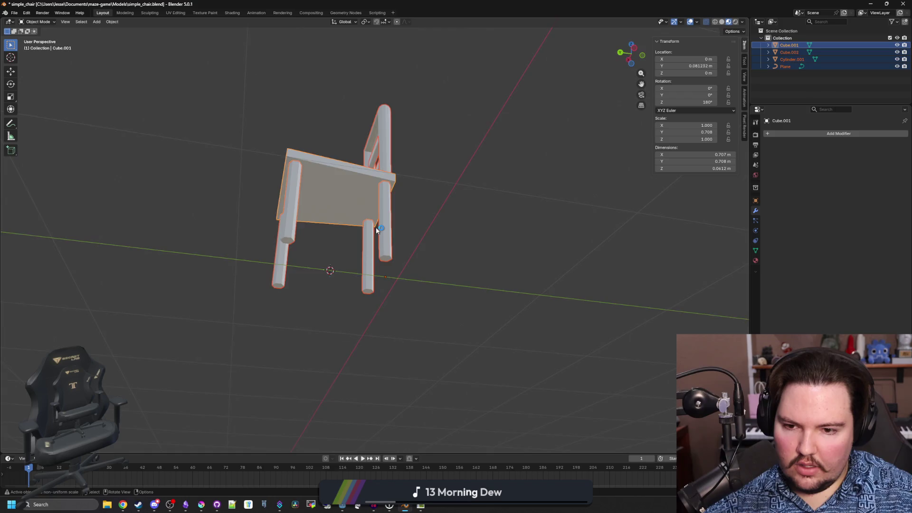
drag(377, 230, 366, 271)
right_click(364, 269)
mouse_move(364, 269)
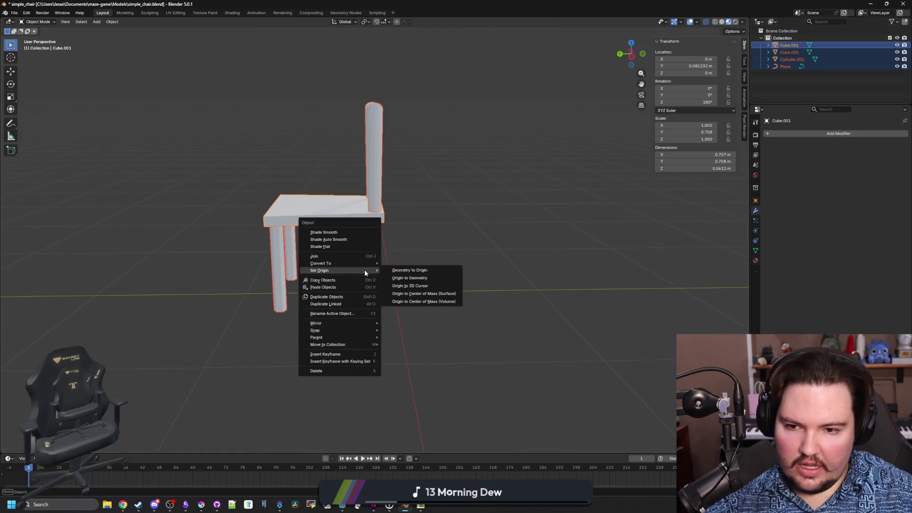
click(418, 285)
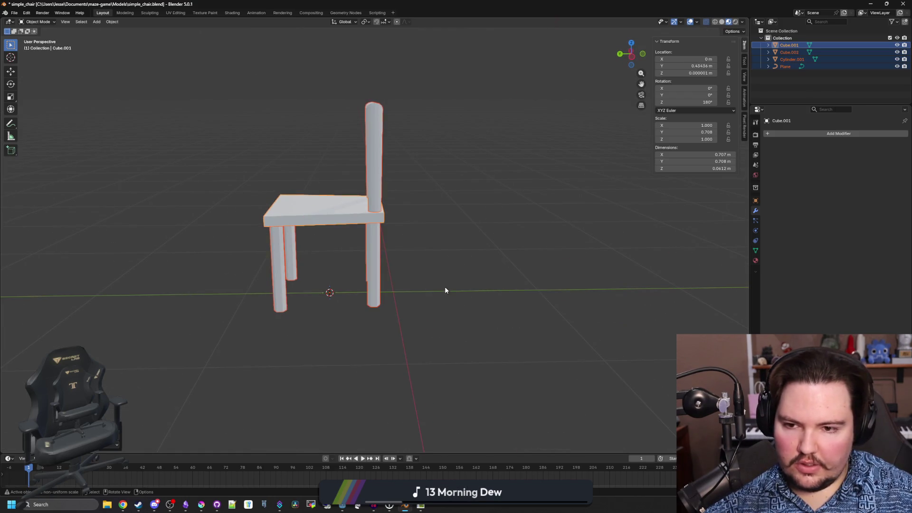
key(alt+a)
key(ctrl+s)
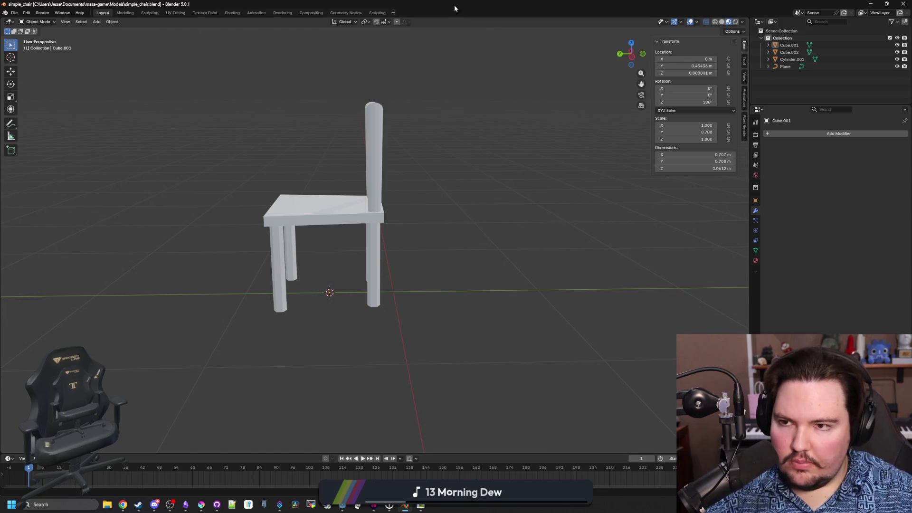
key(ctrl+a)
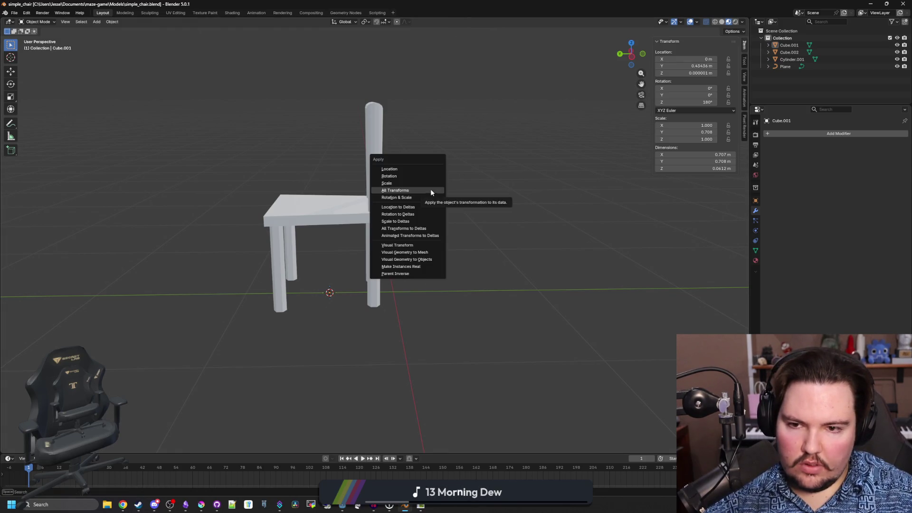
key(Escape)
key(alt+Tab)
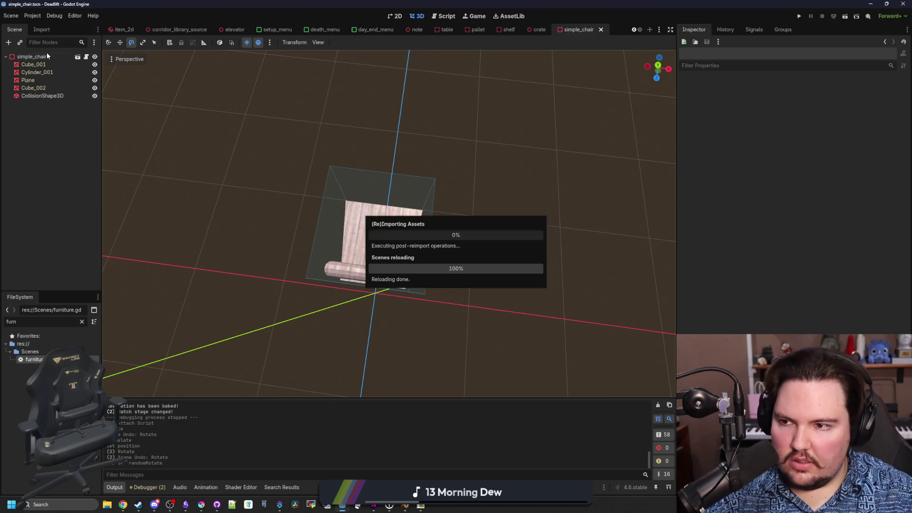
Step: Check the Cube_001 node in Godot, then bring Blender back full-screen
click(31, 65)
scroll(284, 186, up, 1)
mouse_move(405, 505)
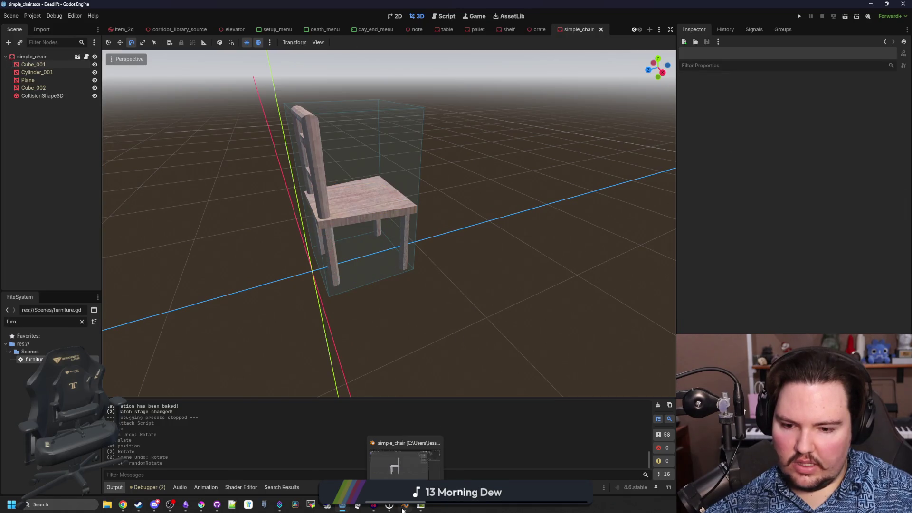
click(404, 456)
drag(421, 432, 419, 10)
Step: Join all chair parts, including the backrest Plane, into Cube.001
key(a)
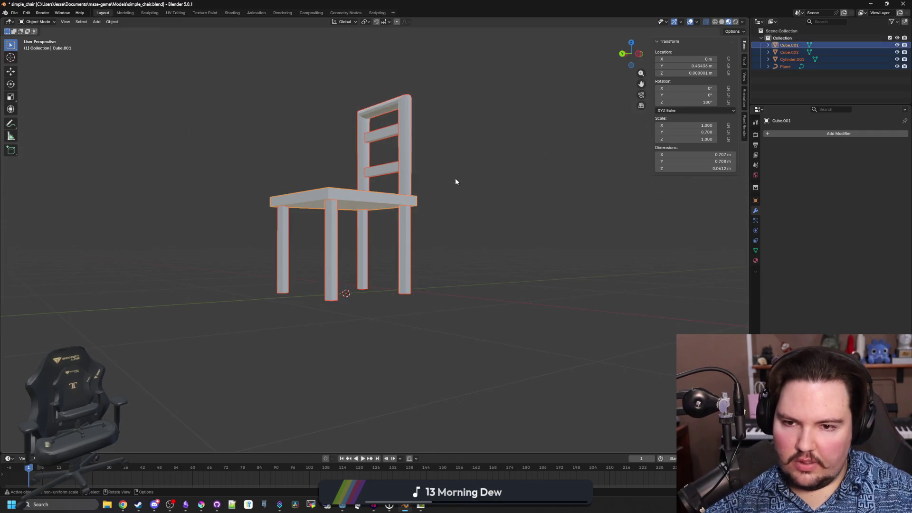
key(ctrl+j)
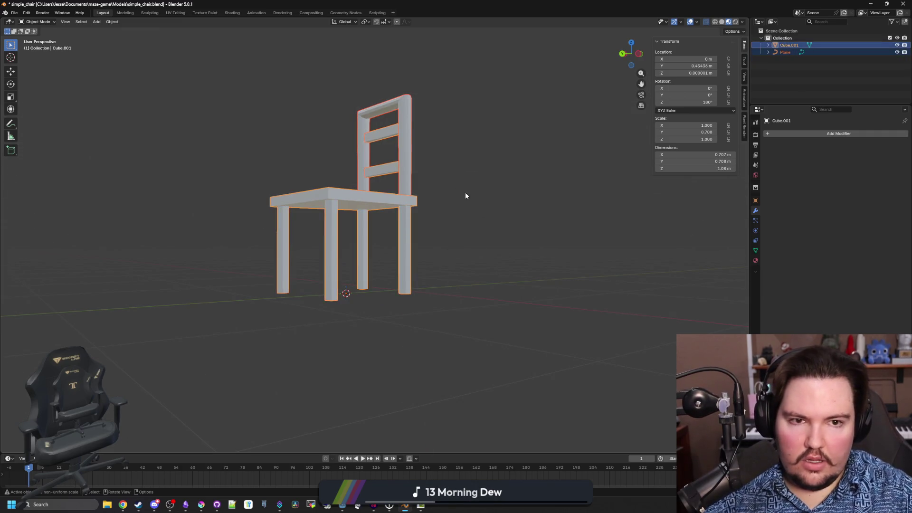
click(466, 196)
mouse_move(466, 196)
mouse_down()
mouse_move(437, 228)
mouse_move(471, 166)
mouse_up()
click(419, 138)
shift+click(369, 237)
key(ctrl+j)
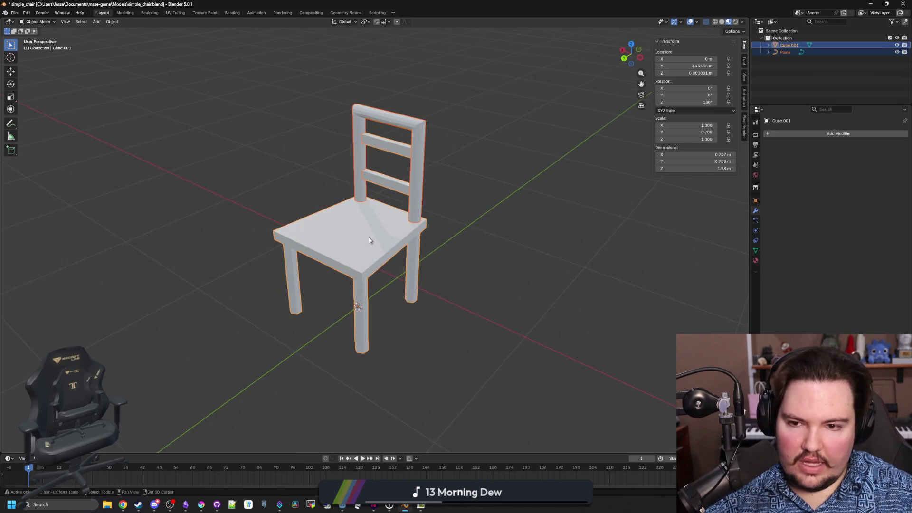
Step: Save the joined chair and view the reimported model in Godot
key(ctrl+a)
key(Escape)
click(438, 210)
key(ctrl+z)
click(507, 215)
key(ctrl+s)
drag(506, 215, 484, 214)
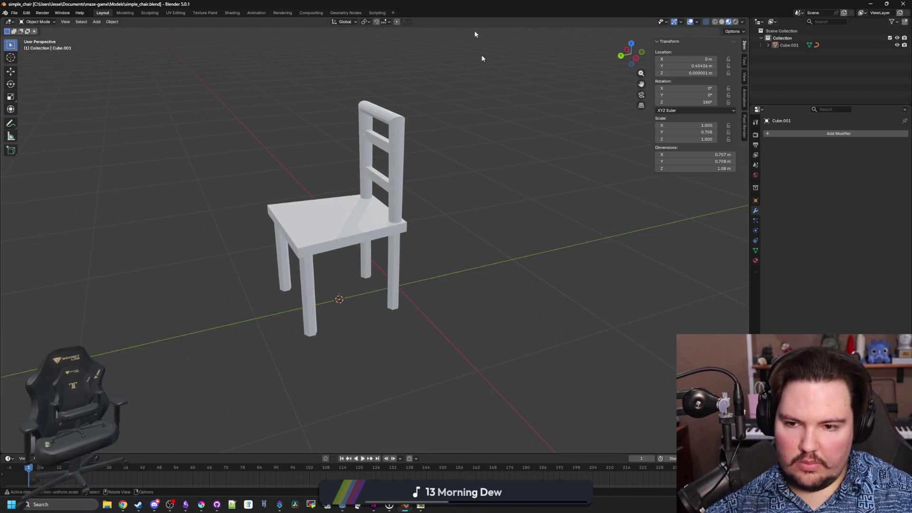
click(342, 505)
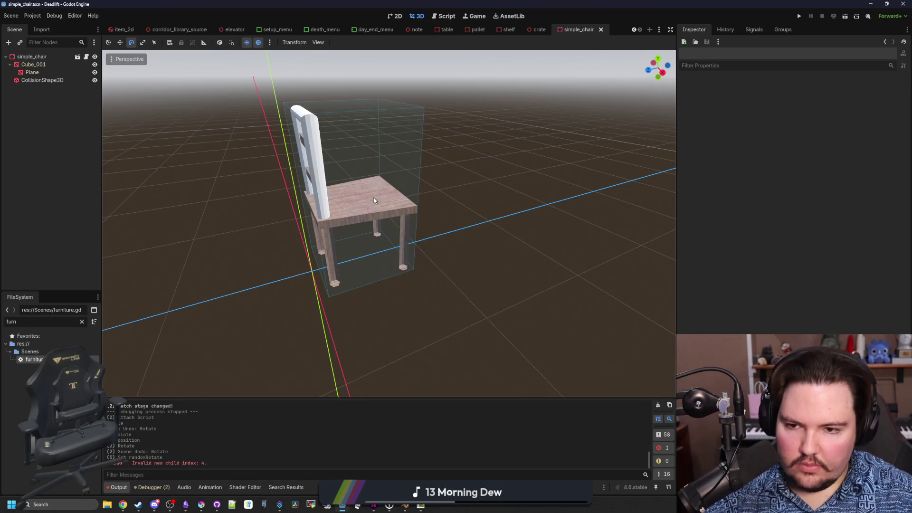
mouse_move(368, 198)
mouse_down()
mouse_move(354, 236)
mouse_move(372, 206)
mouse_move(399, 209)
mouse_up()
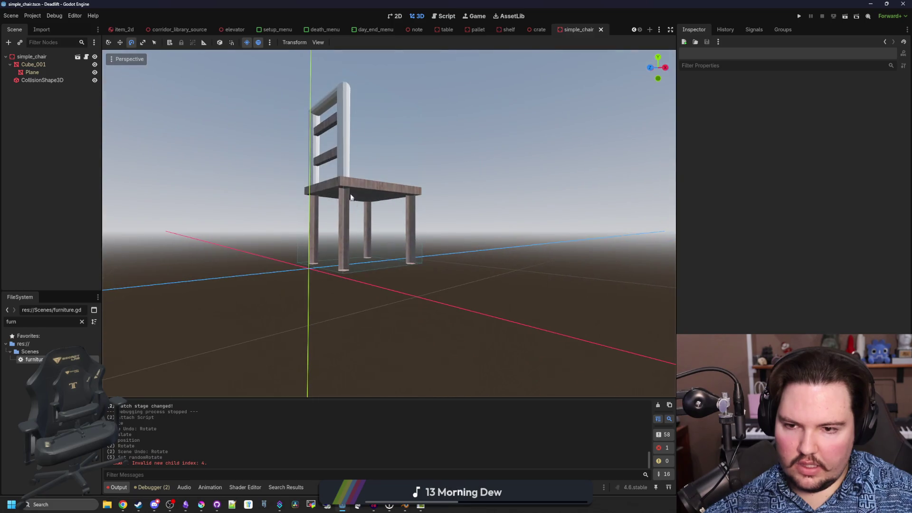
Step: Recalculate the chair mesh normals outside, save, and check the reimport in Godot
mouse_move(413, 507)
click(445, 418)
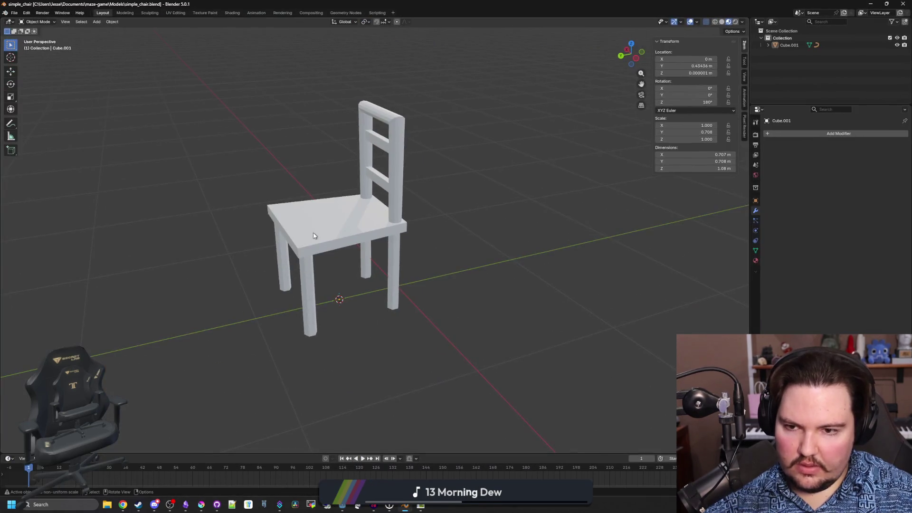
key(a)
click(129, 21)
mouse_move(171, 153)
click(206, 163)
key(alt+a)
key(ctrl+s)
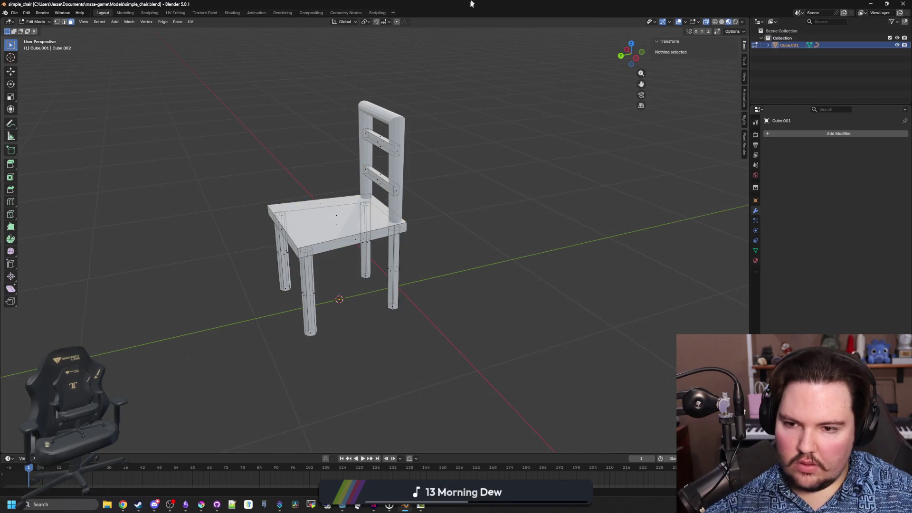
key(alt+Tab)
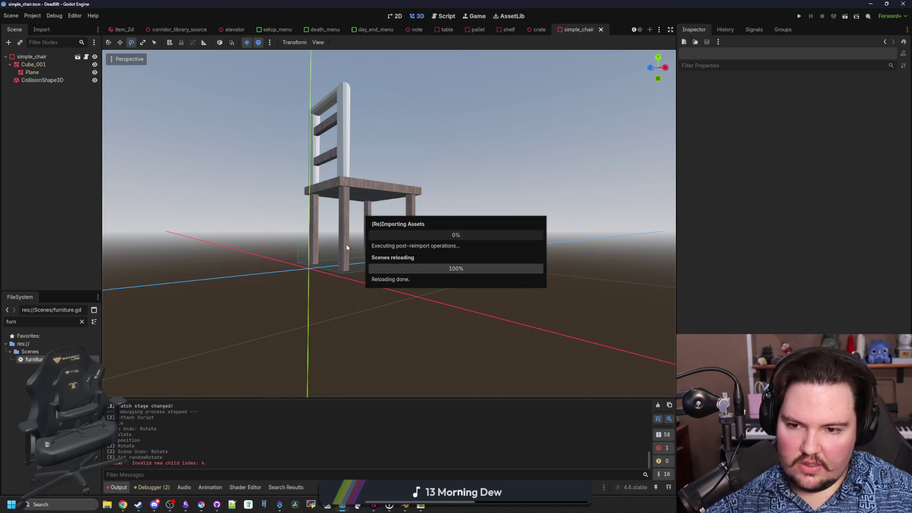
drag(358, 236, 338, 158)
Step: Assign brushed_metal.tres to the Plane backrest's Surface Material Override slot 0
click(338, 157)
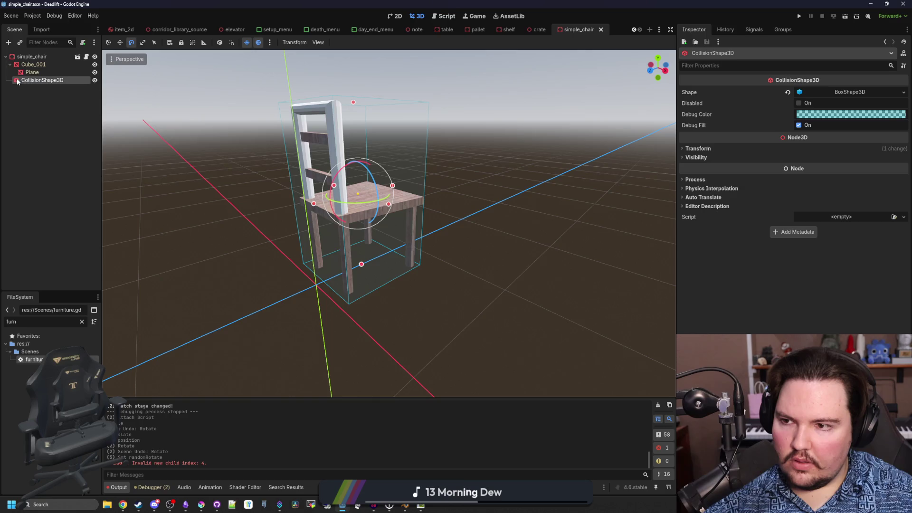
click(32, 73)
double_click(72, 324)
text(brushed)
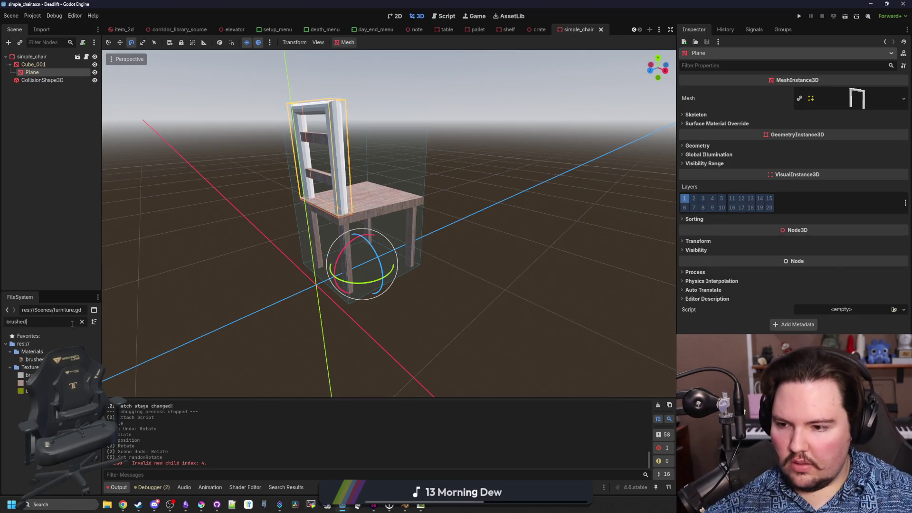
mouse_move(35, 359)
mouse_down()
mouse_move(760, 142)
mouse_move(735, 126)
mouse_move(842, 132)
mouse_up()
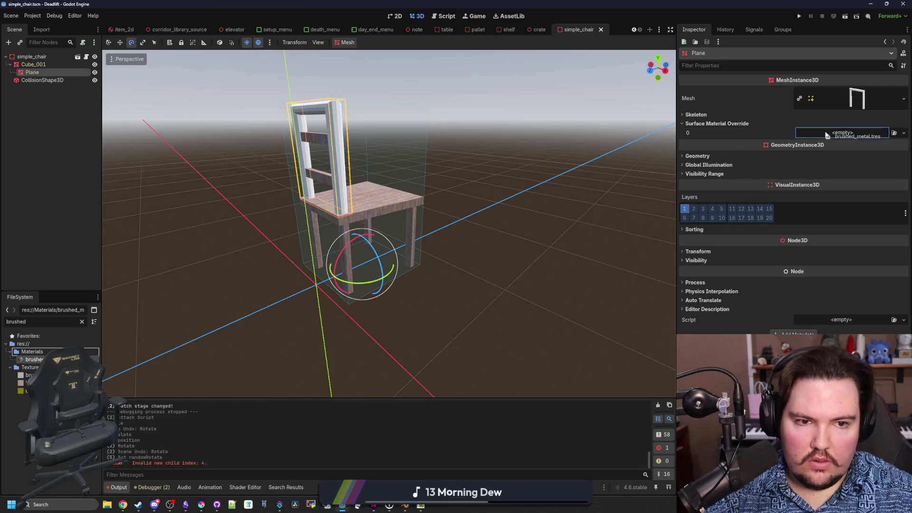
Step: Inspect the retextured chair from several angles and save the simple_chair scene
click(454, 192)
click(399, 195)
mouse_move(398, 195)
mouse_down()
mouse_move(435, 311)
mouse_move(410, 286)
mouse_move(354, 291)
mouse_move(332, 247)
mouse_up()
drag(333, 247, 310, 210)
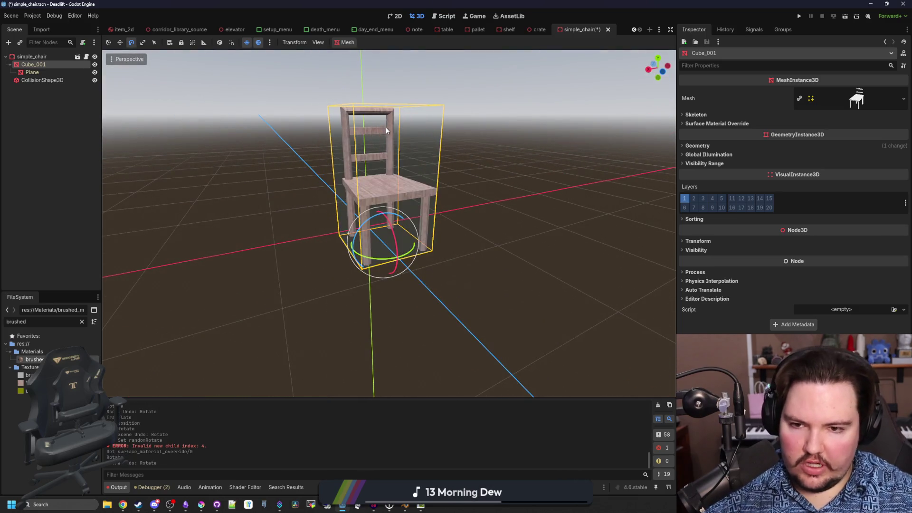
click(465, 240)
mouse_move(464, 240)
mouse_down()
mouse_move(423, 269)
mouse_move(493, 247)
mouse_up()
key(ctrl+s)
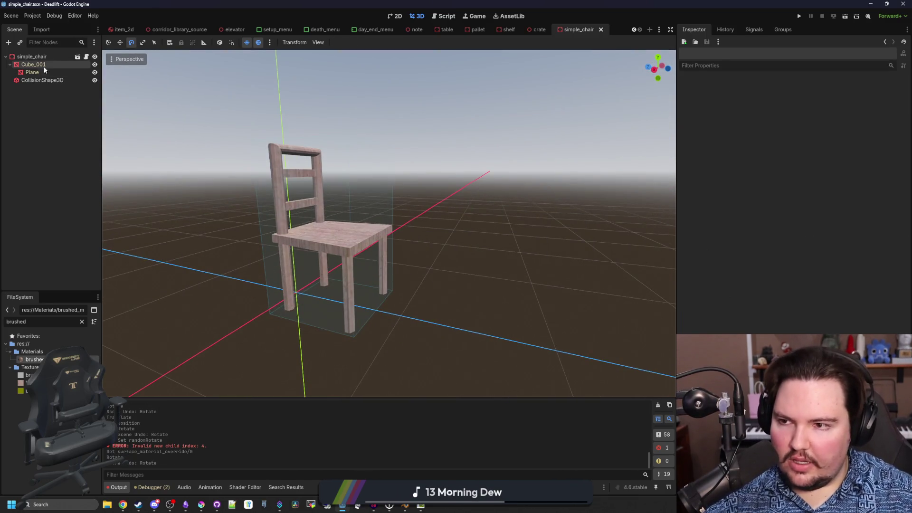
click(50, 56)
click(838, 116)
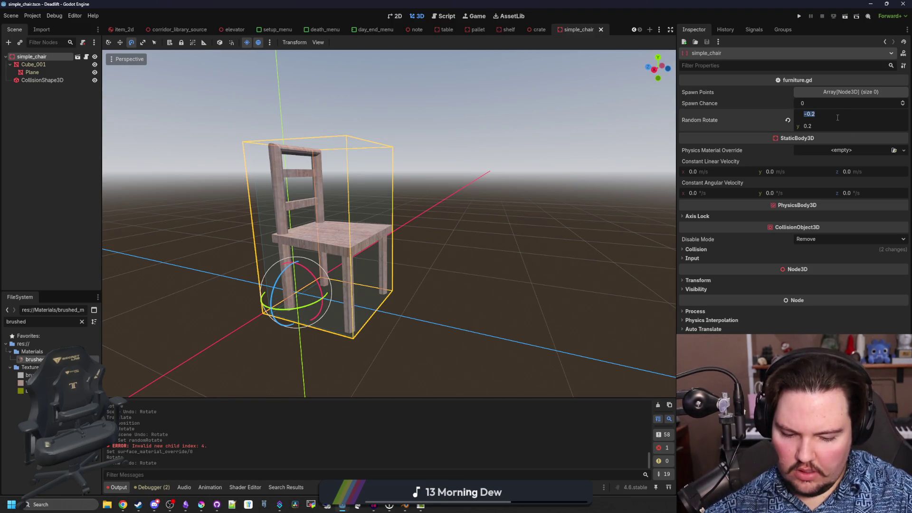
Step: Set the chair's Random Rotate minimum to -0.5
text(0.5)
key(Return)
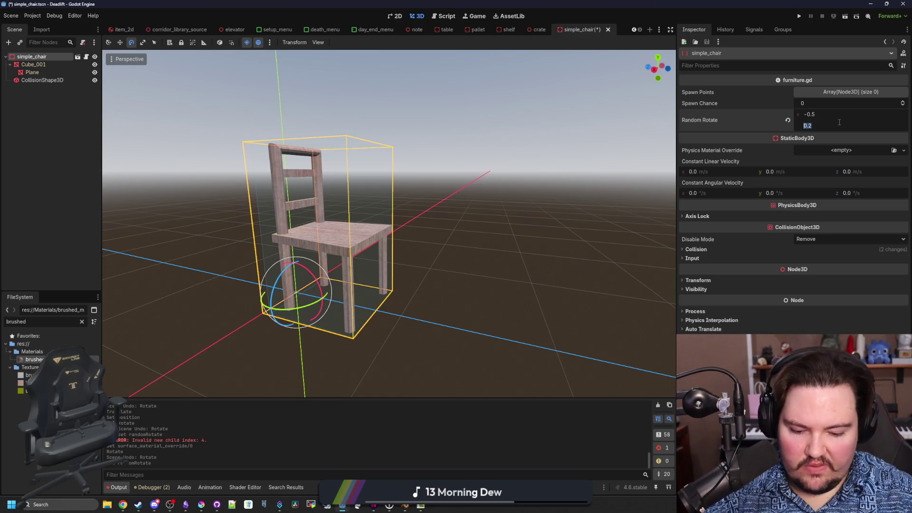
scroll(463, 185, down, 2)
drag(463, 186, 639, 197)
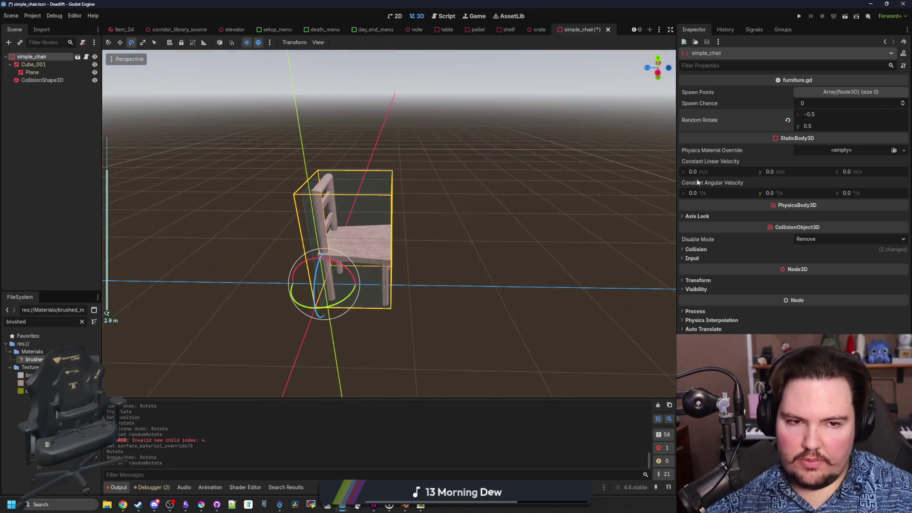
Step: In furniture.gd, wrap the line 10 randf_range call in deg_to_rad()
click(79, 57)
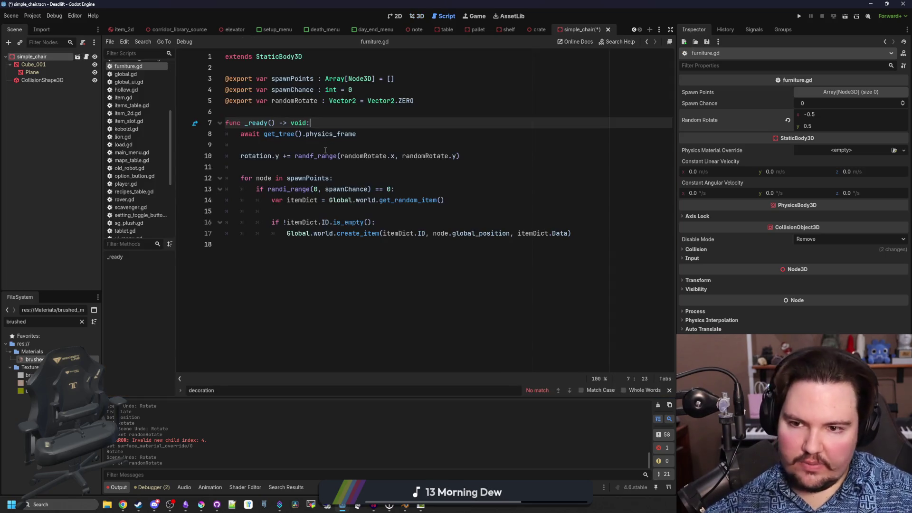
click(307, 156)
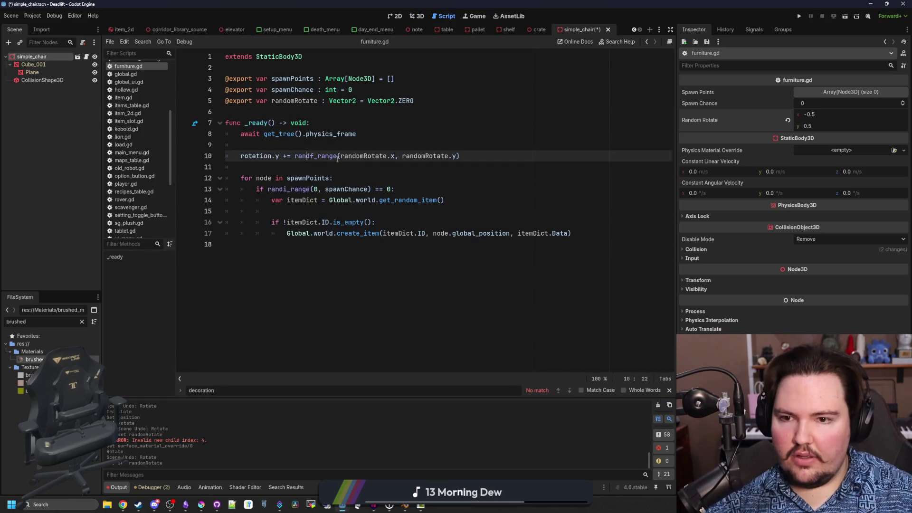
text(deg_to_rad()
key(BackSpace)
key(BackSpace)
key(BackSpace)
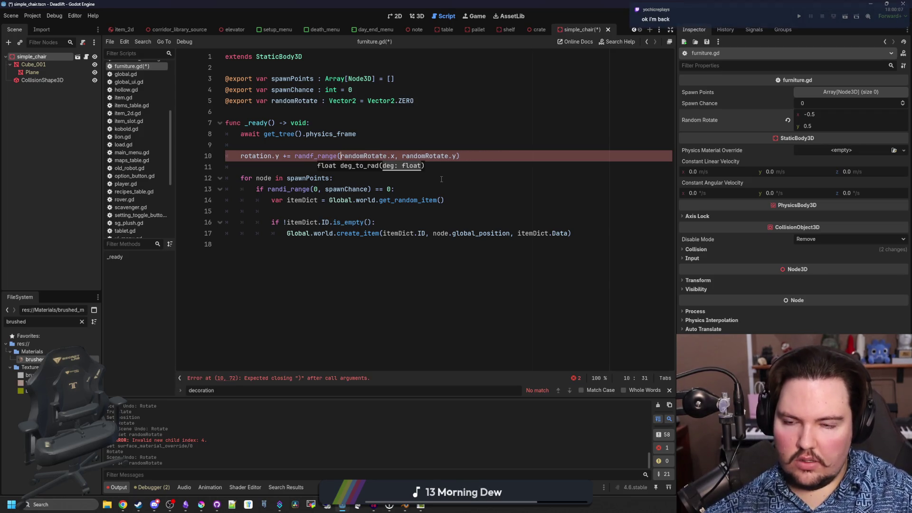
key(Left)
key(Left)
key(Left)
text(deg_to_rad()
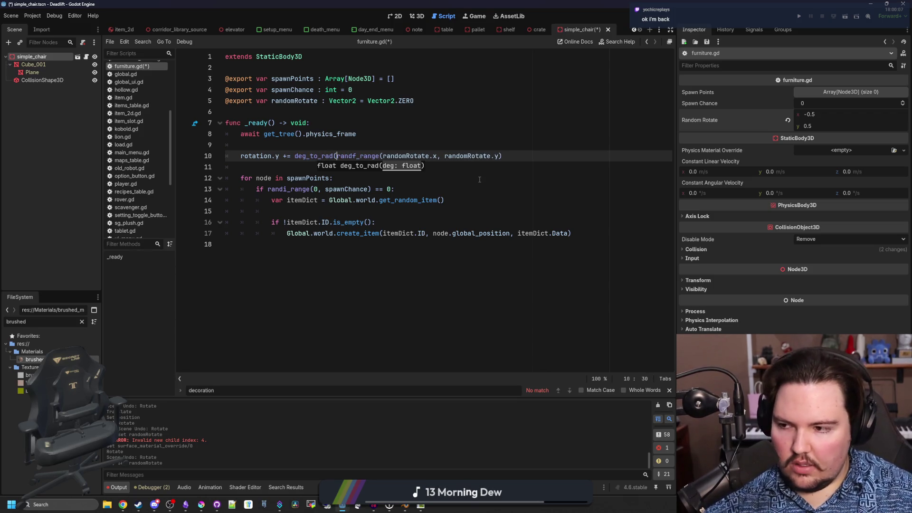
key(End)
text())
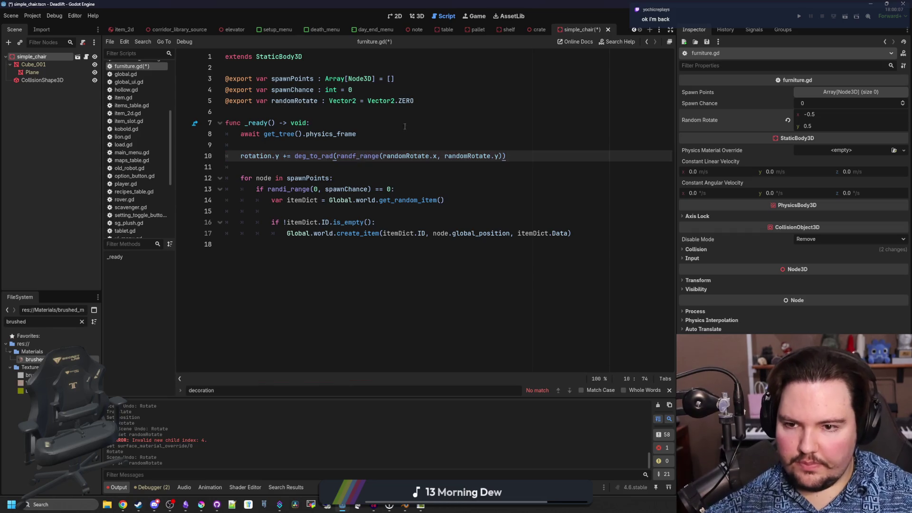
Step: Mark randomRotate on line 5 as degrees, save, and return to the 3D view
click(434, 96)
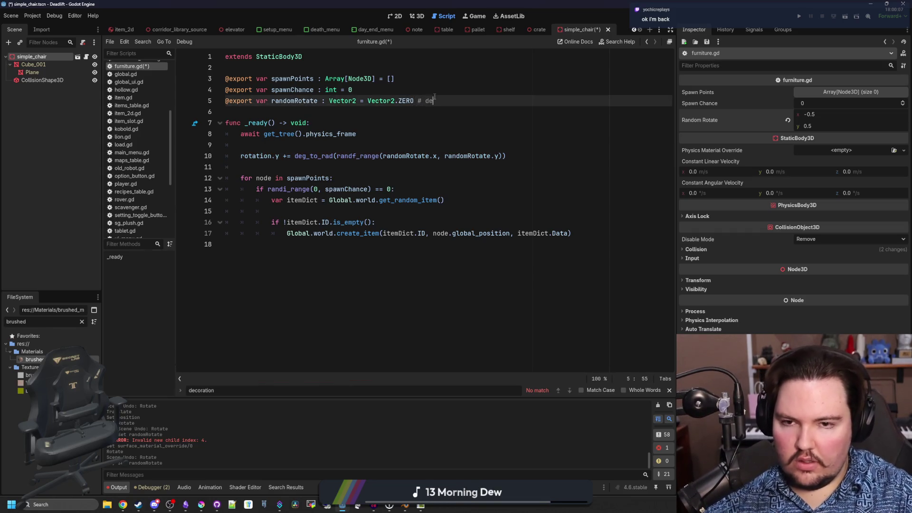
key(ctrl+s)
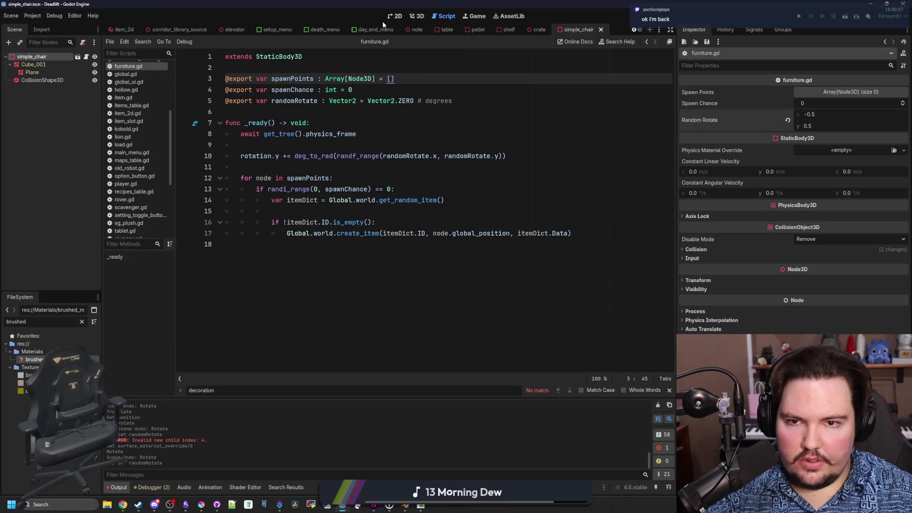
click(388, 19)
click(412, 16)
Step: Undo the accidental 38.4° rotation of the simple_chair root
mouse_move(423, 213)
mouse_down()
mouse_move(424, 346)
mouse_move(424, 335)
mouse_move(366, 332)
mouse_move(360, 315)
mouse_move(421, 302)
mouse_up()
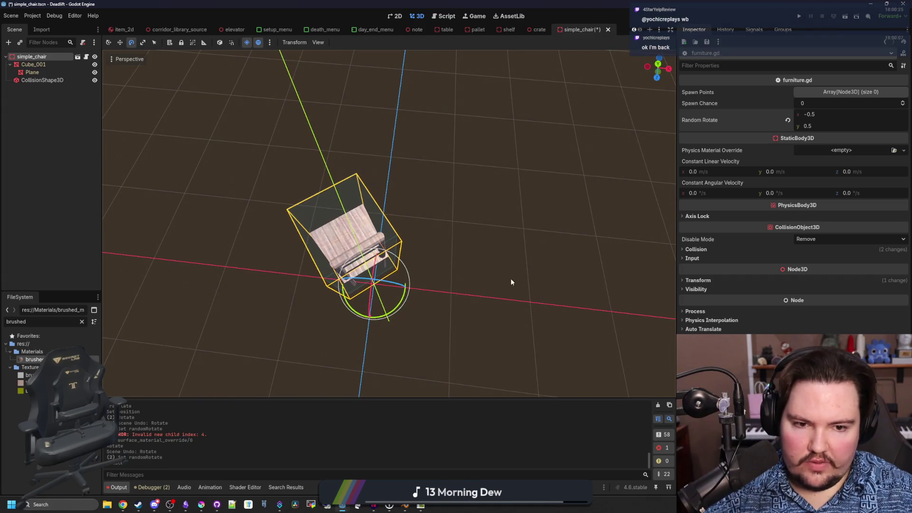
click(698, 280)
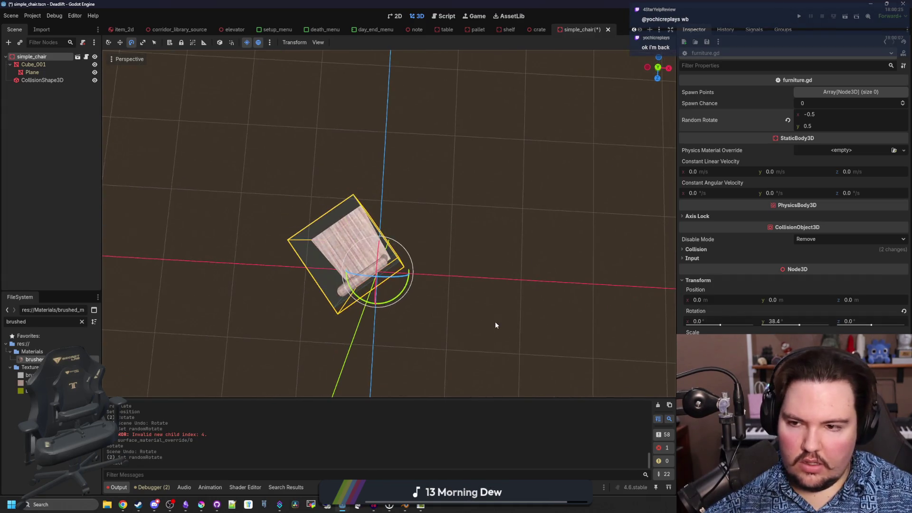
key(ctrl+z)
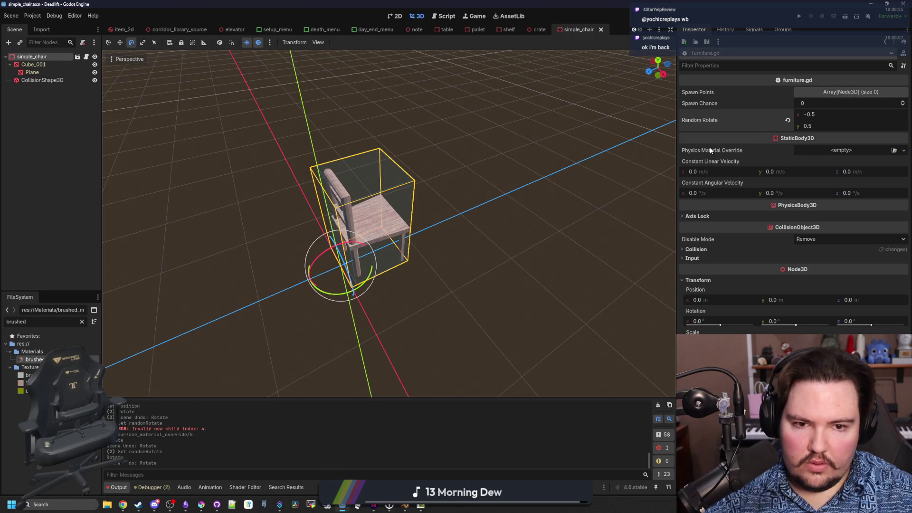
click(86, 56)
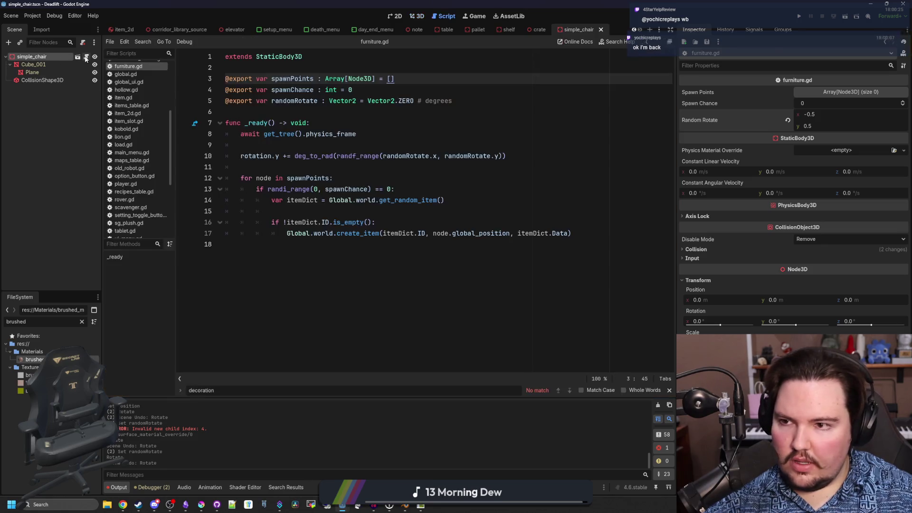
click(348, 112)
key(Return)
key(Up)
text(@export var mesh : )
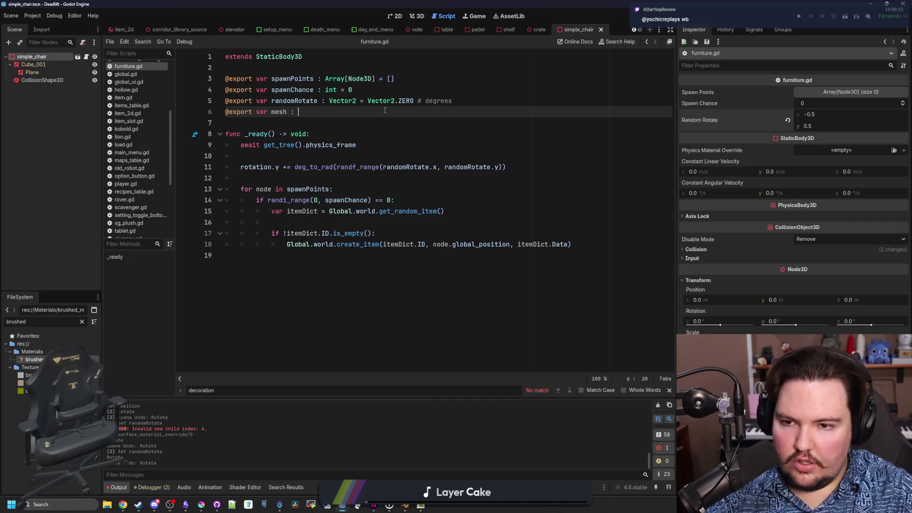
text(Mesh)
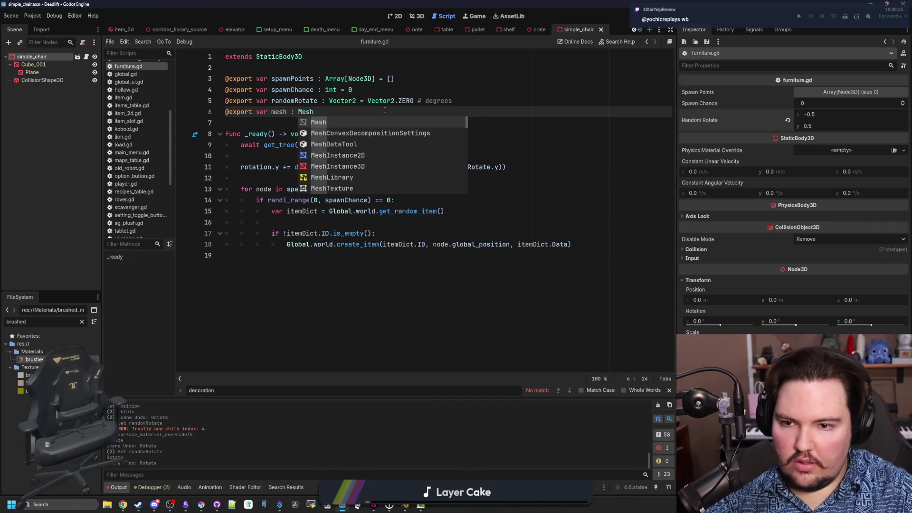
key(Down)
key(Down)
key(Down)
key(Return)
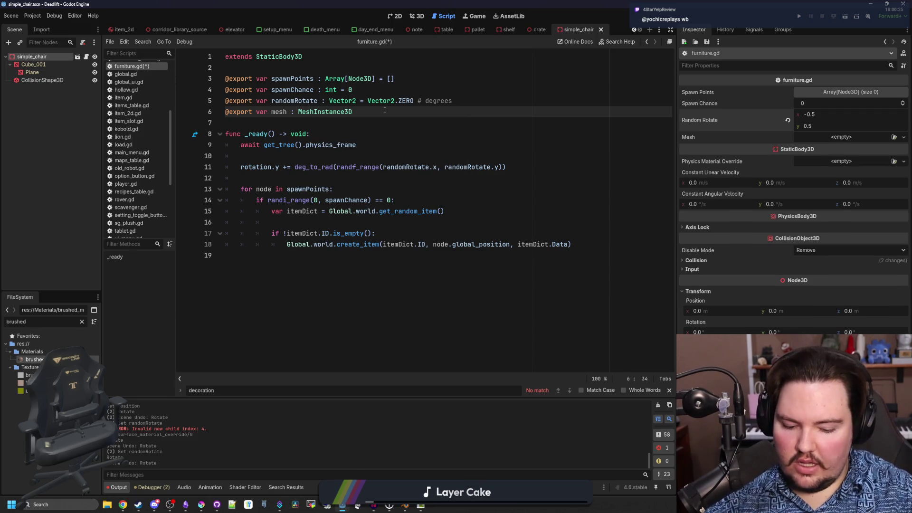
click(320, 120)
key(ctrl+s)
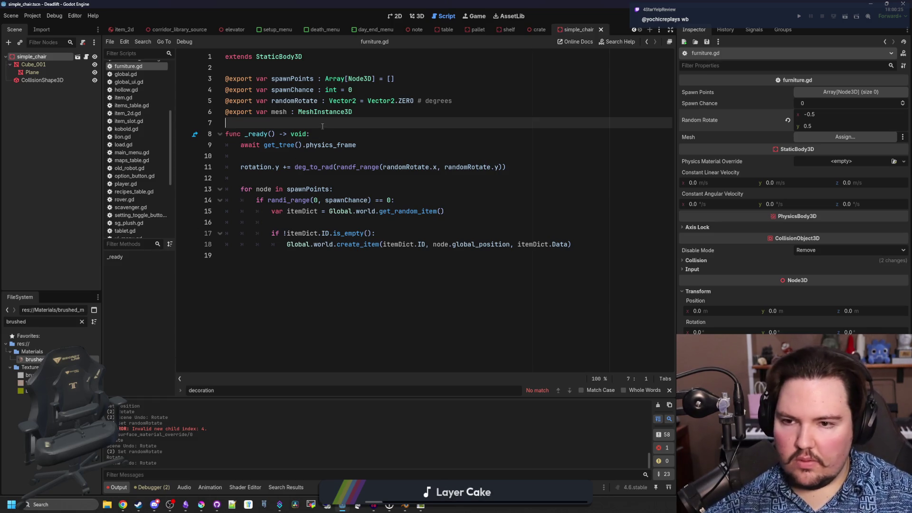
Step: Assign Cube_001 to simple_chair's Mesh property in the Inspector
click(417, 16)
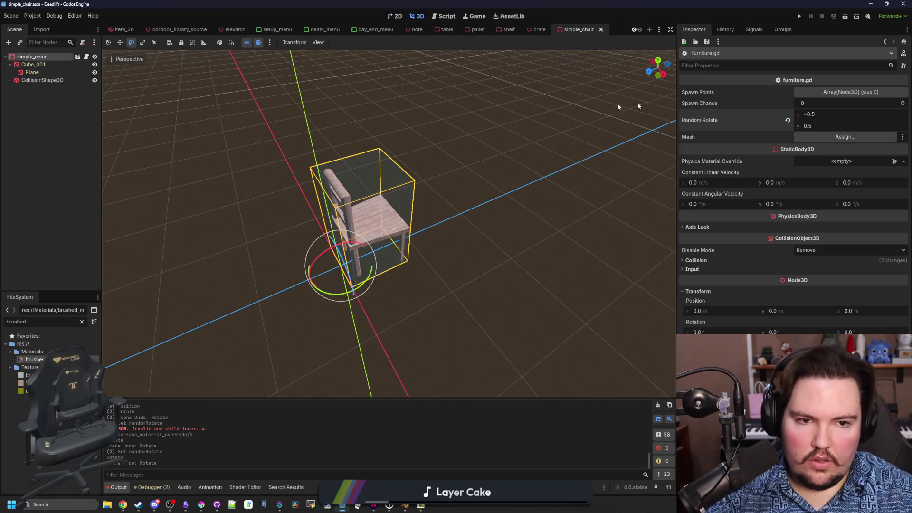
drag(28, 64, 844, 136)
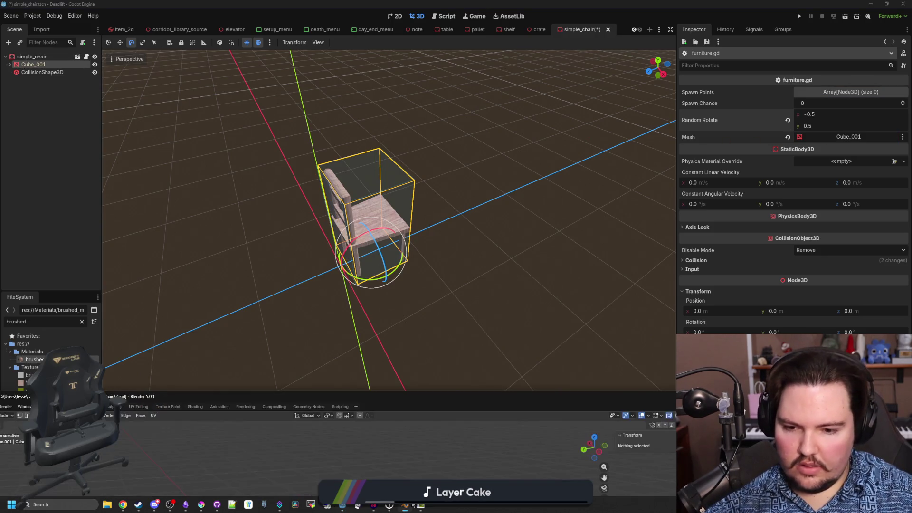
key(alt+Tab)
Step: Rename Blender's Cube.001 object to 'chair' and save the Blender file
double_click(790, 45)
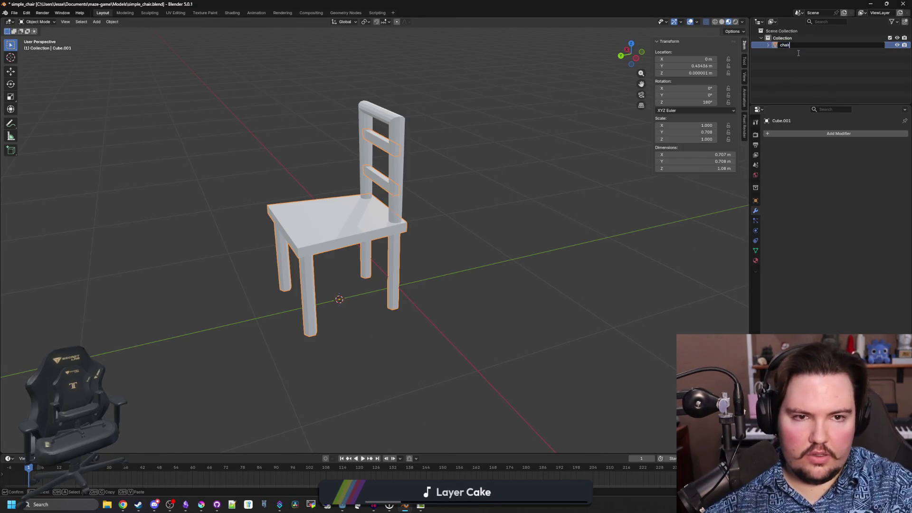
key(Return)
key(ctrl+s)
key(alt+Tab)
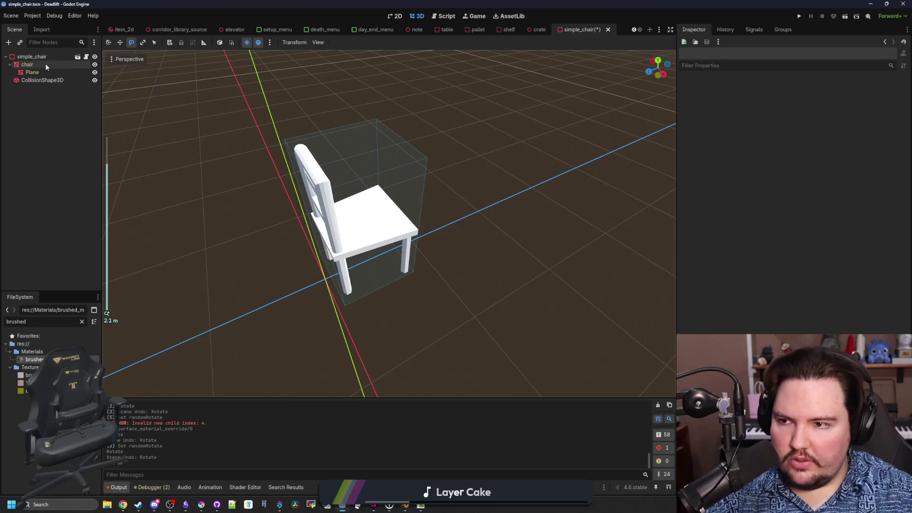
Step: Apply the brushed_metal material to the chair mesh and the Plane backrest
click(46, 65)
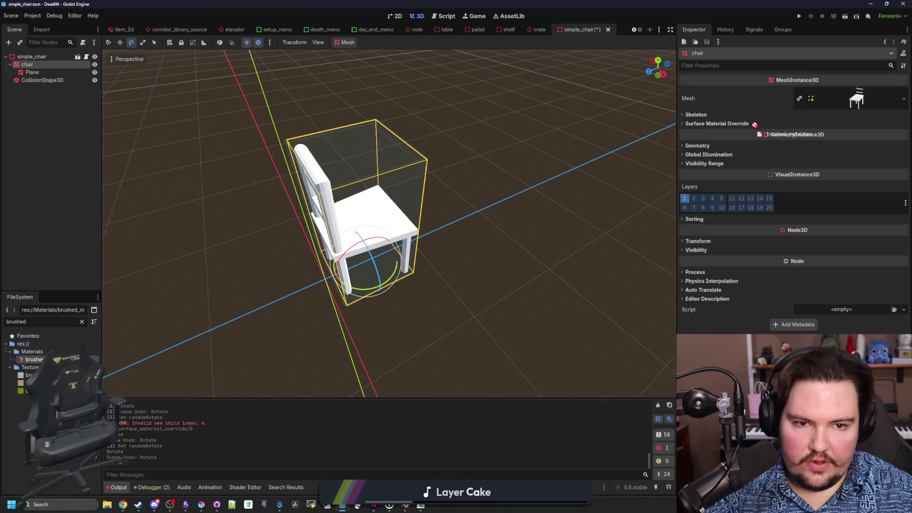
drag(756, 125, 841, 133)
click(32, 73)
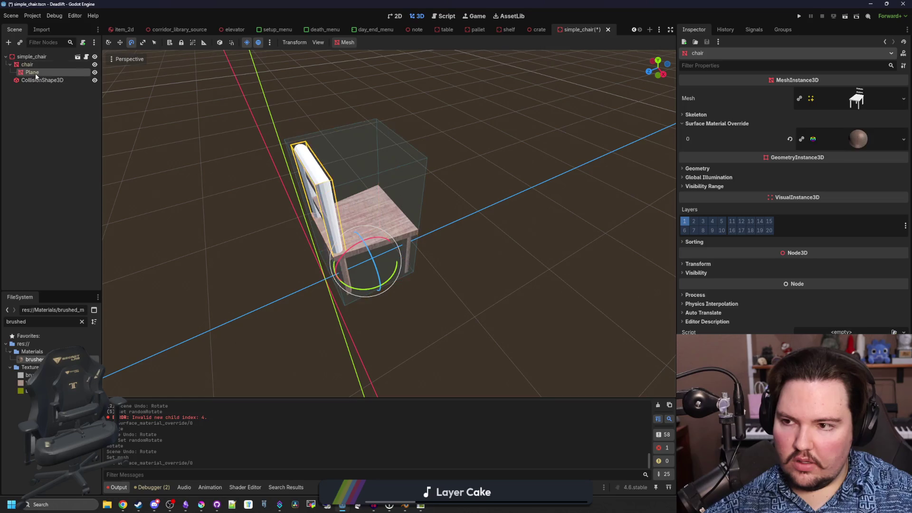
mouse_move(33, 359)
mouse_down()
mouse_move(684, 125)
mouse_move(825, 136)
mouse_up()
Step: Undo the accidental chair rotations made while orbiting around the model
click(409, 251)
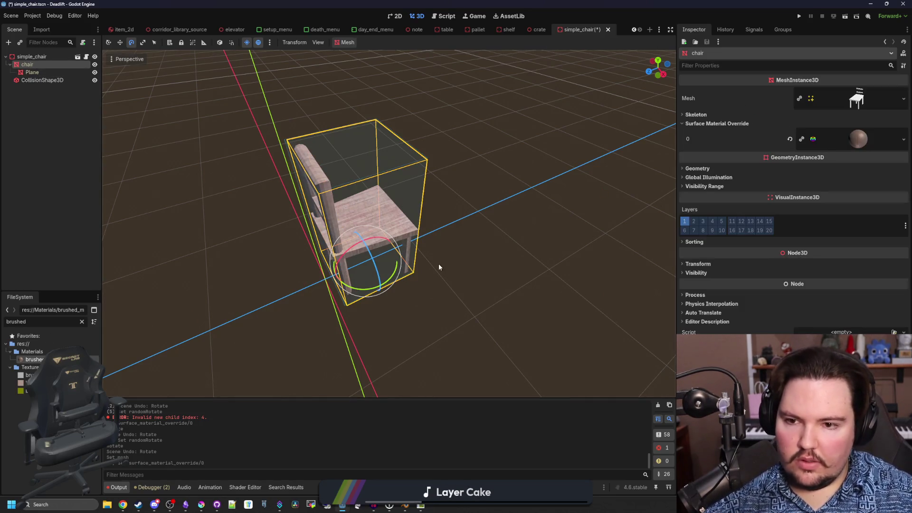
scroll(181, 196, up, 4)
click(31, 56)
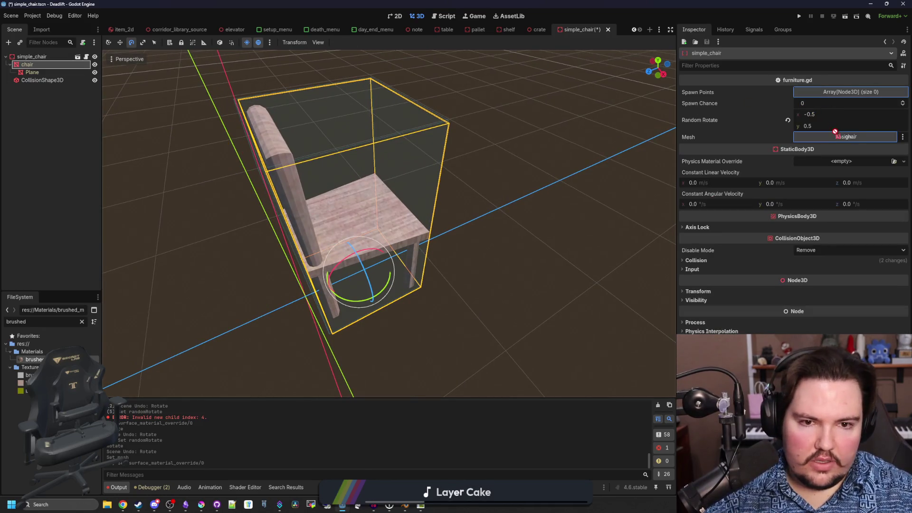
scroll(532, 190, down, 2)
mouse_move(532, 190)
mouse_down()
mouse_move(386, 291)
mouse_move(421, 256)
mouse_move(551, 284)
mouse_move(513, 356)
mouse_up()
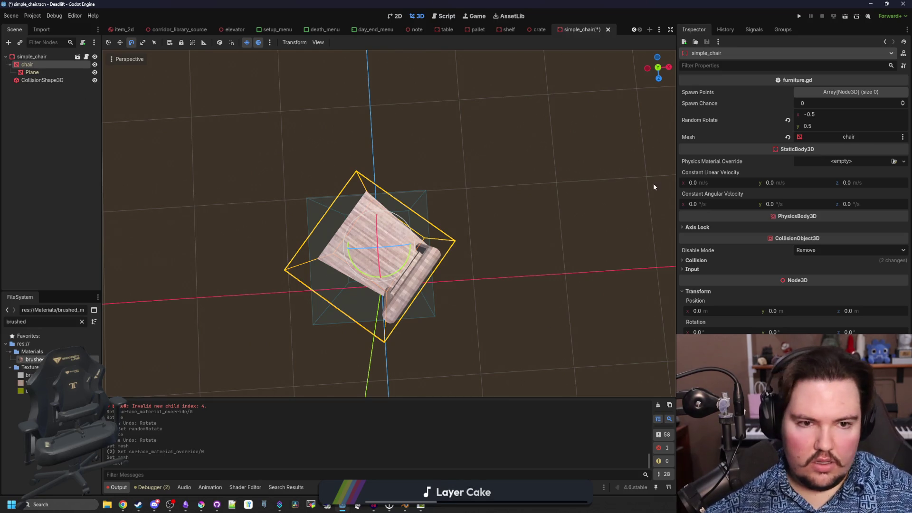
key(ctrl+z)
mouse_move(380, 275)
mouse_down()
mouse_move(352, 280)
mouse_move(361, 278)
mouse_move(347, 308)
mouse_up()
key(ctrl+z)
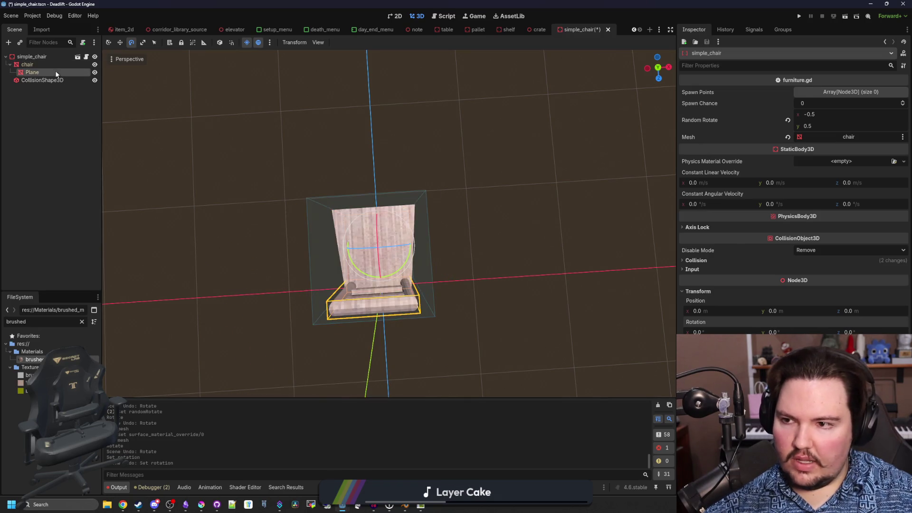
Step: Check the chair mesh's transform, nudging its Y rotation and undoing then redoing it
click(371, 257)
drag(370, 257, 345, 223)
scroll(346, 226, up, 2)
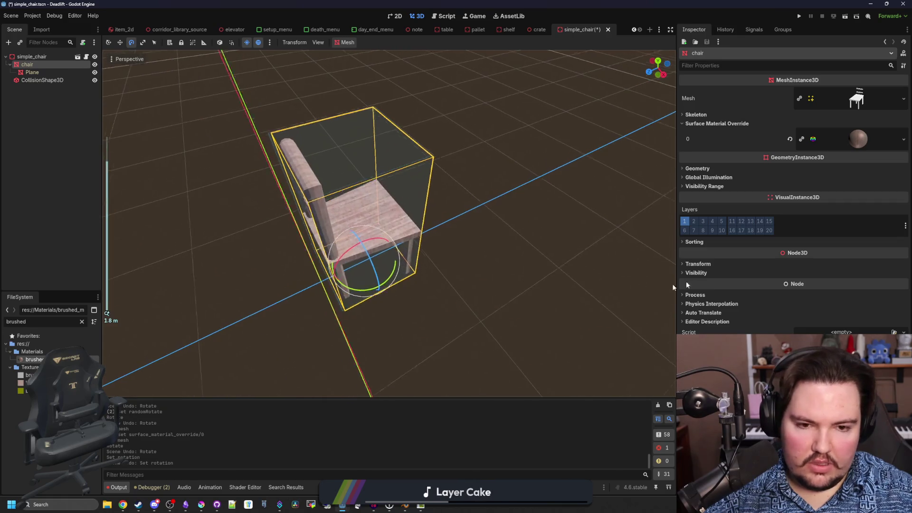
click(706, 265)
drag(813, 308, 812, 308)
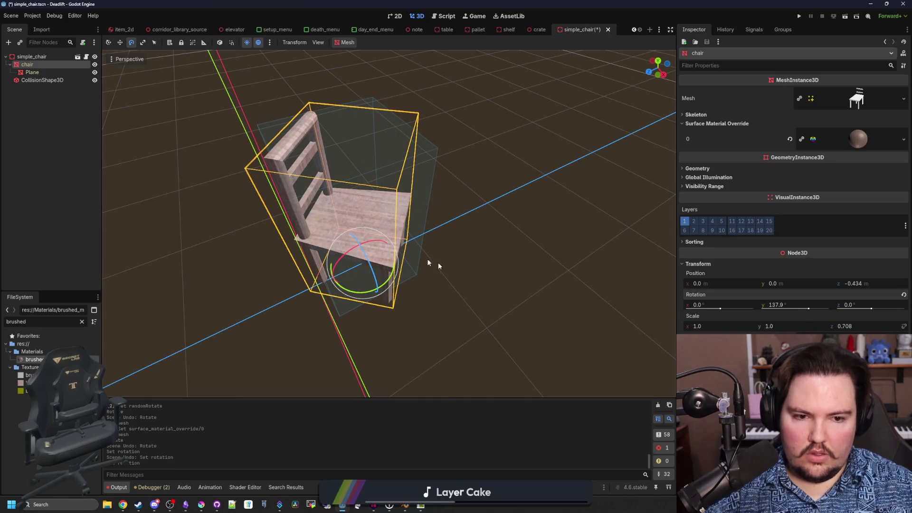
key(ctrl+z)
key(ctrl+shift+z)
Step: Set simple_chair's Random Rotate x to -45.0 and save the scene
click(52, 56)
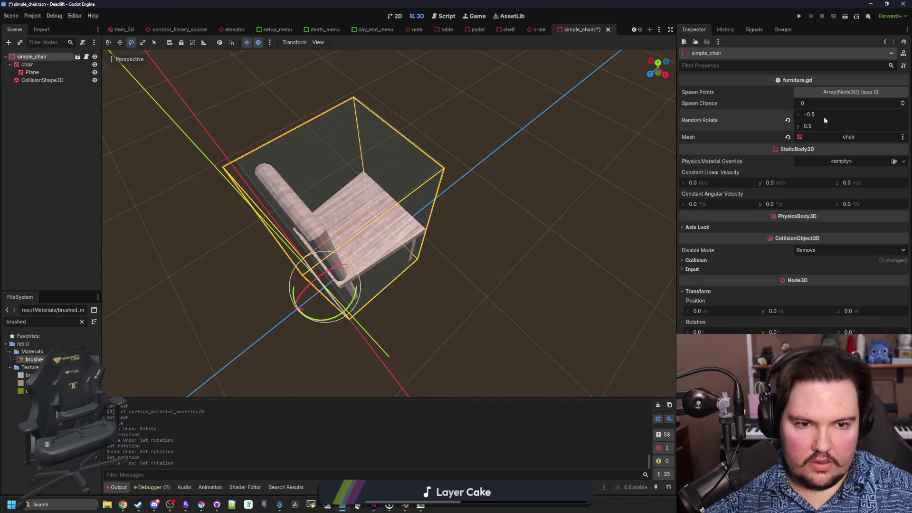
text(-45)
key(Return)
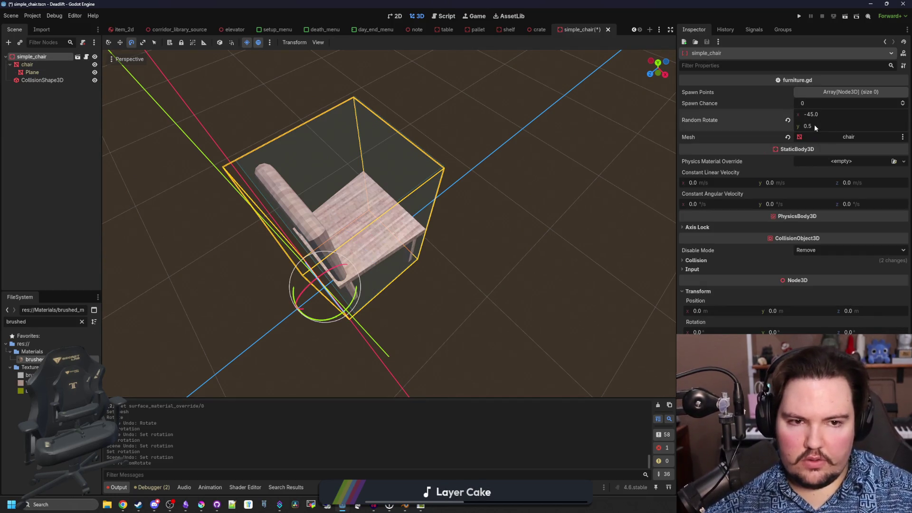
key(ctrl+s)
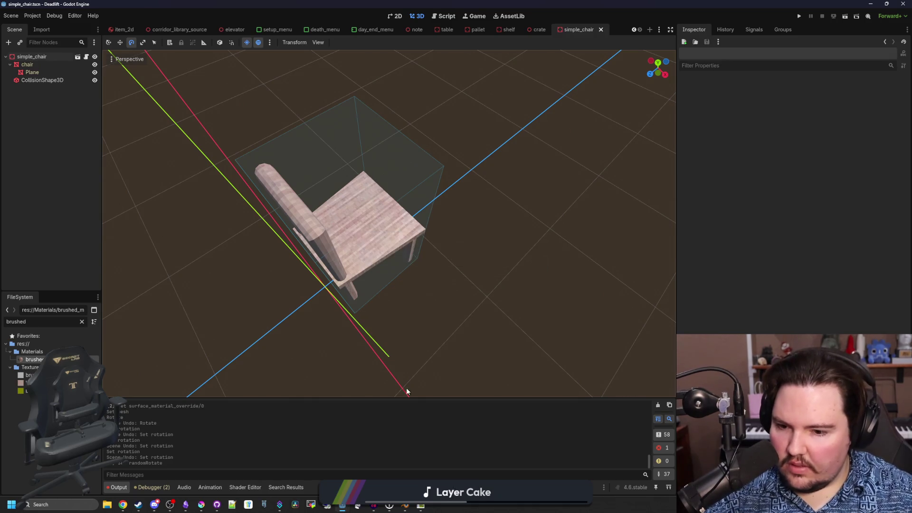
Step: Apply all transforms to the chair in Blender
mouse_move(410, 506)
click(418, 456)
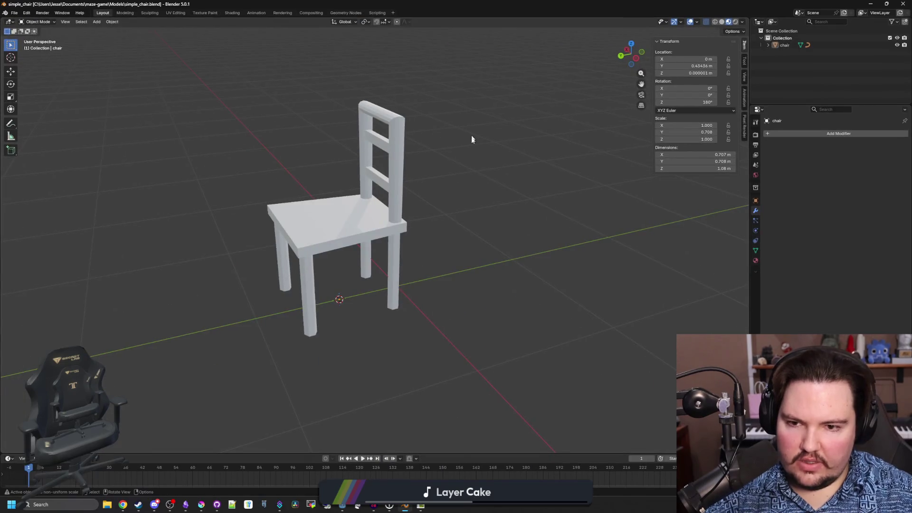
key(a)
key(ctrl+a)
click(472, 210)
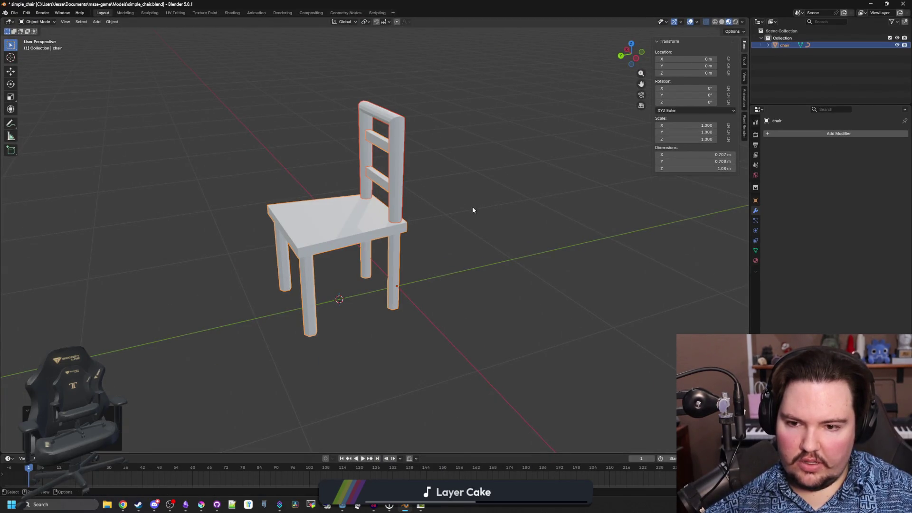
drag(473, 210, 440, 218)
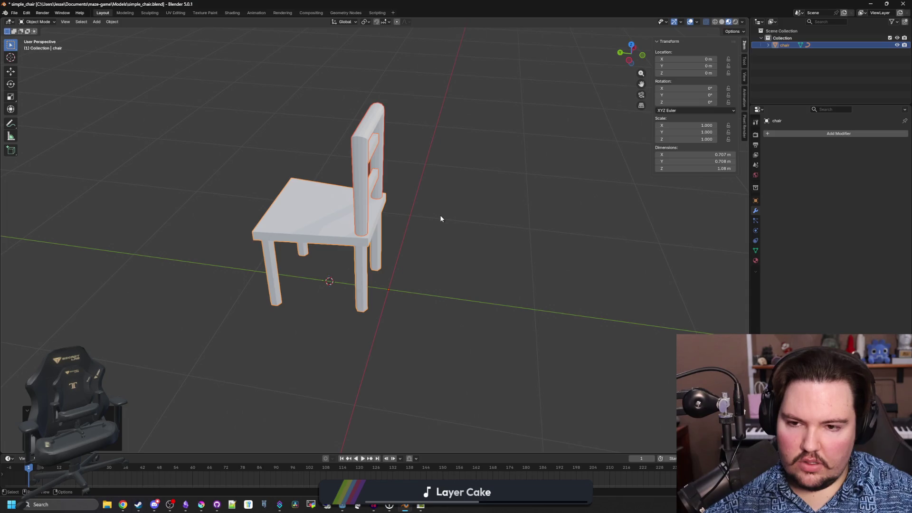
Step: Set the chair's origin to its geometry
key(alt+a)
click(363, 292)
mouse_move(364, 292)
mouse_down()
mouse_move(372, 285)
mouse_move(347, 255)
mouse_move(329, 296)
mouse_up()
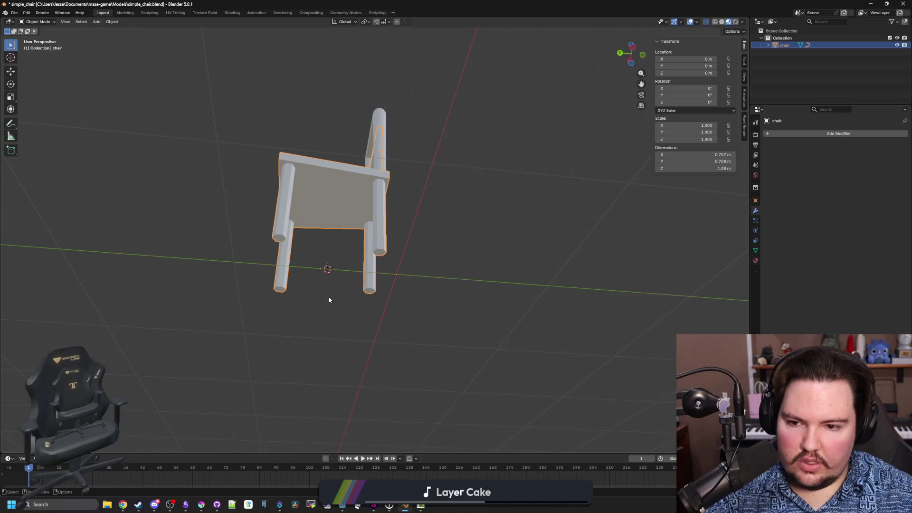
right_click(380, 281)
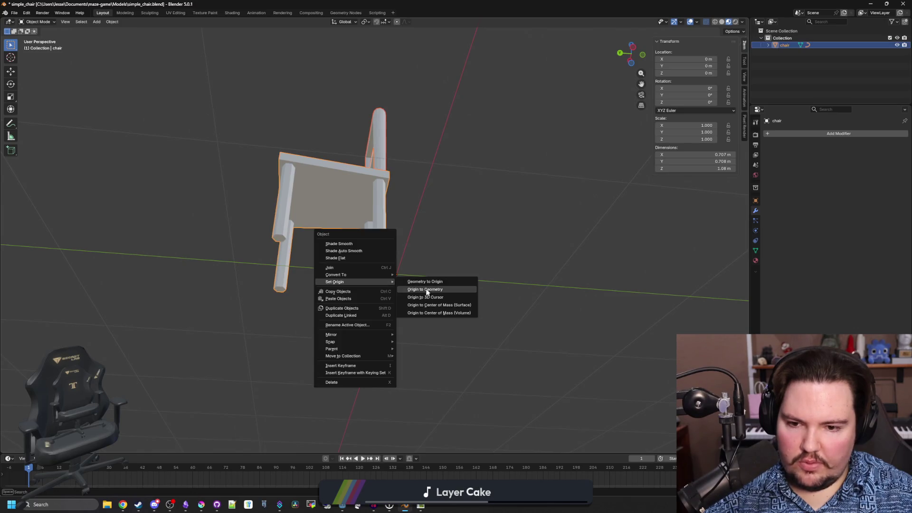
click(426, 297)
drag(426, 298, 418, 316)
Step: Set the chair's Y location to 0 m in Object properties
click(418, 316)
click(373, 266)
click(756, 202)
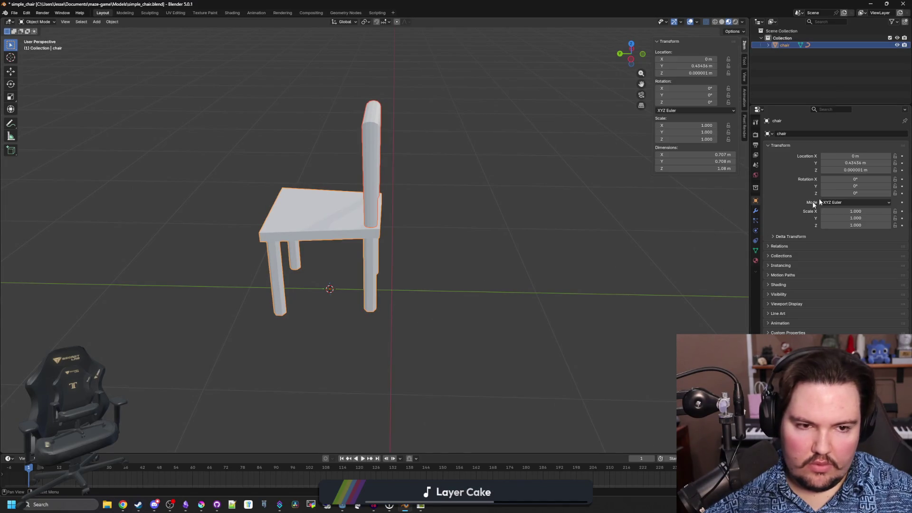
click(851, 163)
text(0)
key(Return)
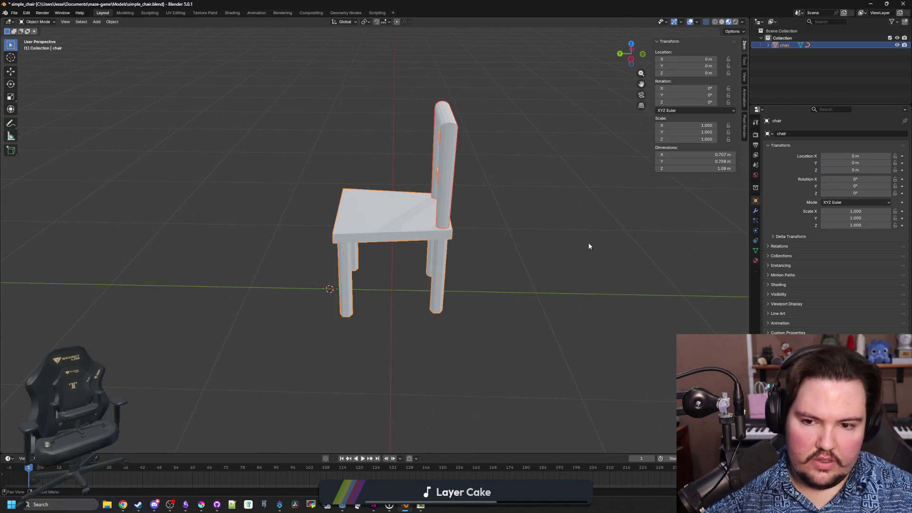
Step: Save the Blender chair file
right_click(455, 309)
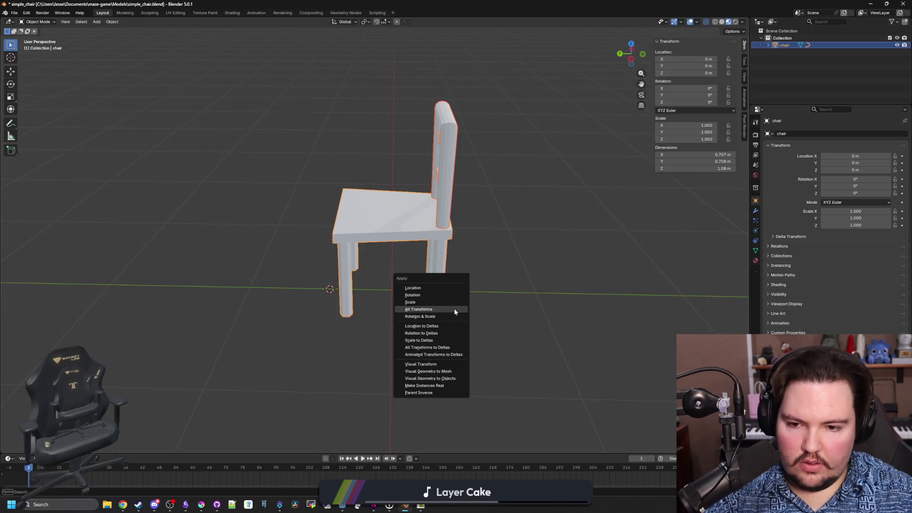
click(536, 285)
mouse_move(537, 283)
mouse_down()
mouse_move(501, 308)
mouse_move(538, 281)
mouse_up()
key(ctrl+s)
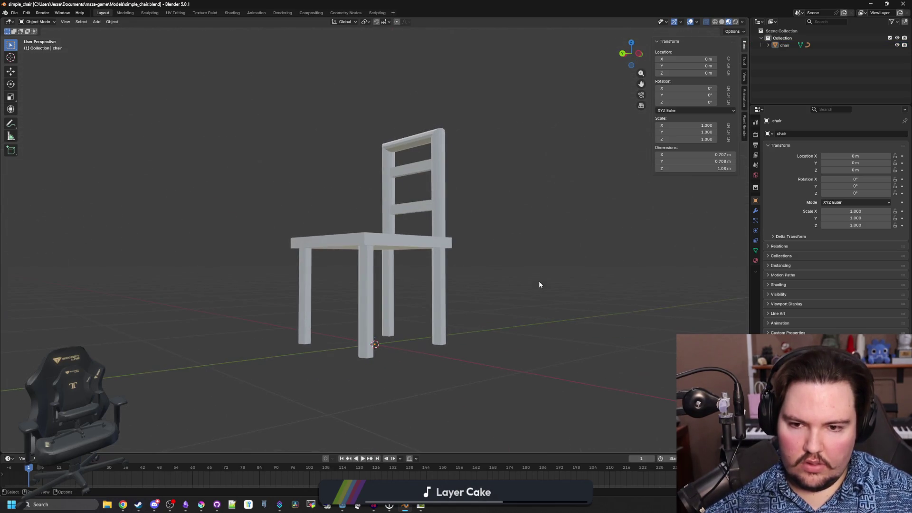
key(alt+Tab)
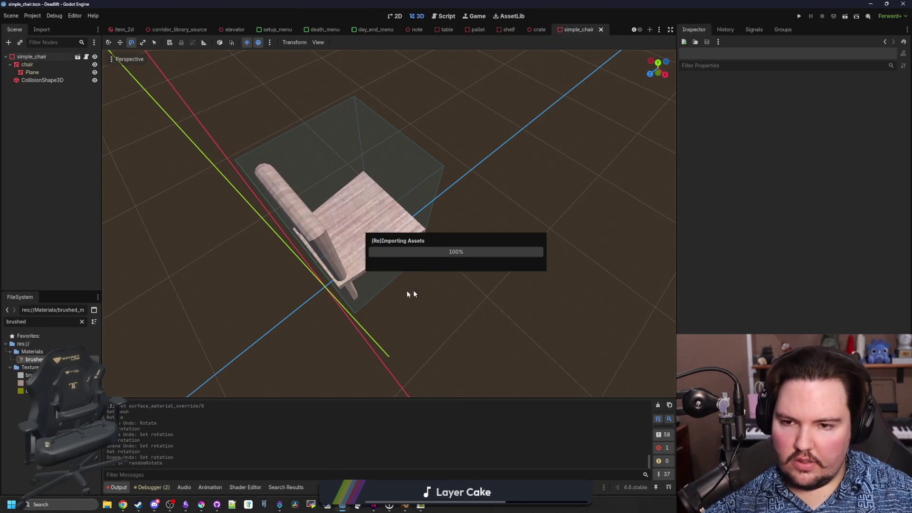
Step: Move the reimported chair mesh back about 0.44 along Z and save the scene
click(32, 64)
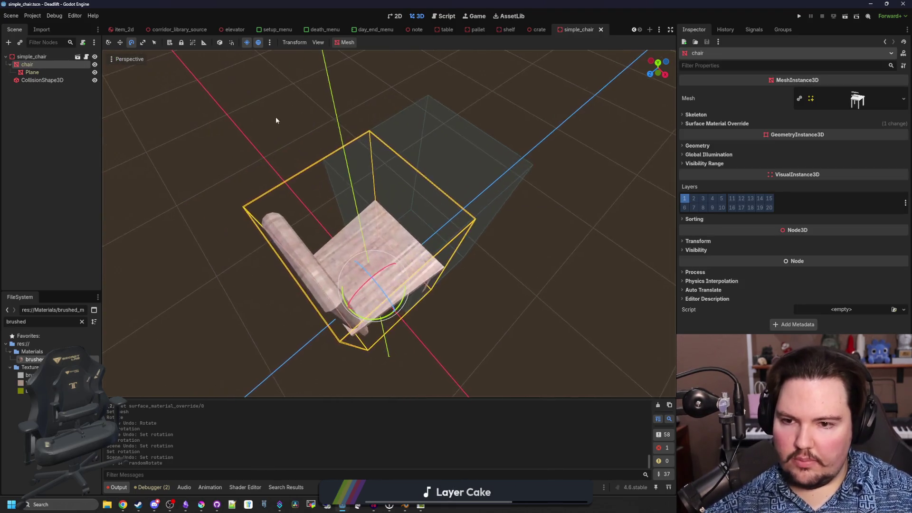
drag(274, 122, 118, 31)
click(120, 43)
drag(310, 289, 364, 286)
click(573, 285)
mouse_move(573, 284)
mouse_down()
mouse_move(521, 243)
mouse_move(489, 283)
mouse_move(542, 306)
mouse_up()
click(27, 64)
mouse_move(378, 294)
mouse_down()
mouse_move(364, 291)
mouse_move(420, 309)
mouse_move(421, 287)
mouse_up()
mouse_move(531, 290)
mouse_down()
mouse_move(503, 301)
mouse_move(539, 335)
mouse_up()
key(ctrl+s)
Step: Undo a trial 49° chair rotation and bring up furniture.gd from the simple_chair root
click(26, 65)
mouse_move(333, 238)
mouse_down()
mouse_move(375, 256)
mouse_move(273, 159)
mouse_move(126, 43)
mouse_up()
click(131, 42)
mouse_move(285, 214)
mouse_down()
mouse_move(375, 252)
mouse_move(399, 247)
mouse_move(418, 216)
mouse_move(477, 237)
mouse_up()
key(ctrl+z)
click(477, 236)
click(31, 57)
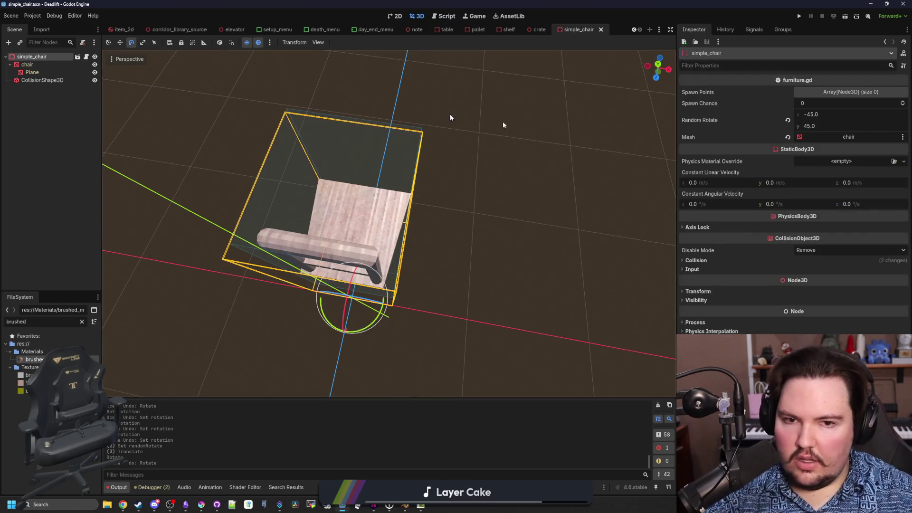
click(86, 57)
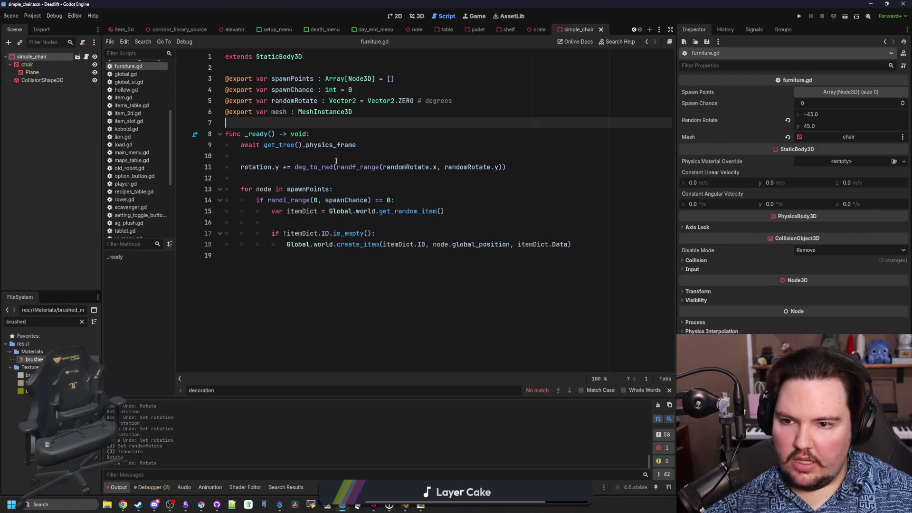
Step: Insert an 'if mesh:' line above the rotation code in furniture.gd
click(335, 157)
key(Return)
text(esh:)
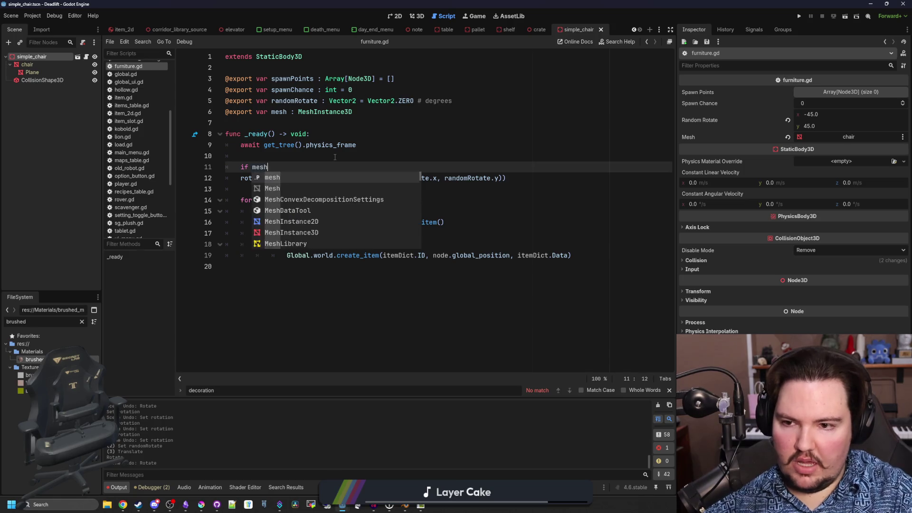
click(250, 176)
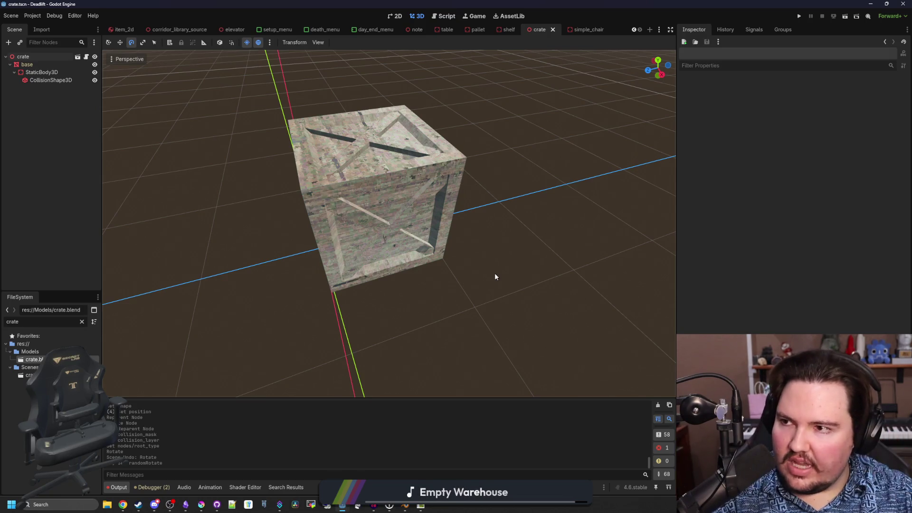
Step: Save the crate scene while orbiting to inspect the crate from several angles
key(ctrl+s)
drag(495, 277, 581, 295)
scroll(581, 295, up, 3)
key(ctrl+s)
mouse_move(471, 322)
mouse_down()
mouse_move(477, 281)
mouse_move(515, 235)
mouse_move(533, 250)
mouse_move(478, 286)
mouse_up()
key(ctrl+s)
scroll(515, 238, down, 3)
key(ctrl+s)
key(ctrl+s)
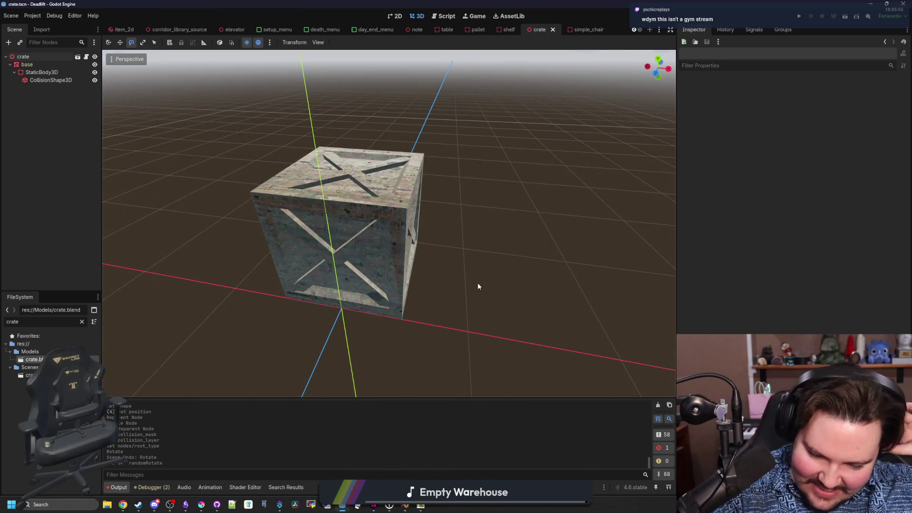
key(ctrl+s)
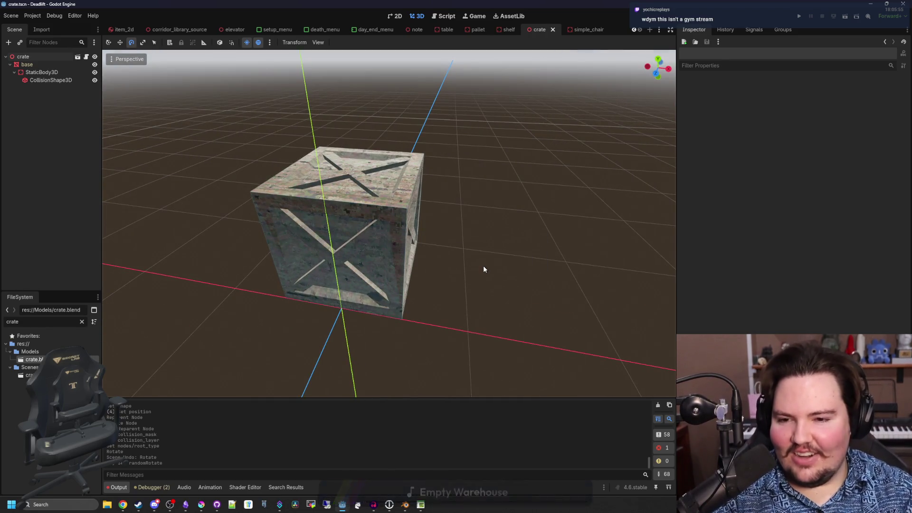
mouse_move(489, 260)
mouse_down()
mouse_move(328, 245)
mouse_move(334, 215)
mouse_up()
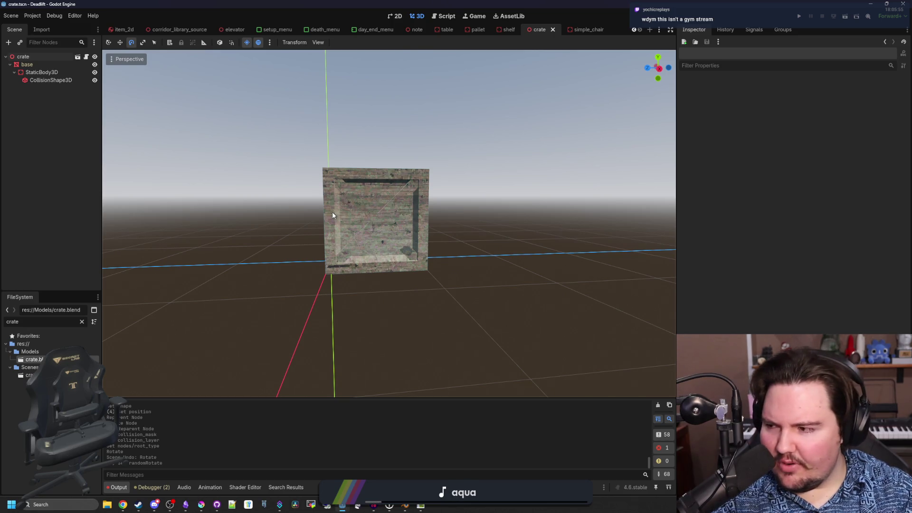
mouse_move(328, 194)
mouse_down()
mouse_move(344, 258)
mouse_move(398, 255)
mouse_up()
key(ctrl+s)
key(ctrl+s)
scroll(399, 255, up, 2)
Step: Inspect the crate's base mesh, StaticBody3D and CollisionShape3D nodes in the viewport
click(35, 64)
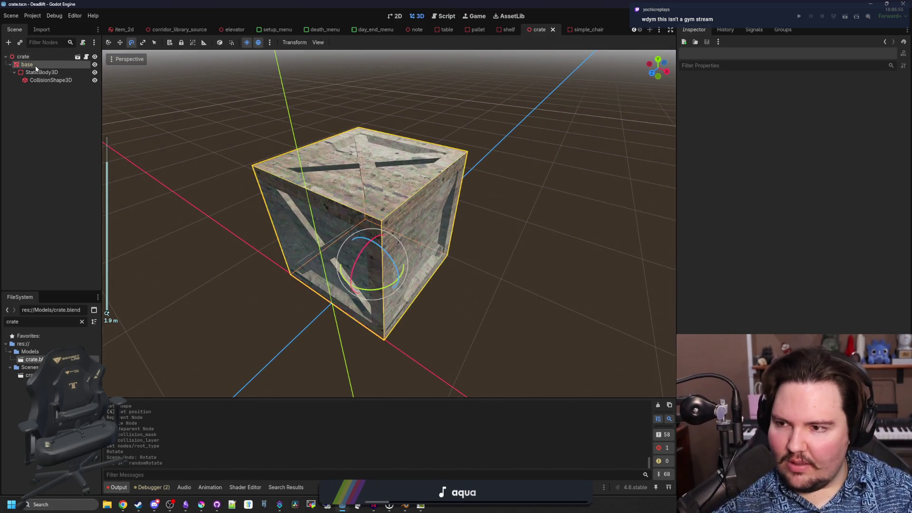
key(ctrl+s)
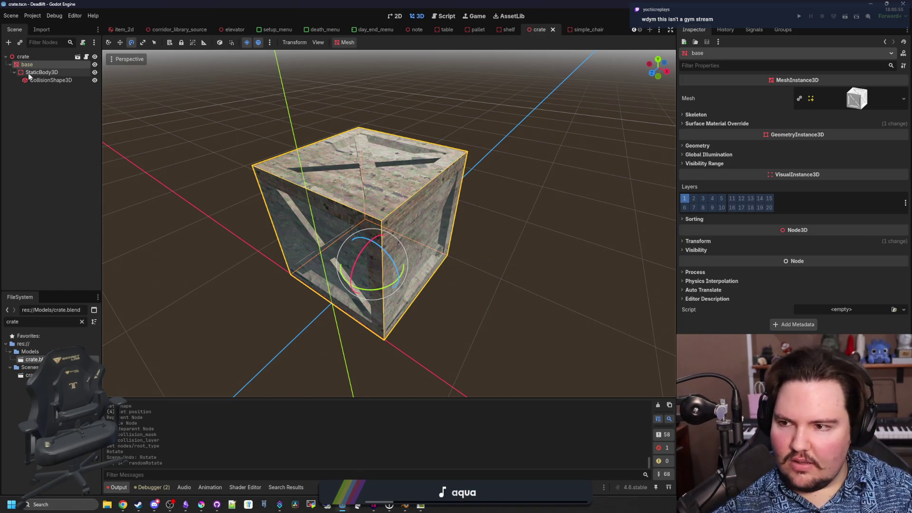
click(38, 74)
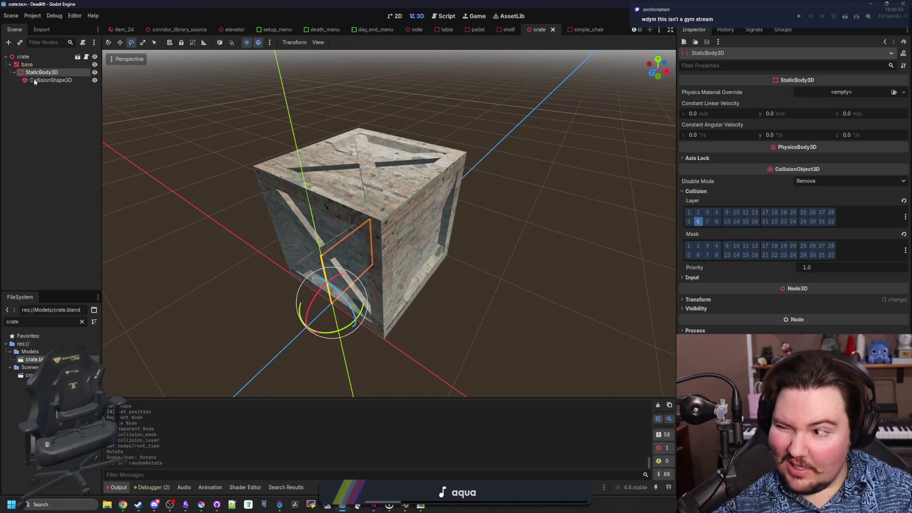
click(34, 80)
click(44, 73)
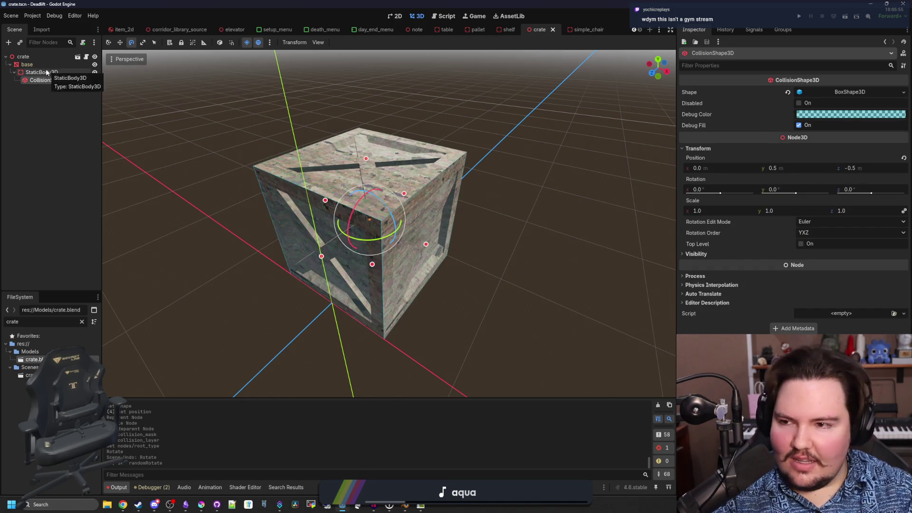
click(38, 81)
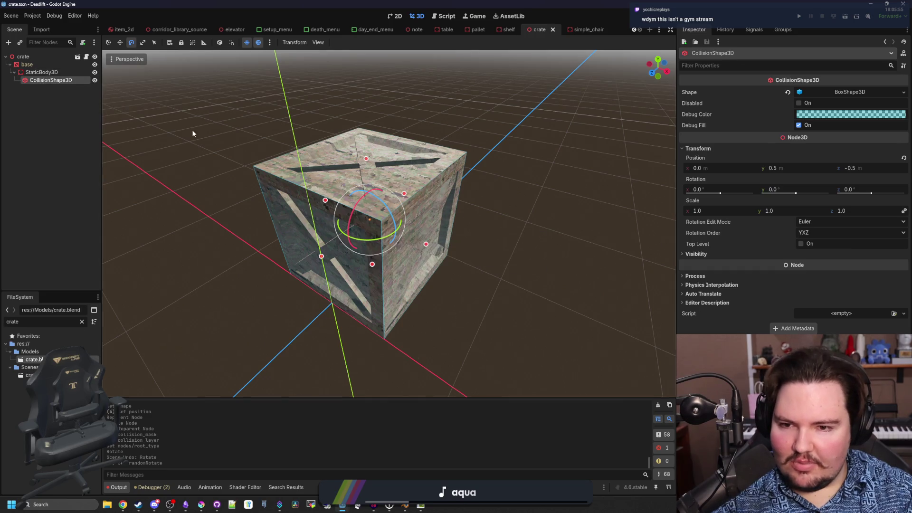
scroll(224, 130, up, 3)
key(ctrl+s)
click(42, 73)
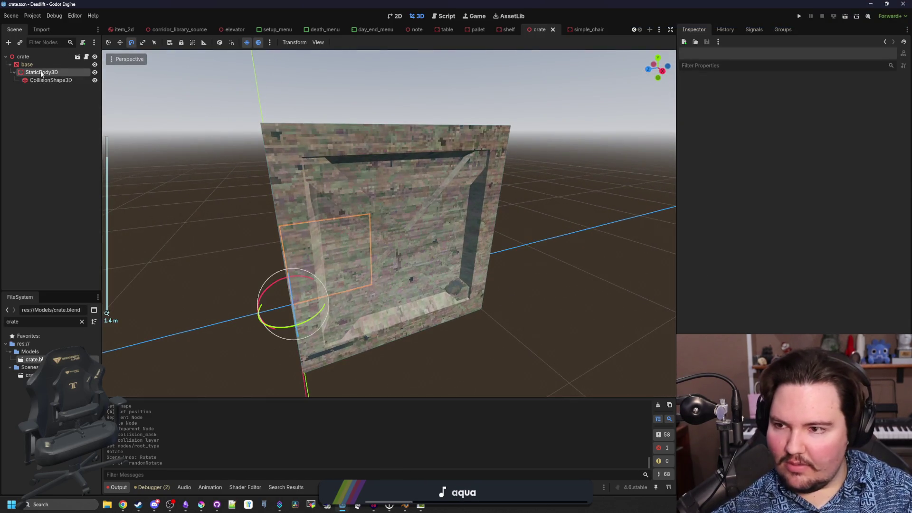
mouse_move(252, 170)
mouse_down()
mouse_move(248, 152)
mouse_move(447, 179)
mouse_up()
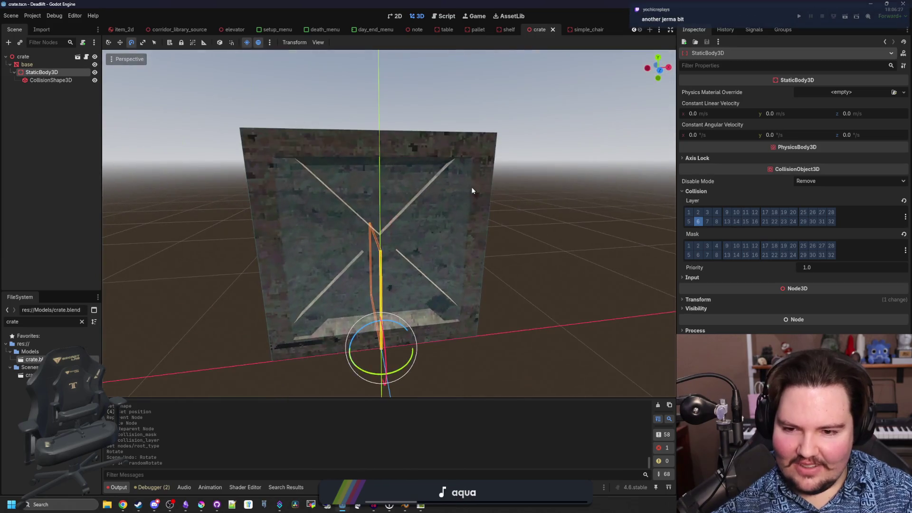
mouse_move(387, 248)
mouse_down()
mouse_move(440, 218)
mouse_move(401, 193)
mouse_move(303, 204)
mouse_up()
scroll(401, 193, up, 2)
click(43, 79)
scroll(448, 207, down, 2)
click(448, 207)
scroll(302, 205, down, 2)
Step: Review the StaticBody3D and collision shape from other sides, then save the crate scene
click(73, 94)
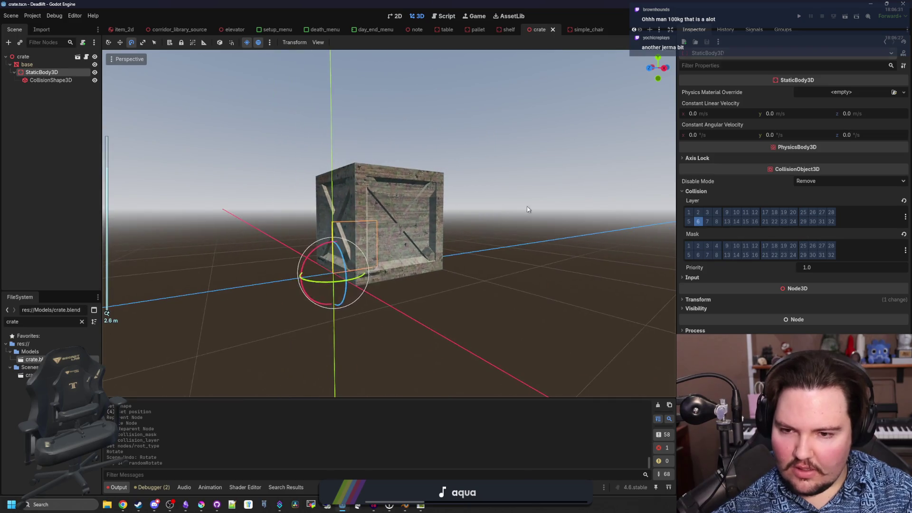
click(42, 72)
click(27, 65)
click(42, 72)
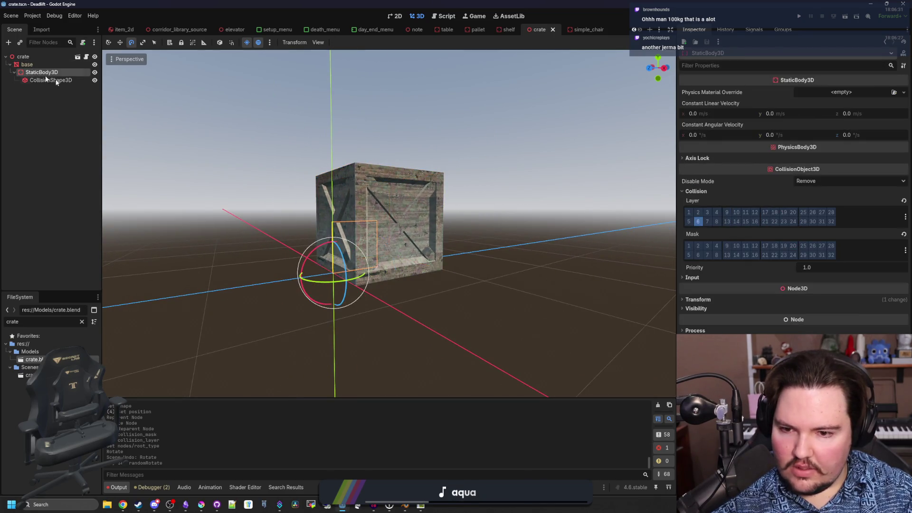
scroll(314, 241, up, 3)
scroll(313, 242, up, 2)
mouse_move(275, 255)
mouse_down()
mouse_move(340, 292)
mouse_move(295, 215)
mouse_up()
scroll(295, 216, down, 3)
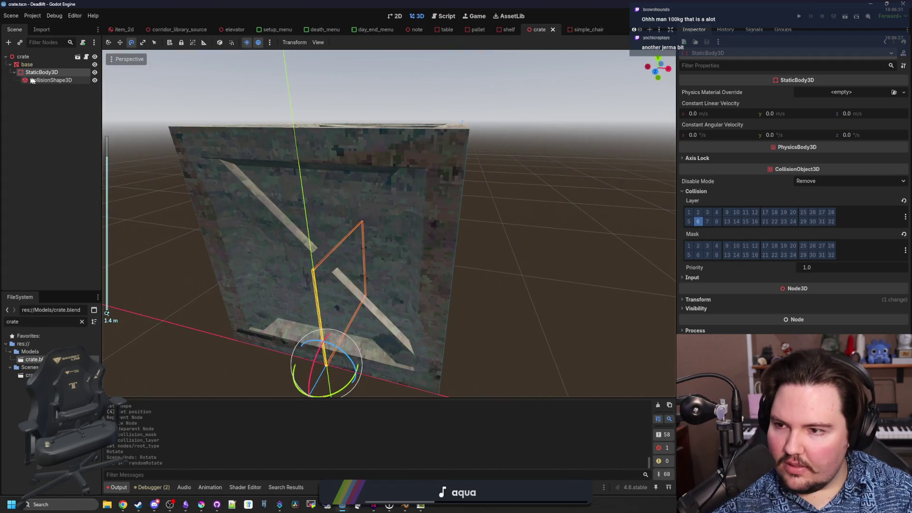
click(37, 80)
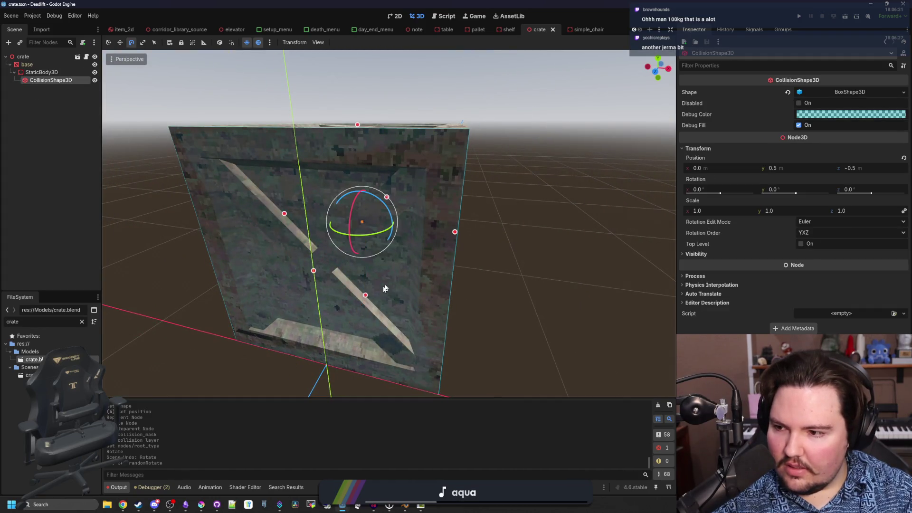
scroll(381, 290, down, 3)
mouse_move(363, 290)
mouse_down()
mouse_move(446, 324)
mouse_move(534, 262)
mouse_move(398, 219)
mouse_up()
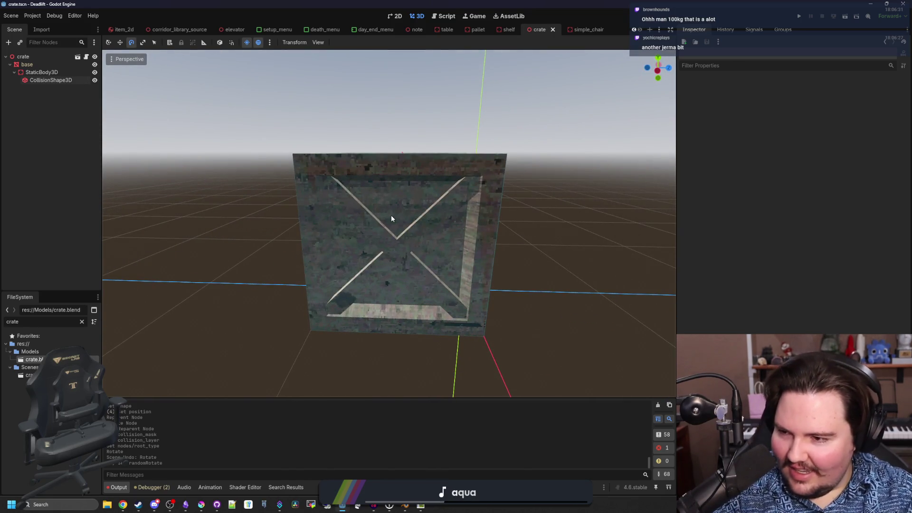
drag(280, 187, 226, 197)
key(ctrl+s)
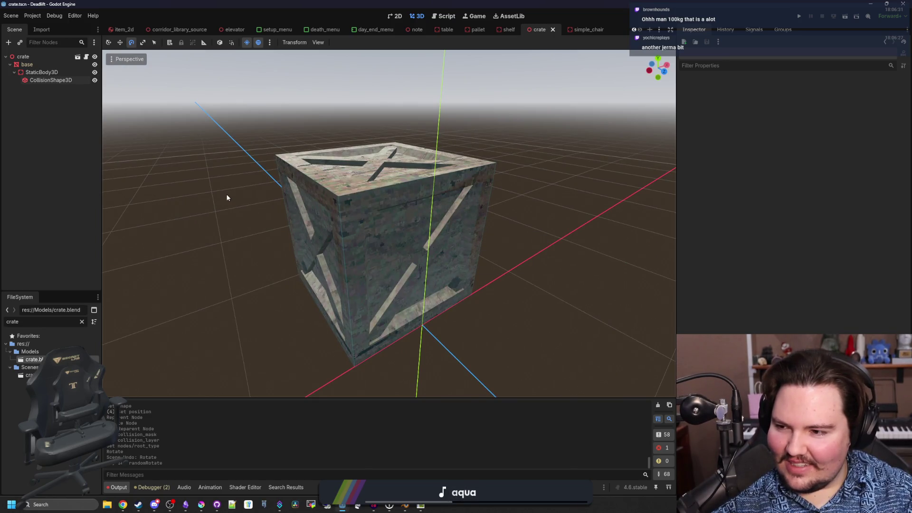
key(ctrl+s)
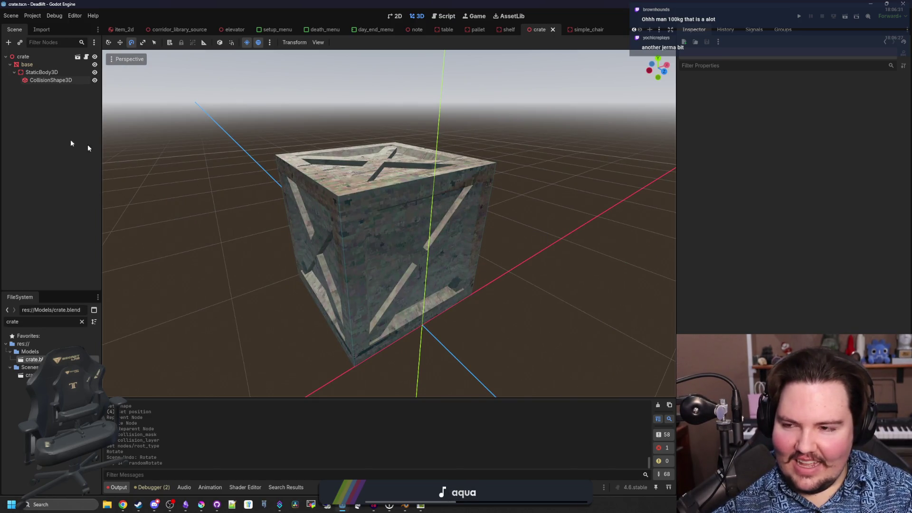
click(28, 64)
Step: Revert the crate StaticBody3D's Transform position z to 0
click(22, 57)
key(ctrl+s)
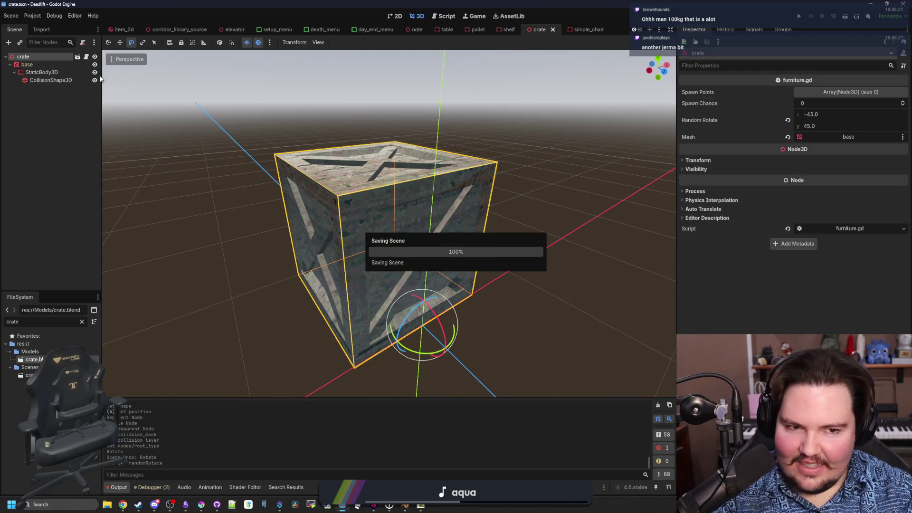
drag(484, 180, 324, 205)
click(33, 65)
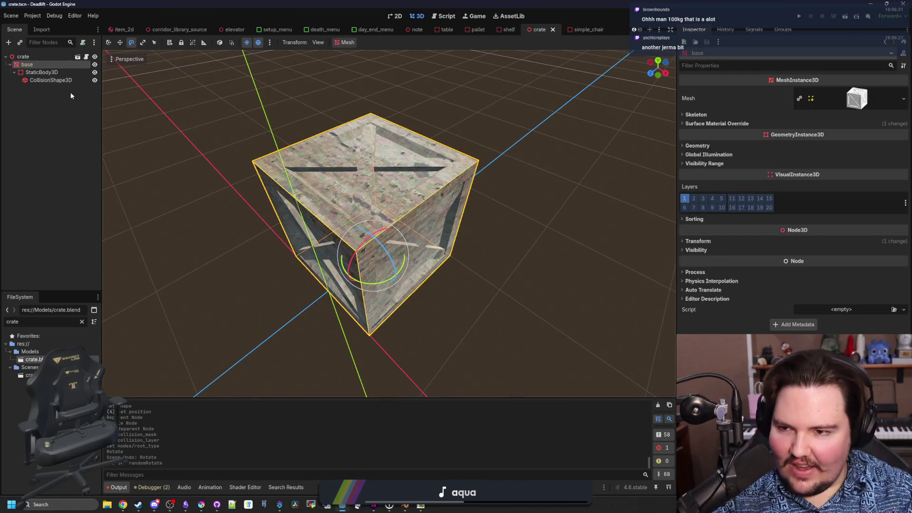
click(48, 73)
key(ctrl+s)
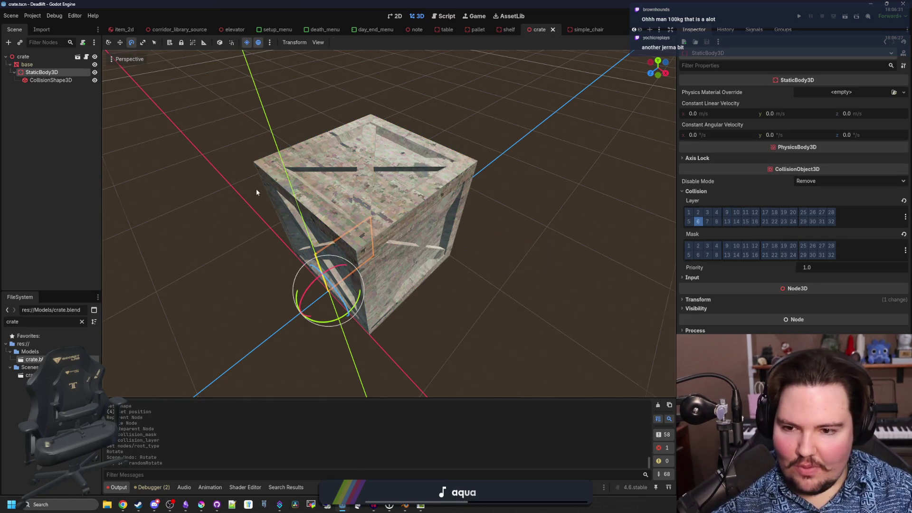
drag(258, 189, 201, 152)
click(709, 300)
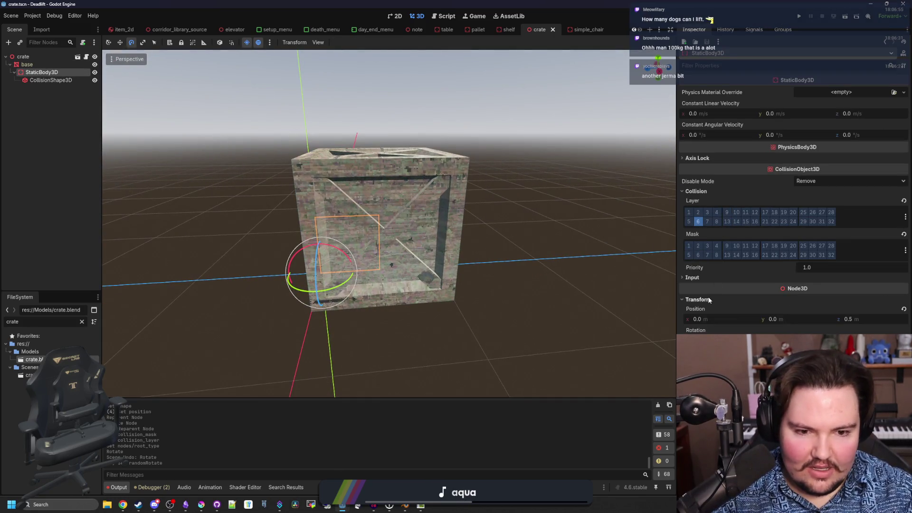
click(904, 309)
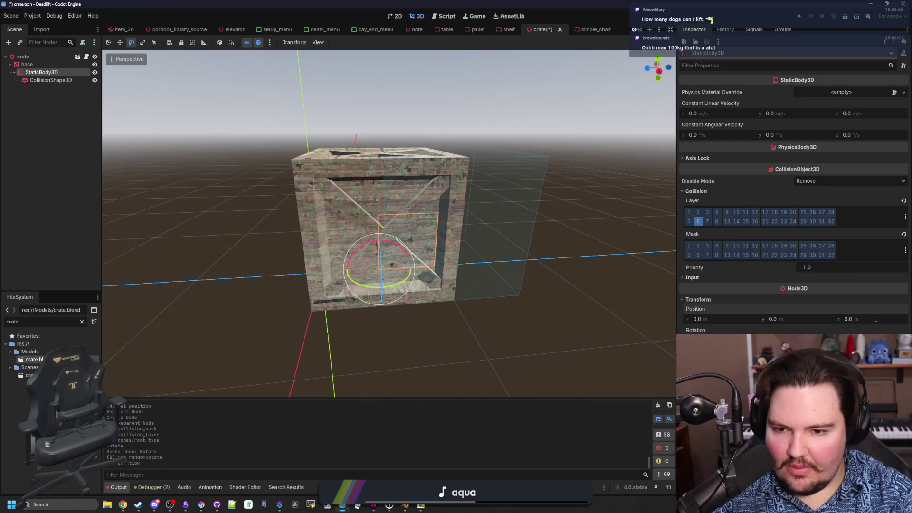
Step: Set the crate CollisionShape3D's position z to 0 and save the scene
drag(578, 289, 116, 117)
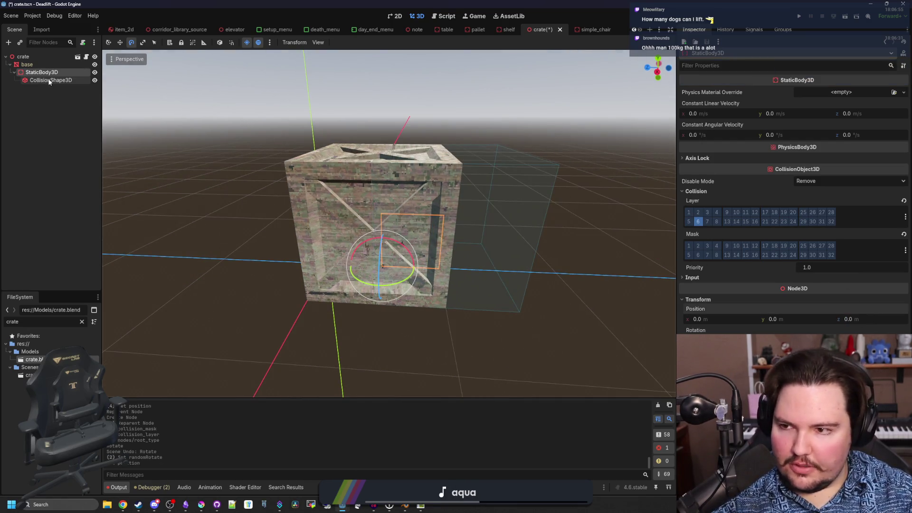
click(49, 80)
click(853, 168)
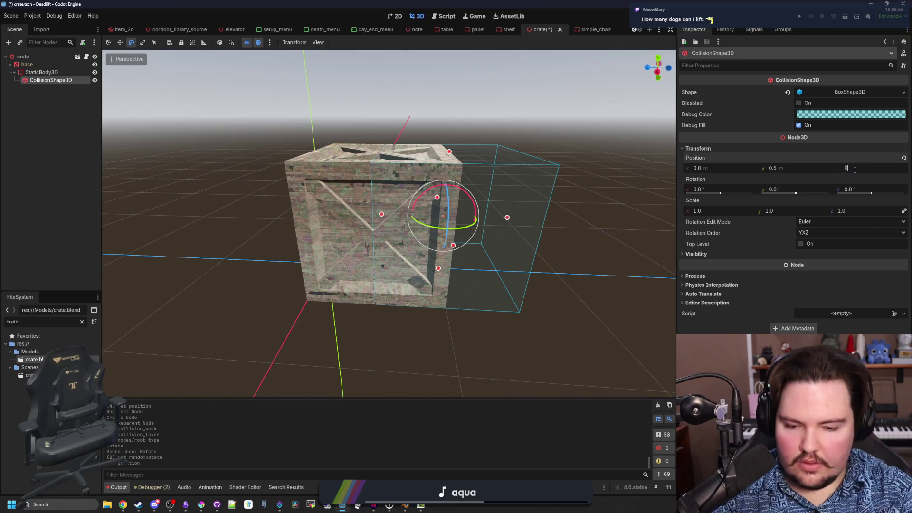
key(Return)
click(527, 144)
key(ctrl+s)
Step: Check the centred collision box from several angles, including below, and save again
mouse_move(263, 164)
mouse_down()
mouse_move(310, 182)
mouse_move(525, 201)
mouse_up()
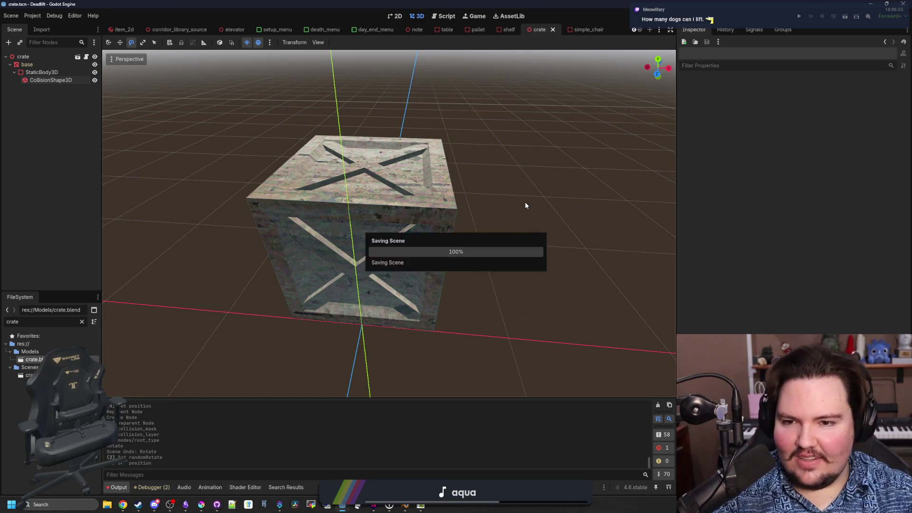
drag(526, 205, 458, 204)
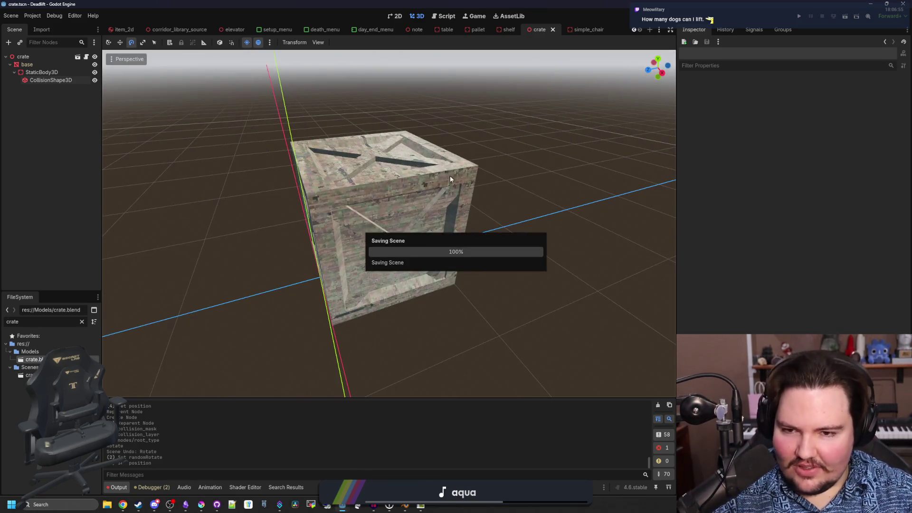
mouse_move(529, 169)
mouse_down()
mouse_move(460, 164)
mouse_move(509, 131)
mouse_up()
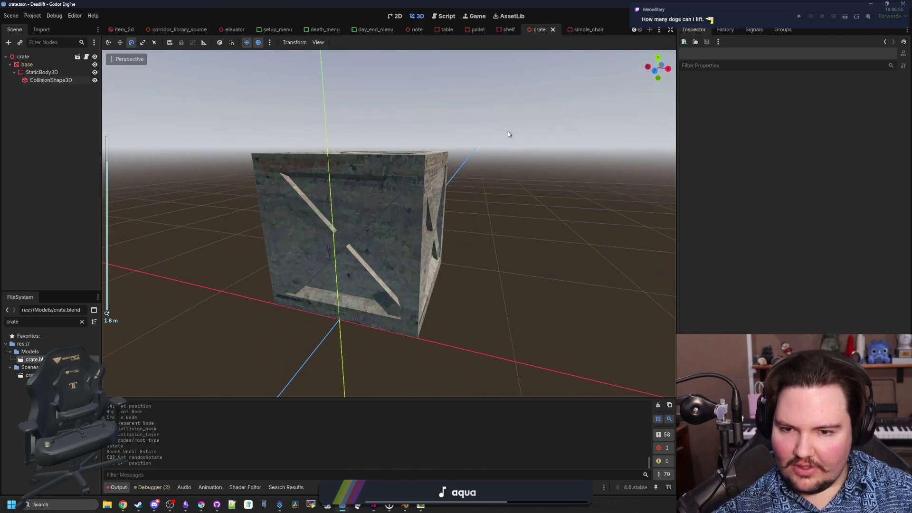
drag(457, 168, 387, 87)
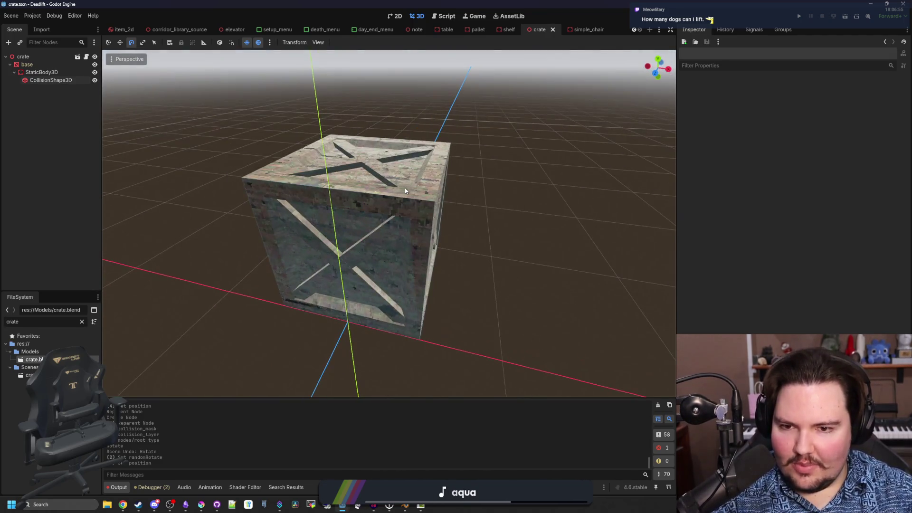
key(ctrl+s)
click(373, 197)
click(502, 245)
click(400, 207)
click(525, 216)
key(ctrl+s)
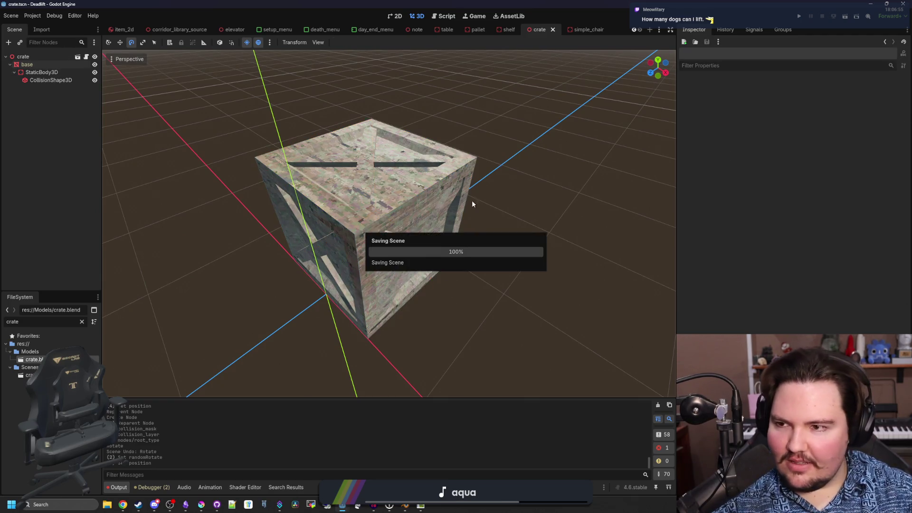
Step: Reimport the simple_chair model with its root type set to Node3D
click(579, 29)
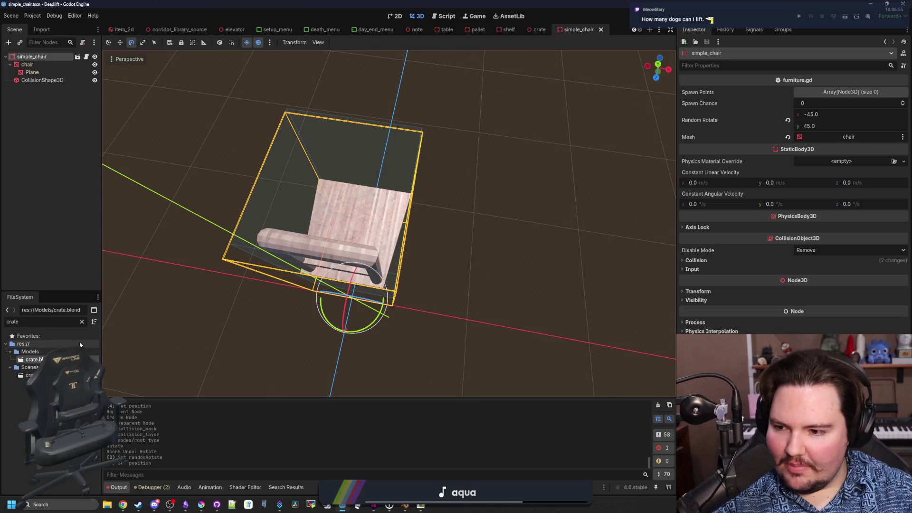
click(82, 321)
text(simple)
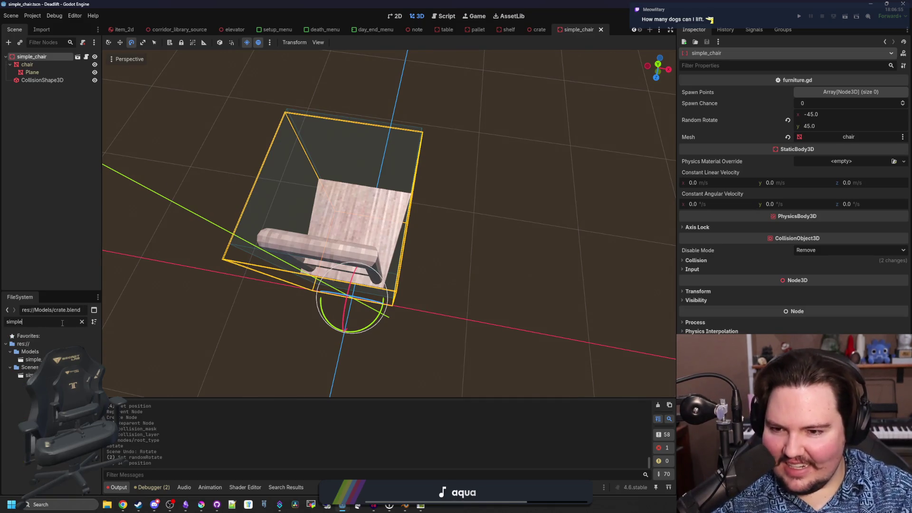
click(33, 360)
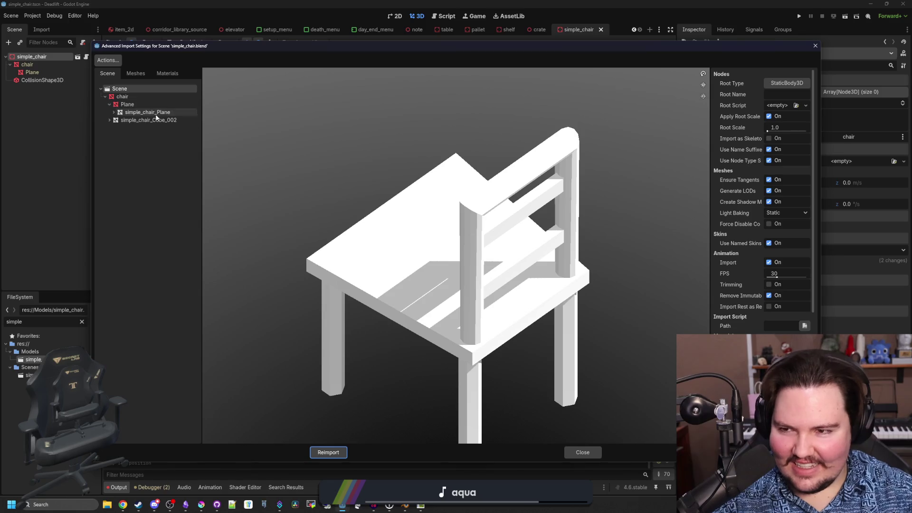
click(802, 84)
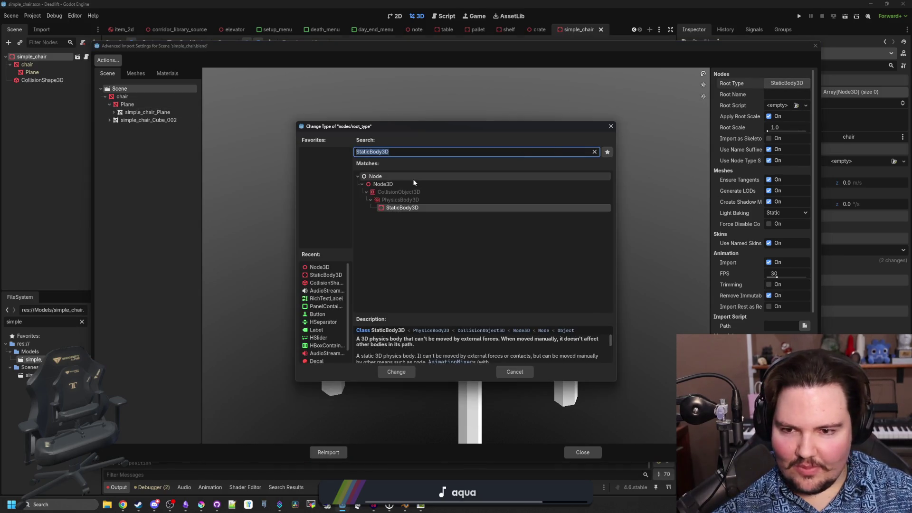
double_click(402, 182)
click(328, 452)
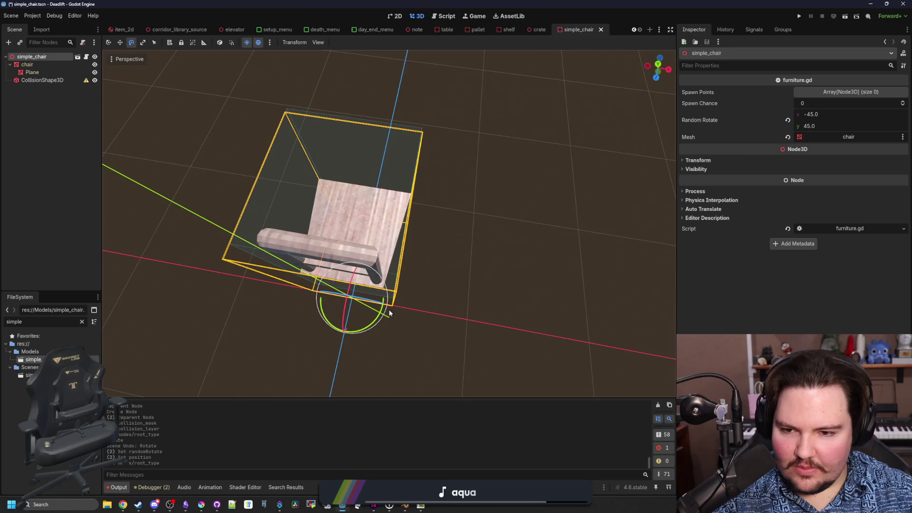
Step: Start adding a child node under the chair, searching for 'static'
click(48, 81)
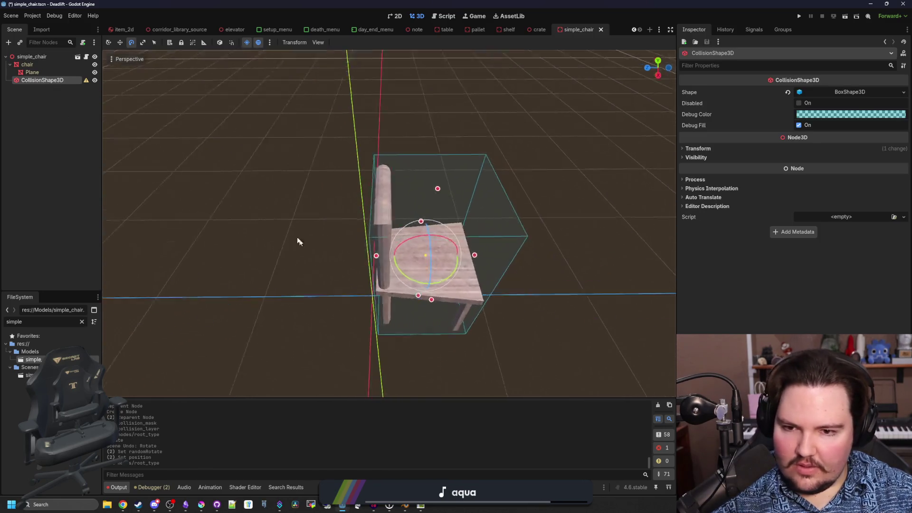
scroll(300, 240, down, 3)
click(9, 65)
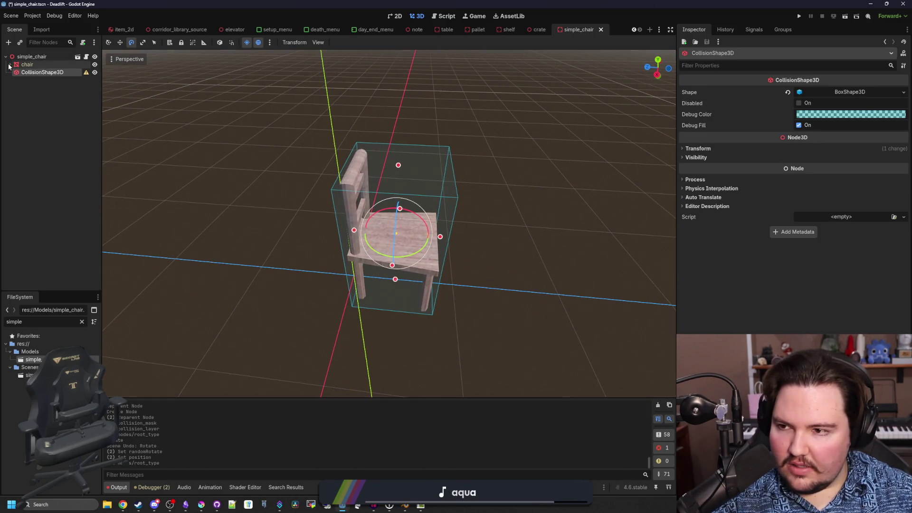
right_click(31, 65)
click(67, 82)
text(static)
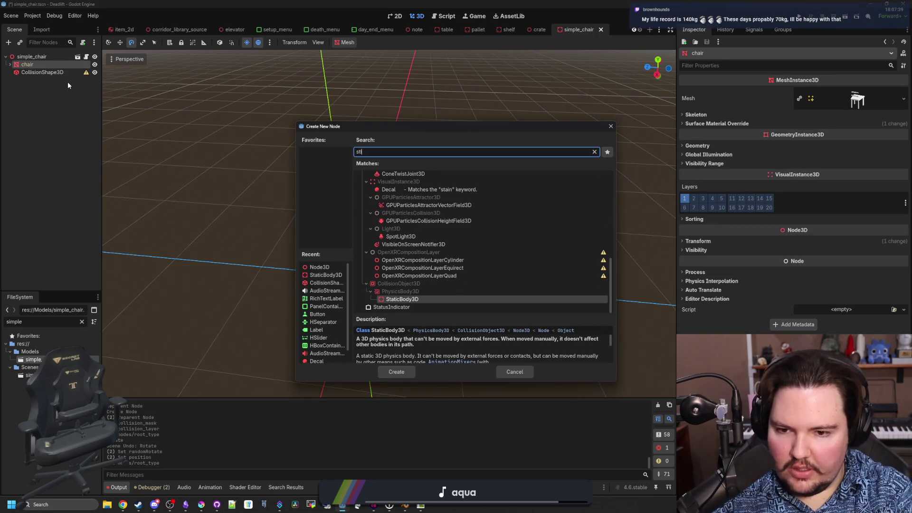